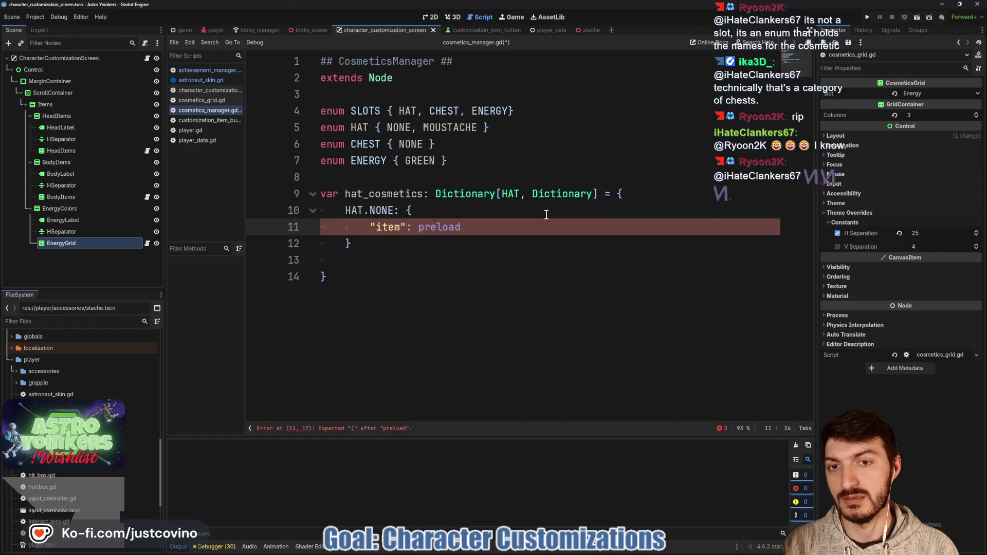
- Replace the unfinished preload with null as HAT.NONE's item
key(BackSpace)
key(BackSpace)
key(BackSpace)
text(nul)
key(Return)
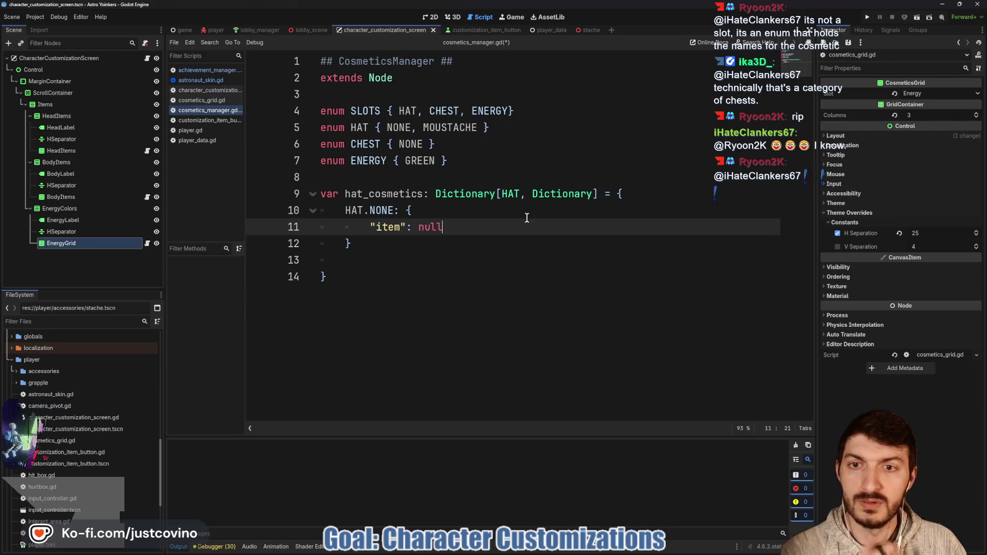
- Add a HAT.MOUSTACHE entry with an "item": preload("") body
click(362, 247)
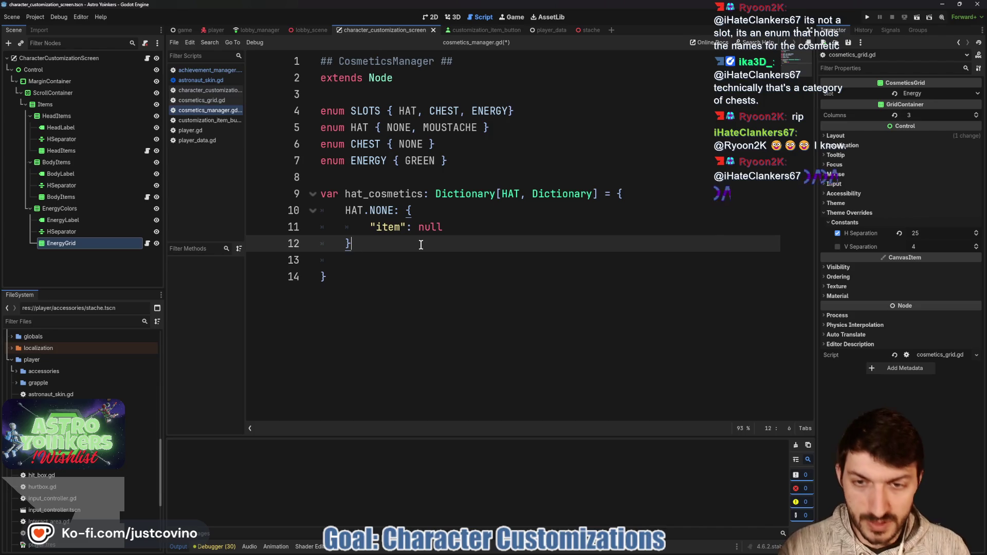
text(,)
key(Return)
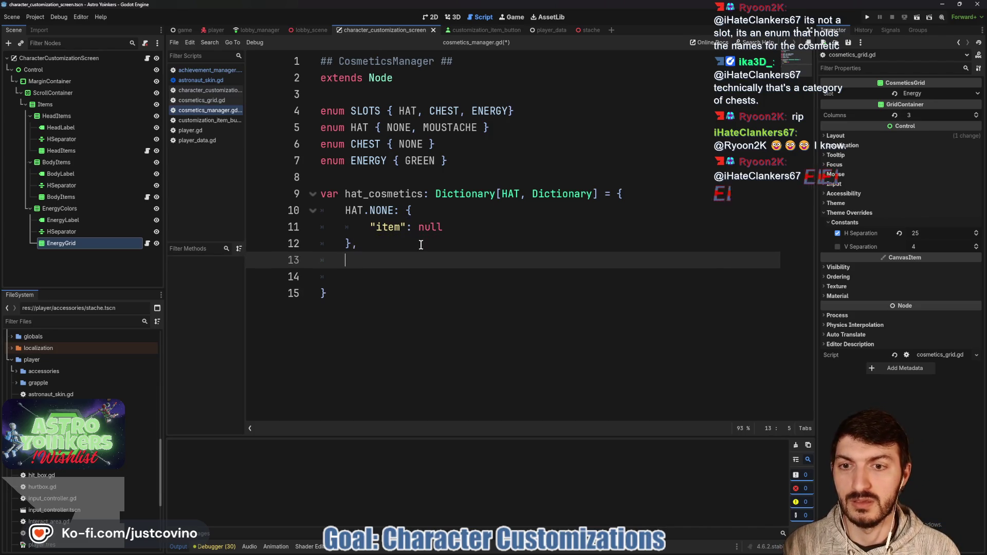
text(HAT.)
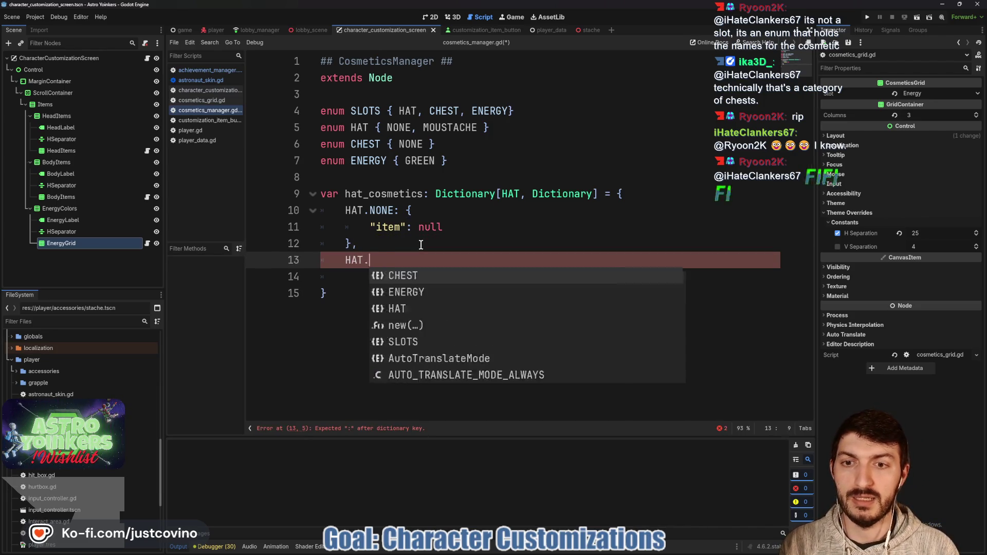
text(M)
key(Return)
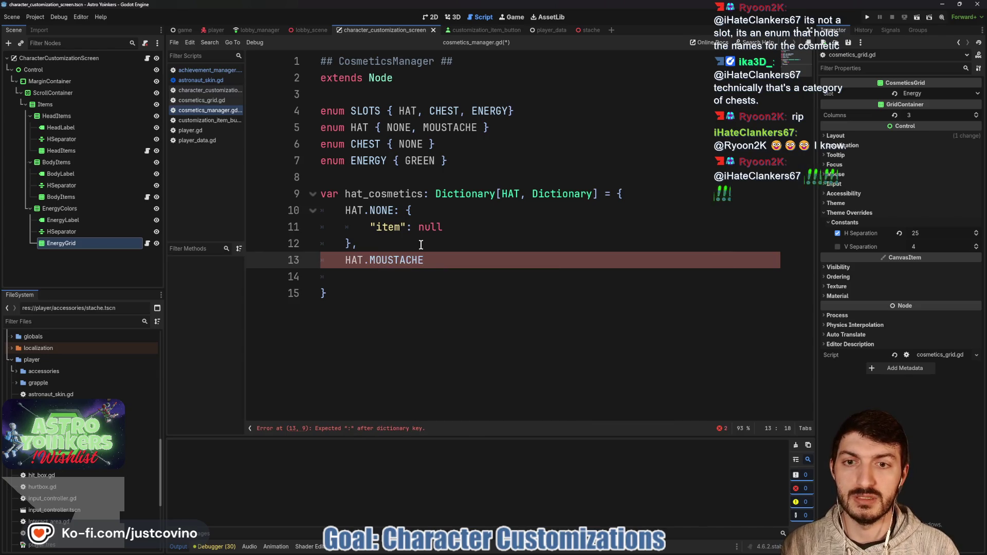
text(:{)
key(Return)
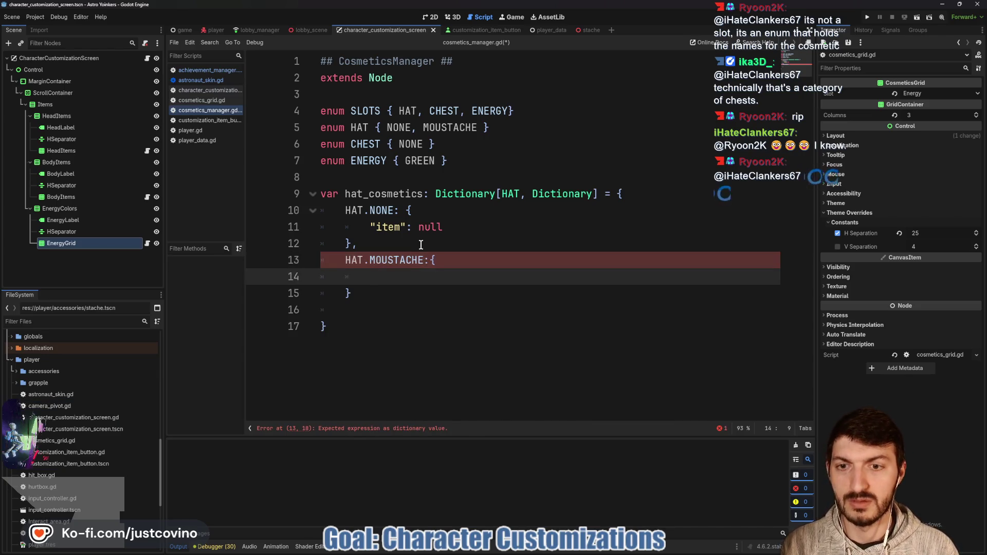
text("item":)
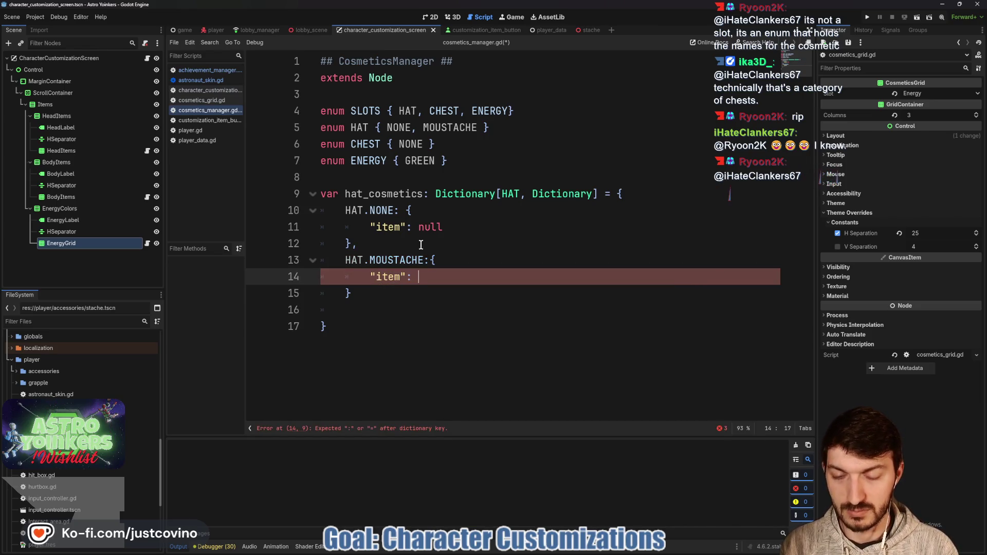
text(preload )
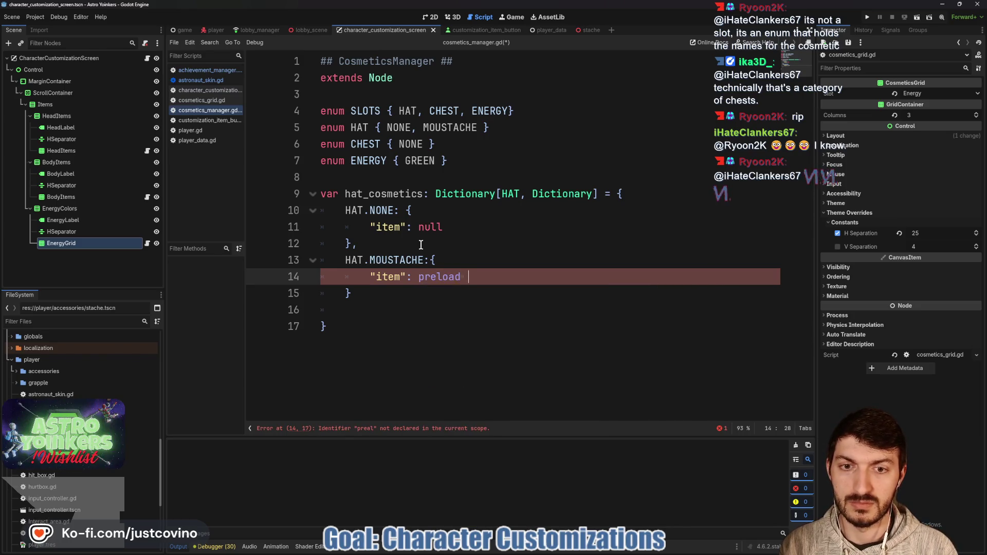
text((")
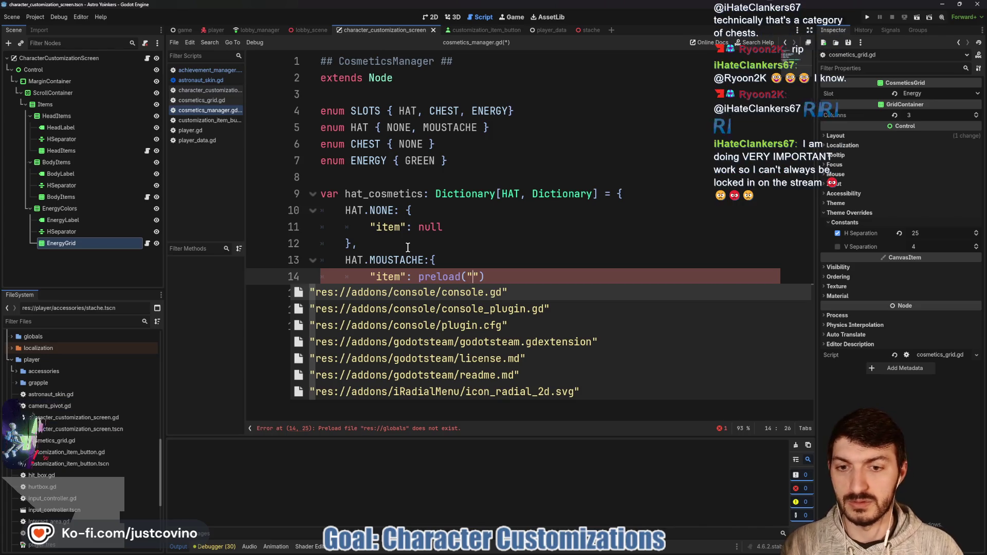
- Preload res://player/accessories/stache.tscn as the moustache item and add a blank line after the enums
click(48, 322)
text(stac)
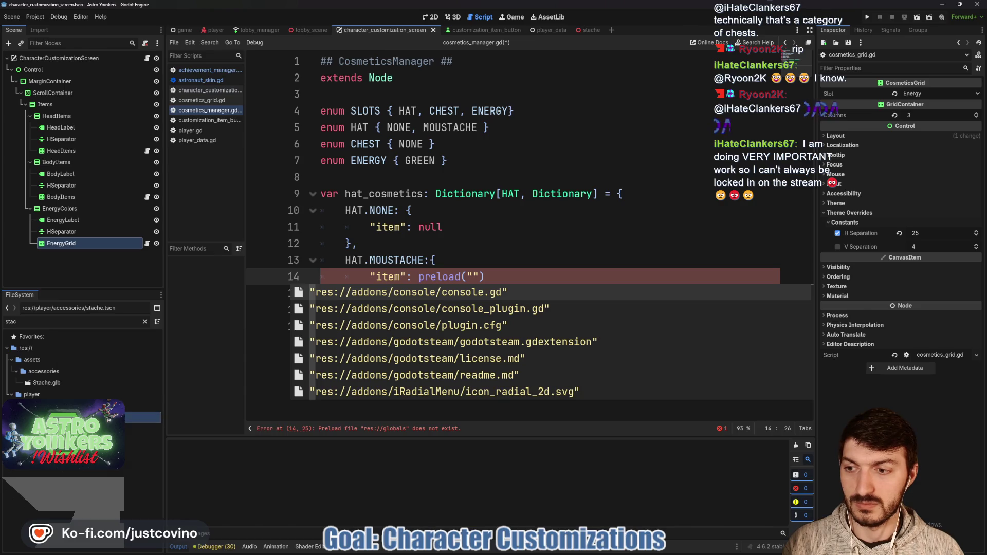
mouse_move(49, 417)
mouse_down()
mouse_move(258, 360)
mouse_move(469, 277)
mouse_up()
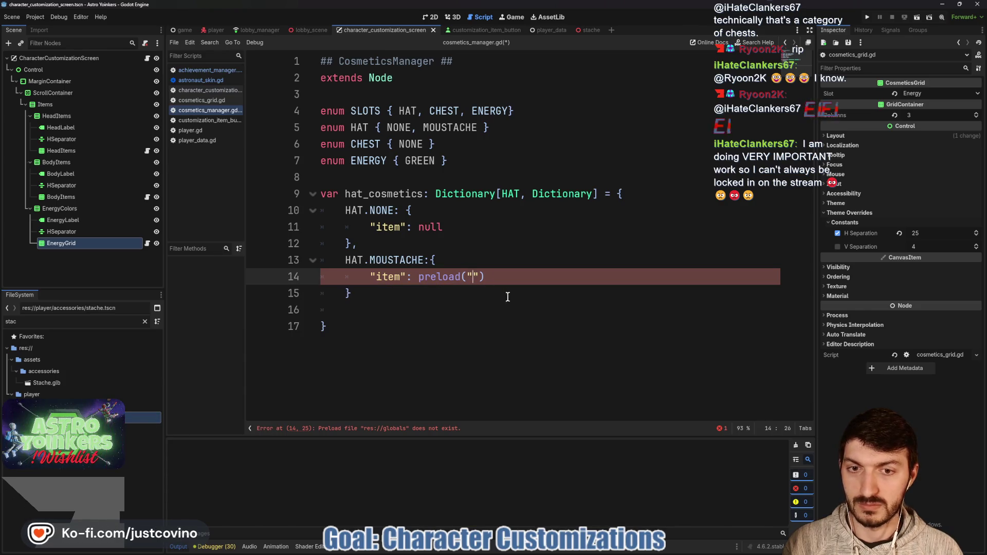
click(738, 276)
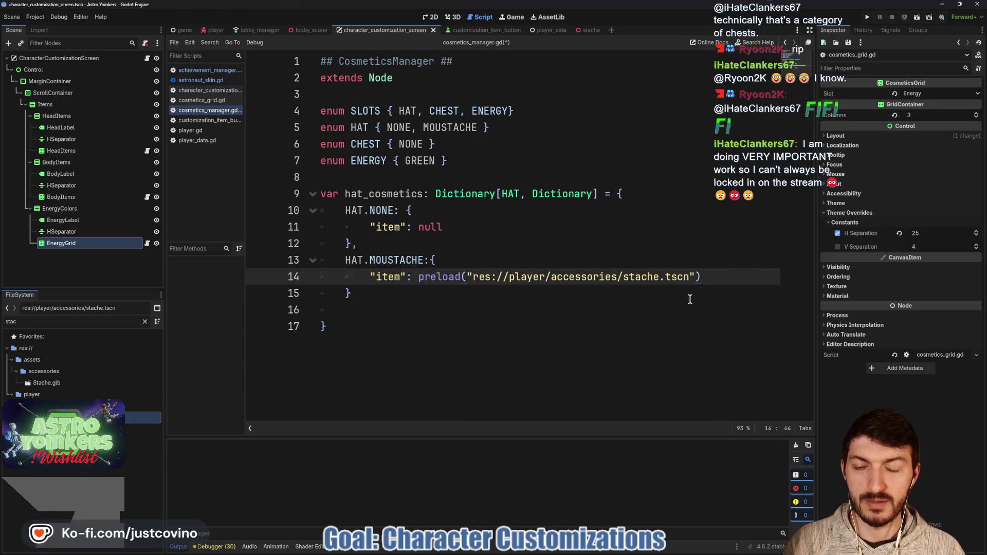
click(346, 178)
key(Return)
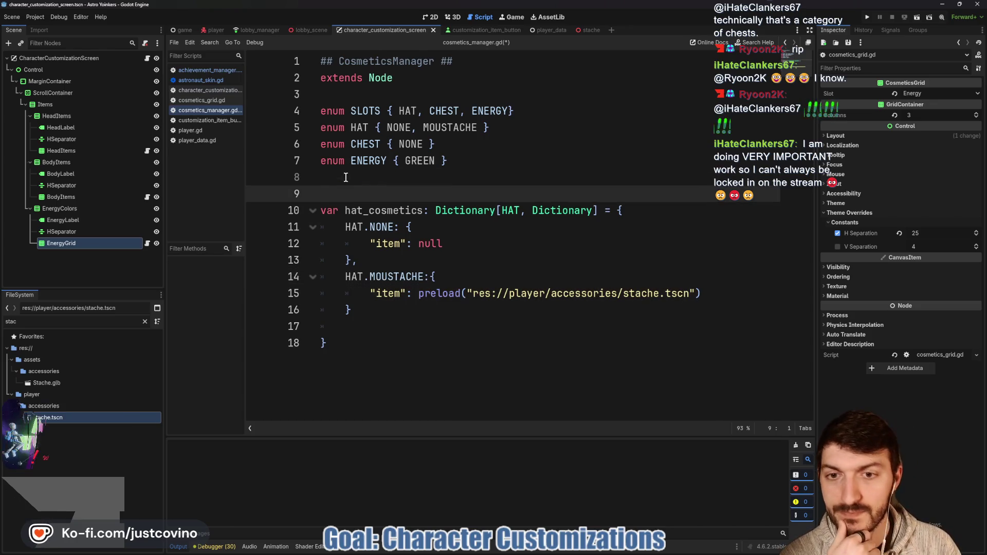
click(443, 328)
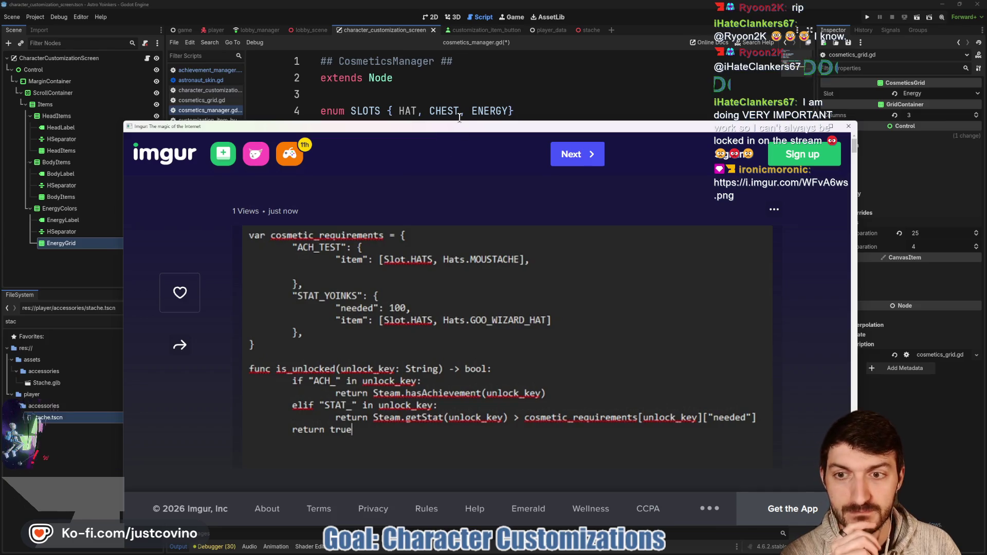
- Read the cosmetic_requirements and is_unlocked code screenshot, then select the hat_cosmetics dictionary
drag(455, 126, 454, 69)
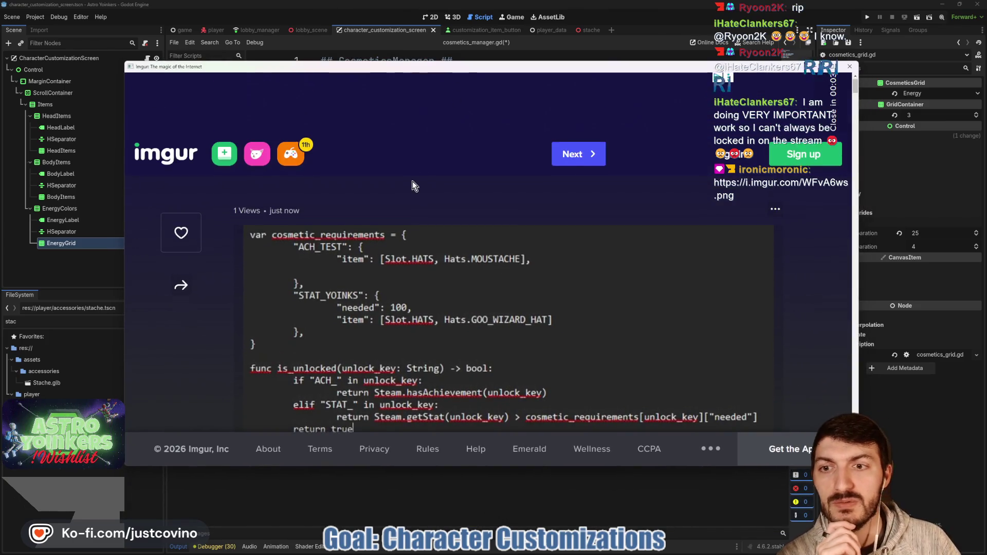
scroll(413, 181, down, 1)
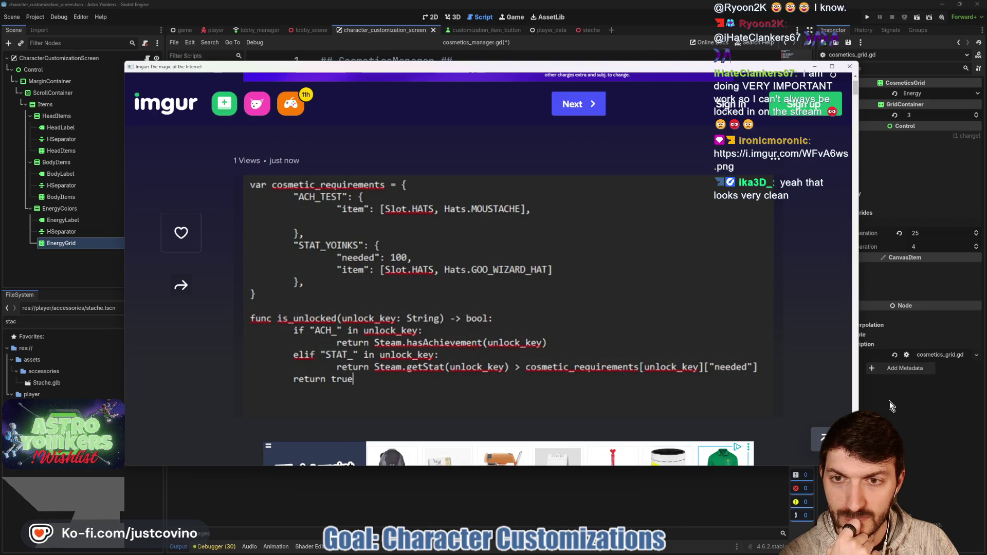
key(alt+Tab)
mouse_move(496, 360)
mouse_down()
mouse_move(321, 277)
mouse_move(320, 210)
mouse_up()
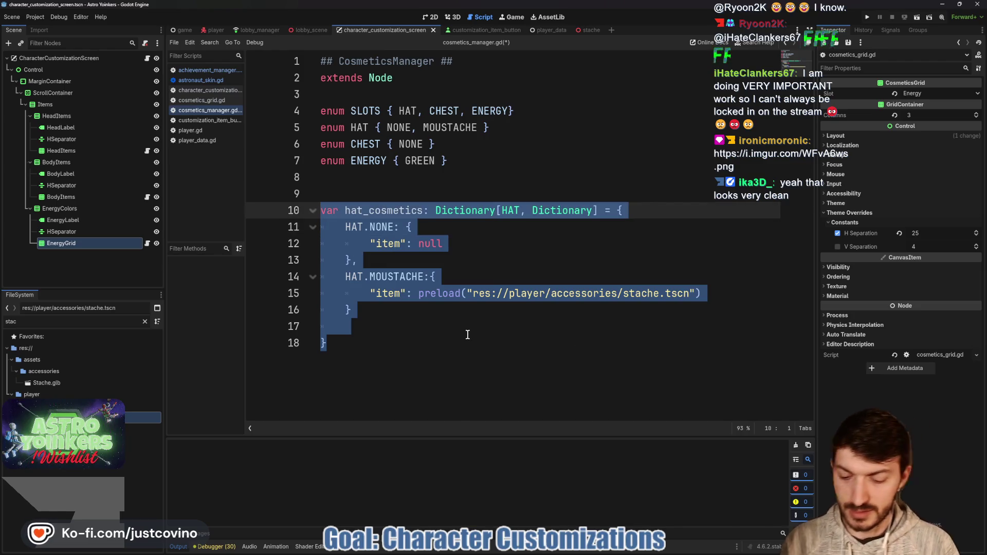
- Overwrite hat_cosmetics with var cosmetic_requirements: Dictionary[String, Dictionary] = {} on expanded braces
text(var cos)
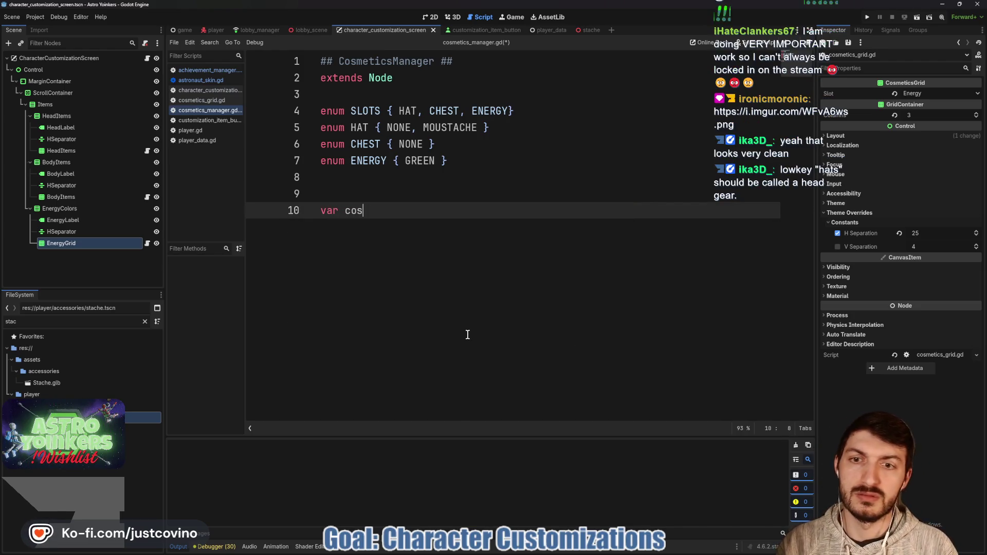
text(metic_requirements)
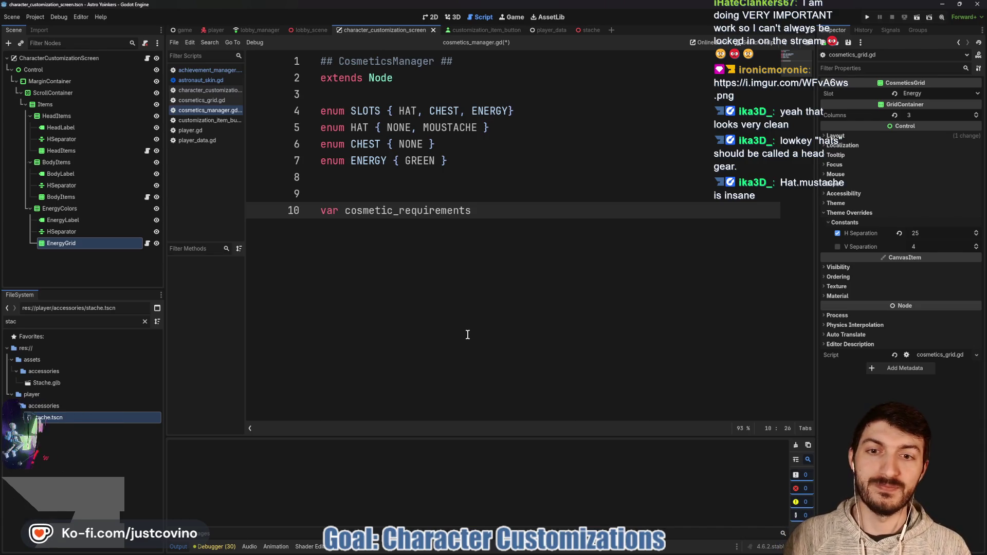
text(: Dict)
key(Return)
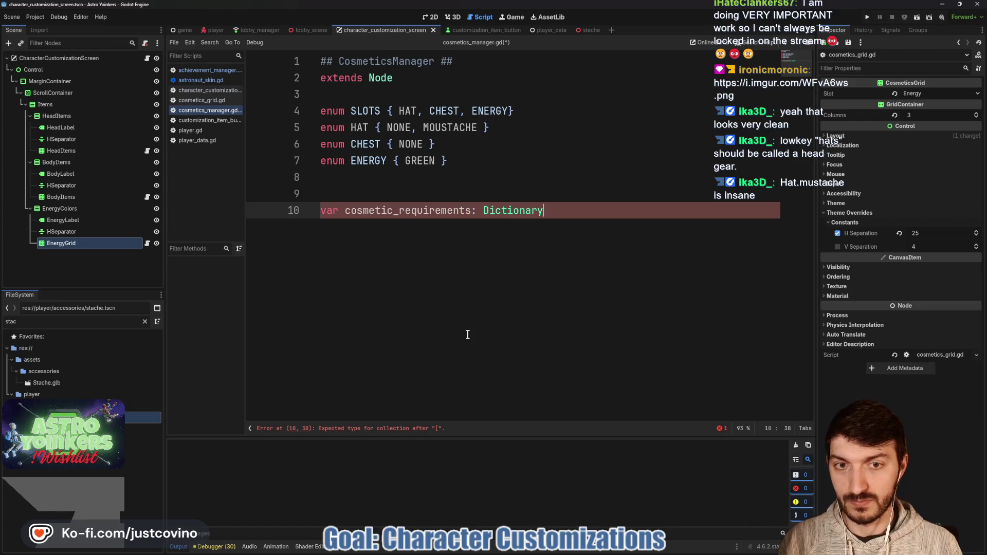
text(String)
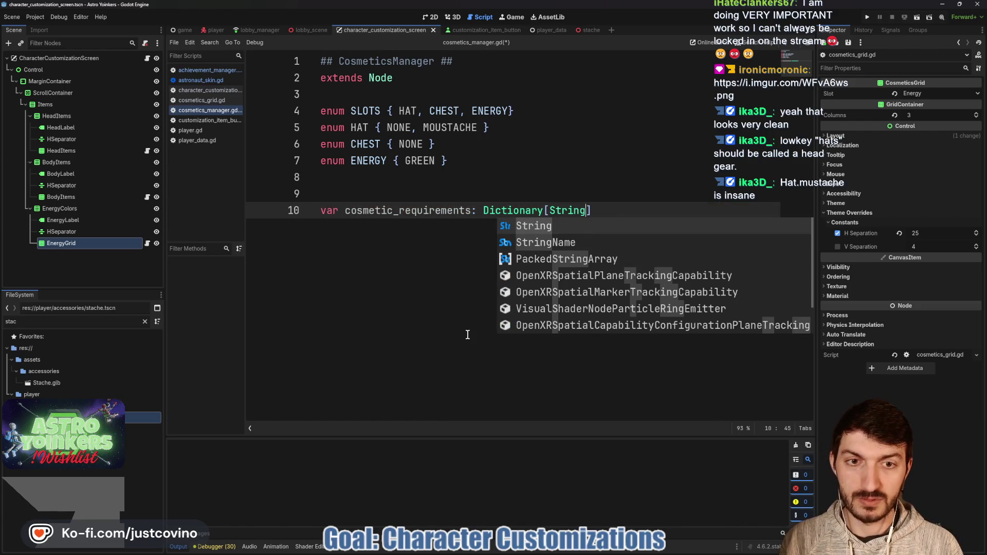
text(, Dictionary)
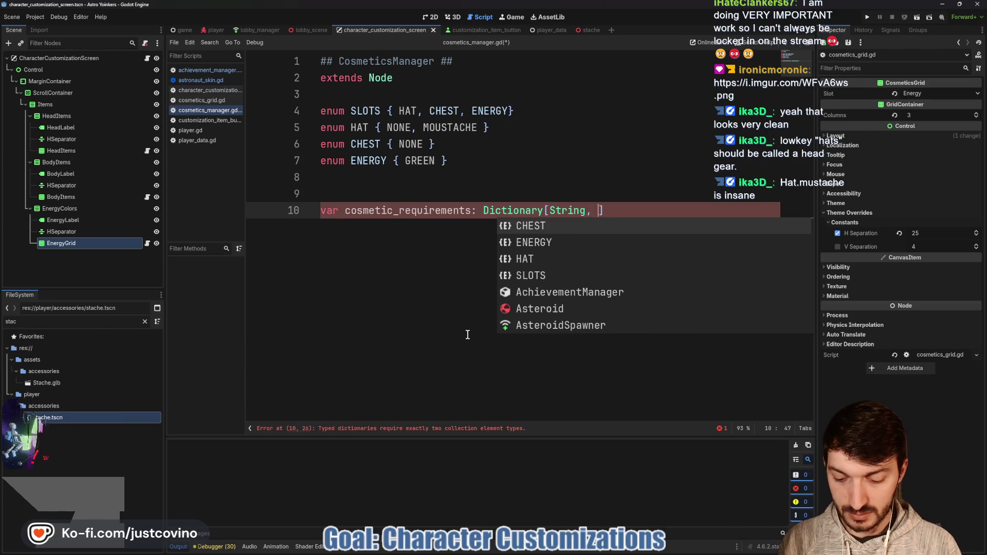
text(] )
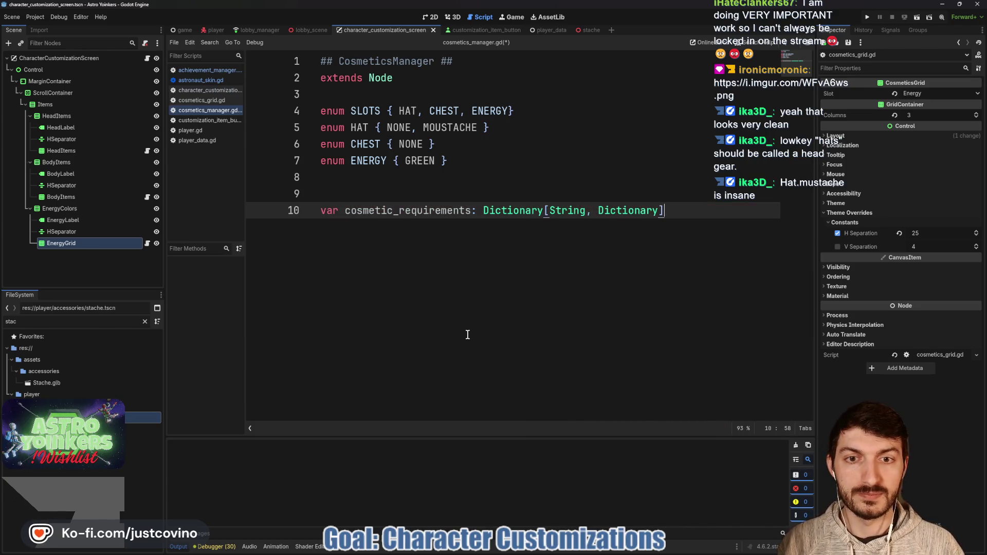
text(= )
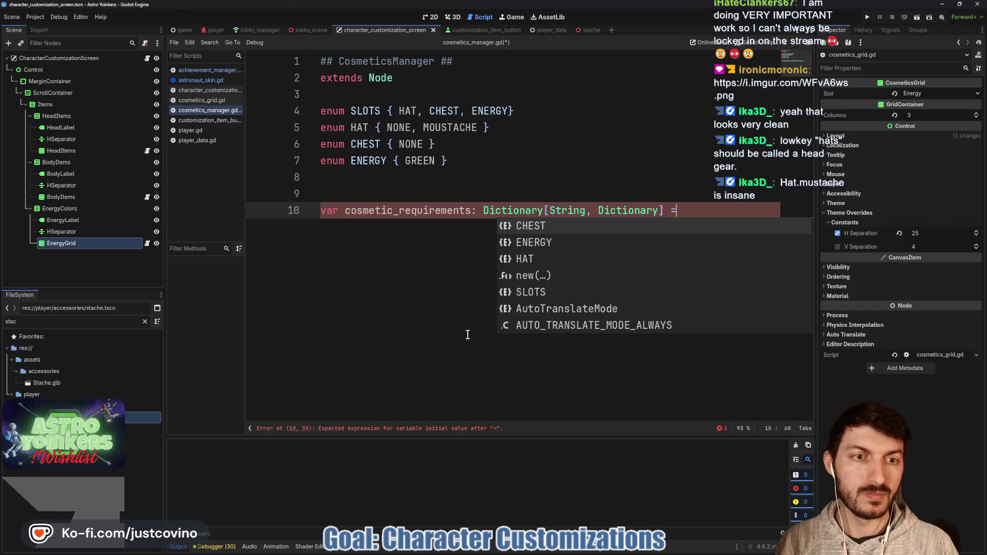
text({)
key(Return)
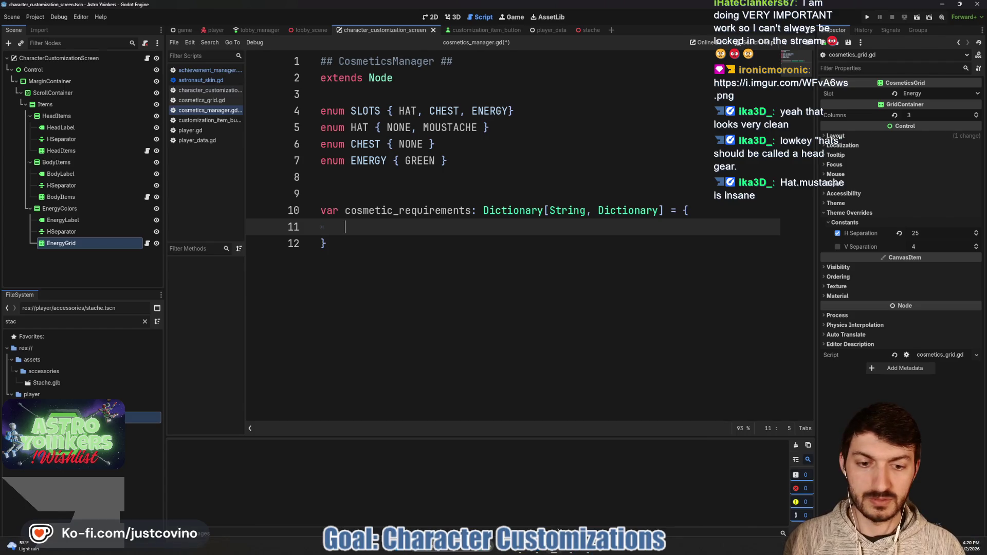
click(537, 553)
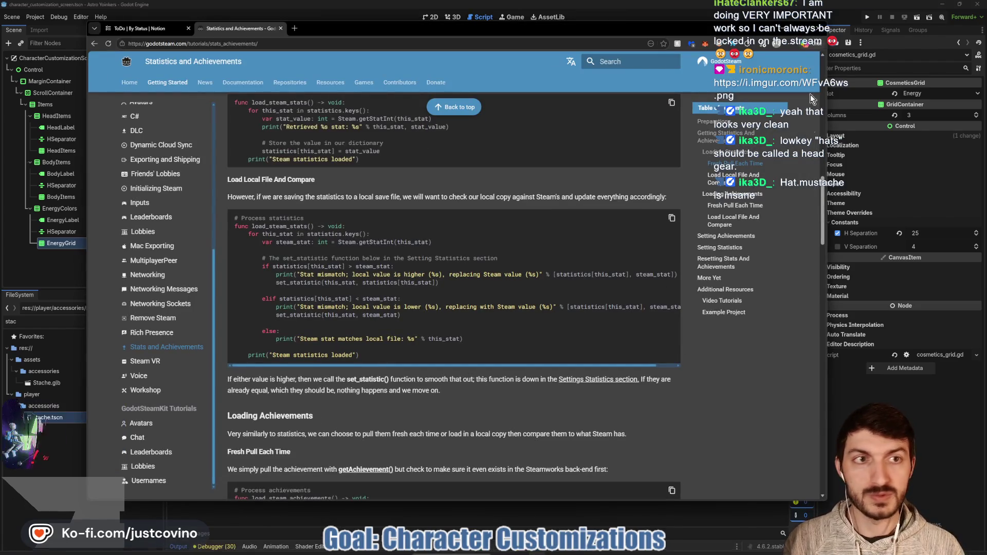
- Put away the GodotSteam docs and review the cosmetic_requirements screenshot before returning to the script
click(536, 553)
key(alt+Tab)
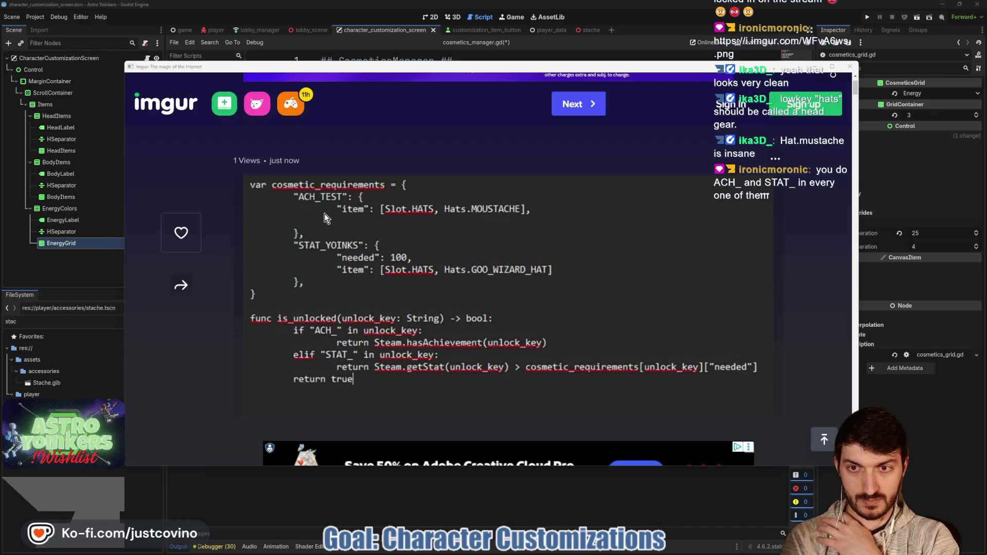
key(alt+Tab)
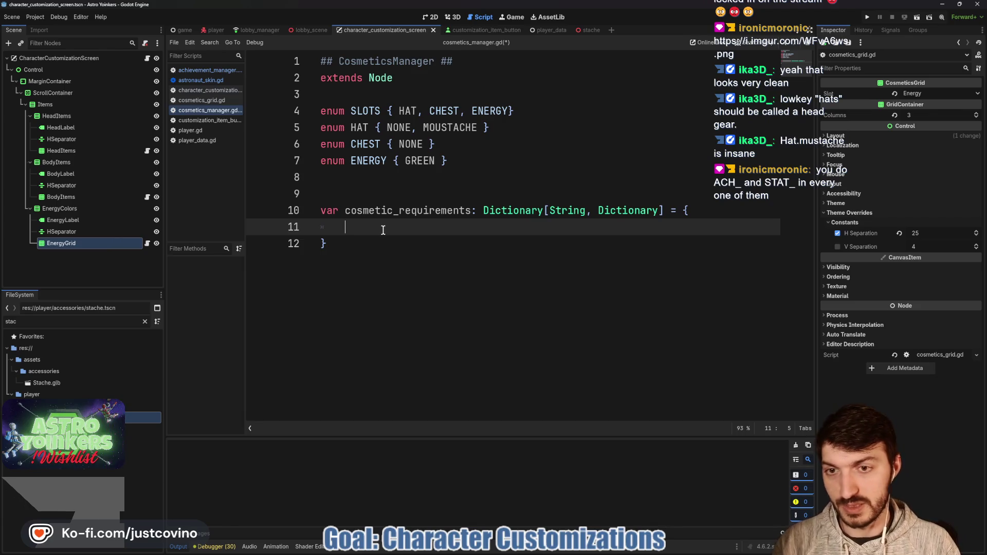
- Start an "ACH_TEST" entry with a nested dictionary and an "item" key
text(AC)
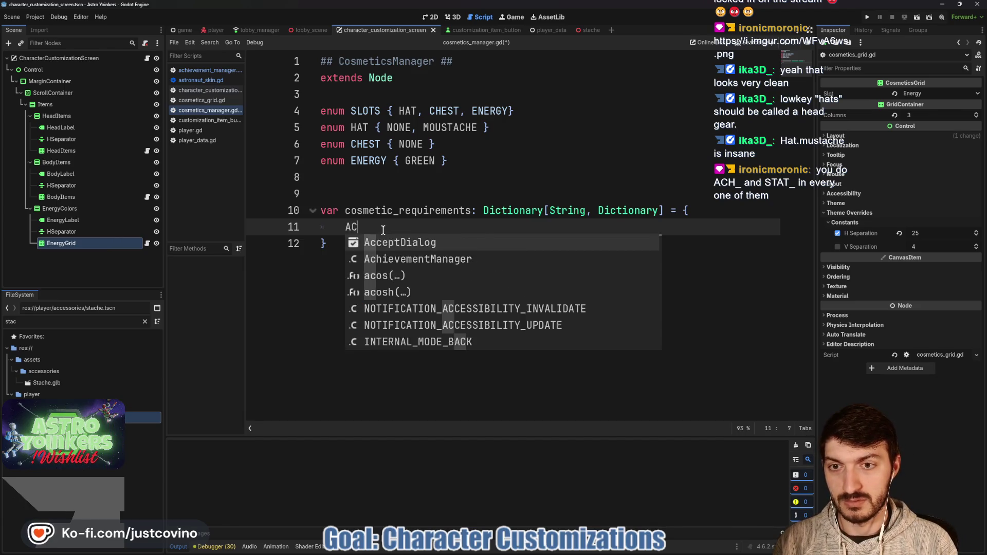
text(H_TEST)
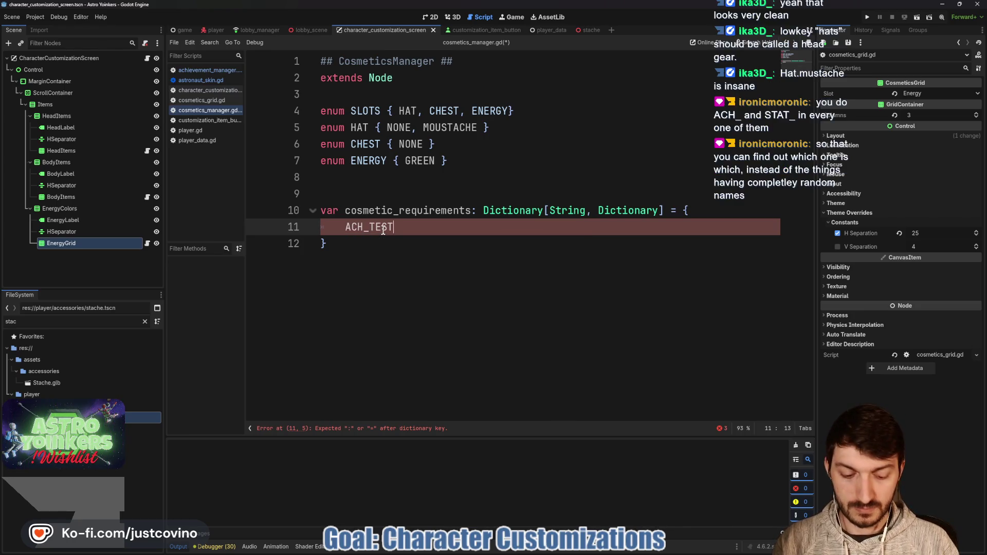
text(")
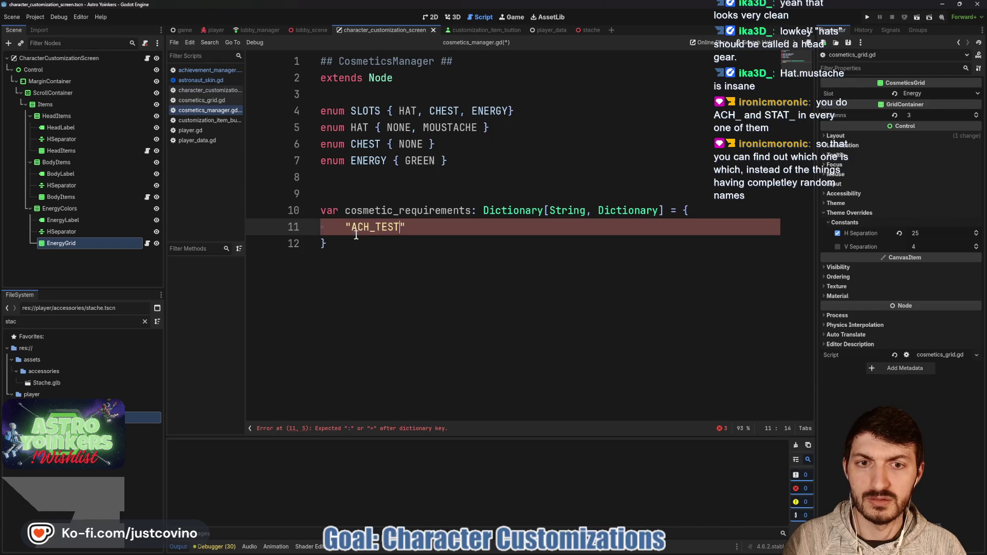
click(419, 228)
text(: )
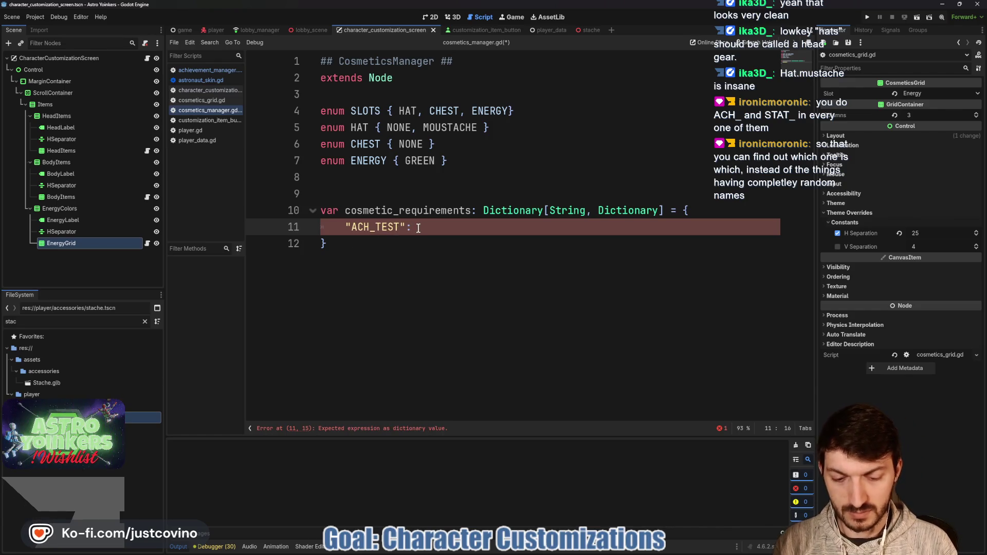
text({)
key(Return)
text("item)
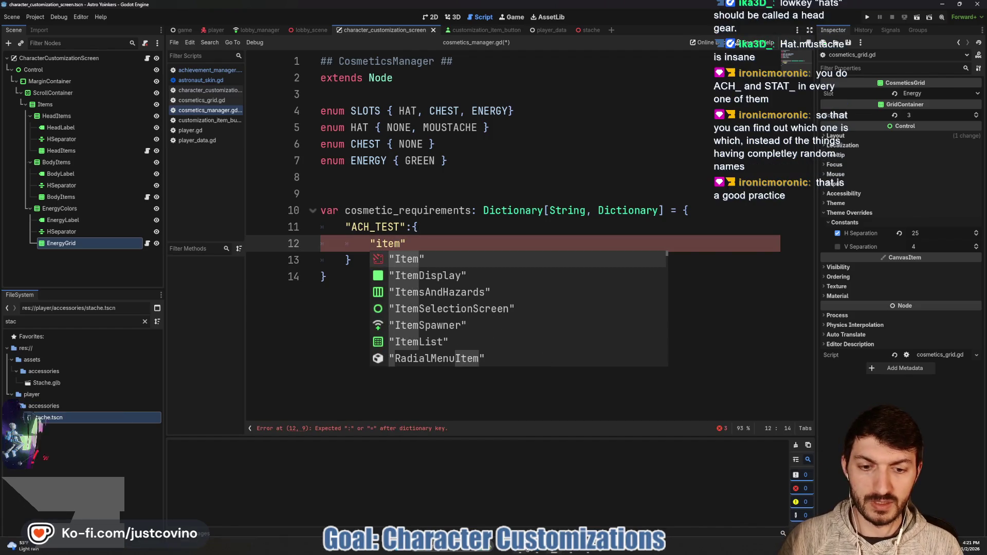
- Consult the GodotSteam achievements docs and the reference code image
click(539, 552)
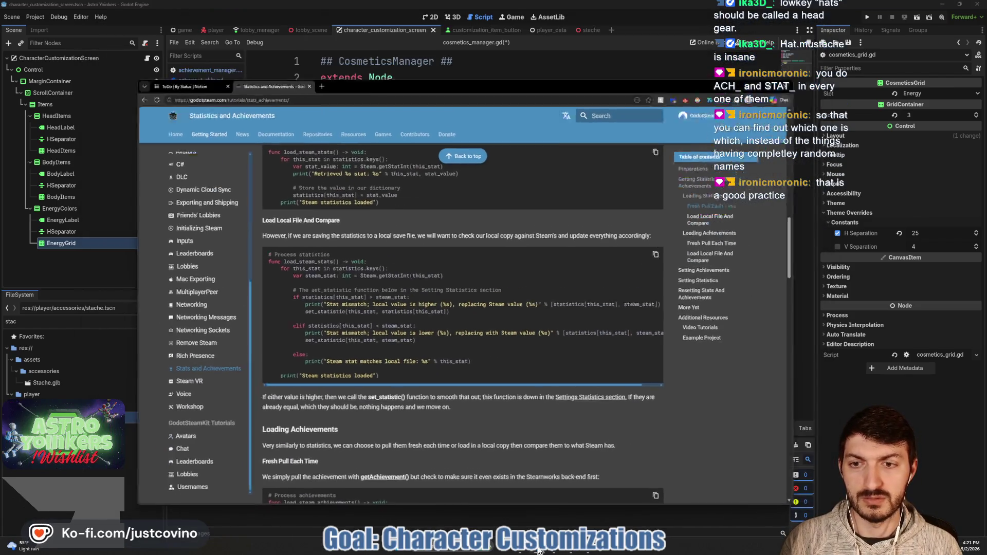
click(539, 552)
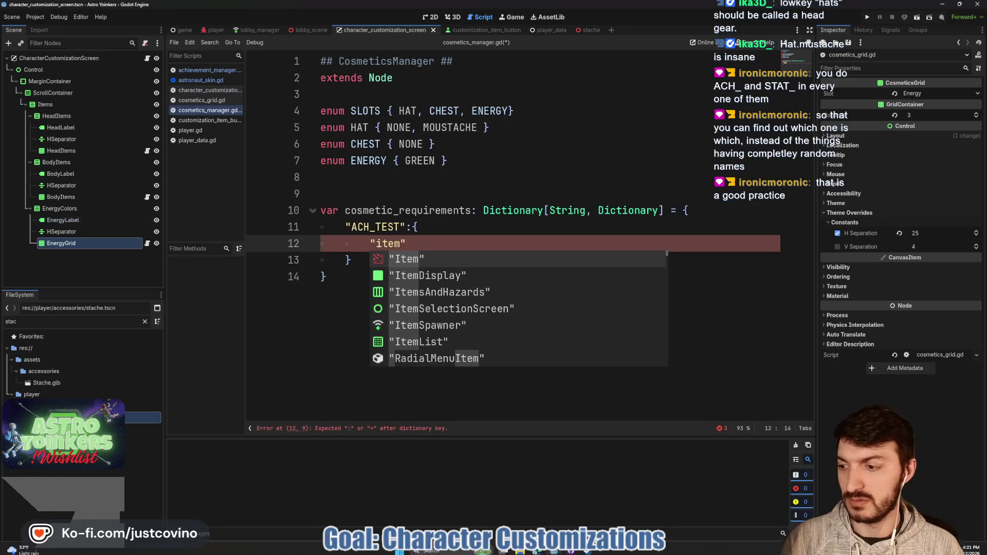
key(alt+Tab)
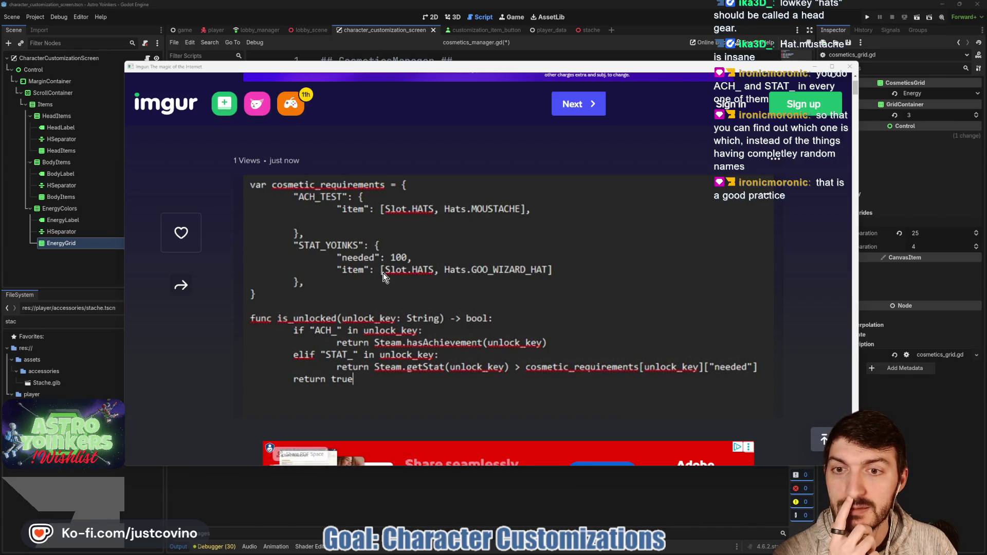
key(alt+Tab)
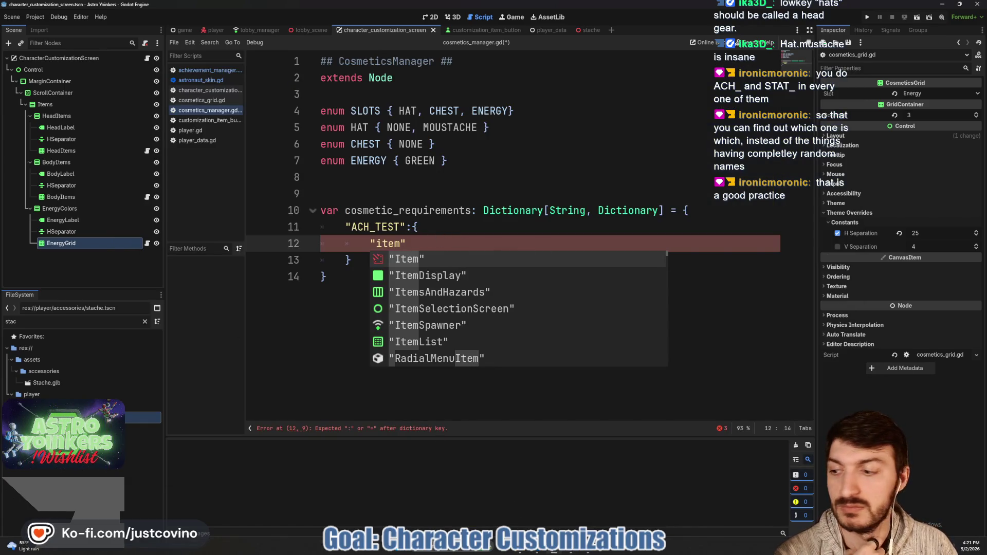
key(alt+Tab)
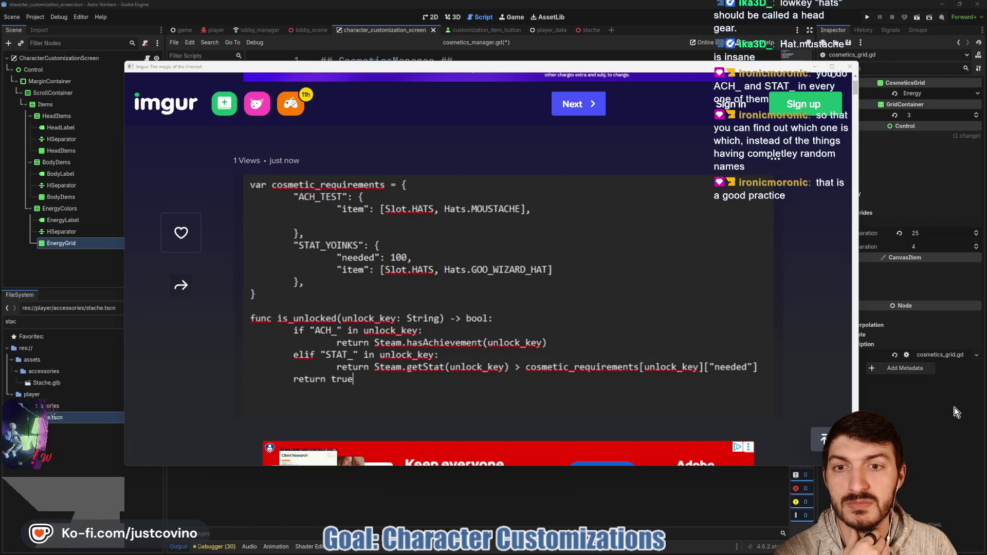
key(alt+Tab)
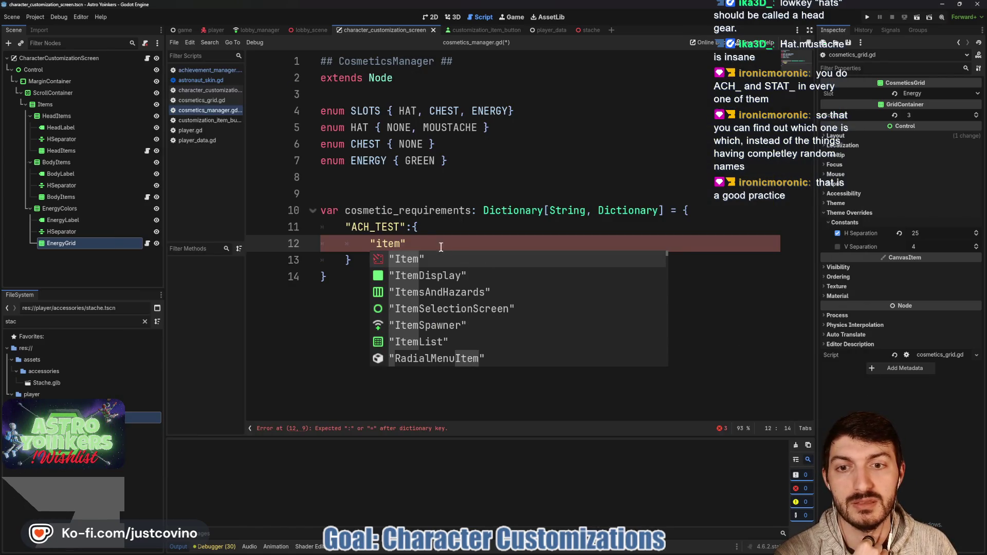
- Set ACH_TEST's item to [SLOT.HAT, HAT.MOUSTACHE], rename enum SLOTS to SLOT, and add a trailing comma
click(422, 238)
text(: [)
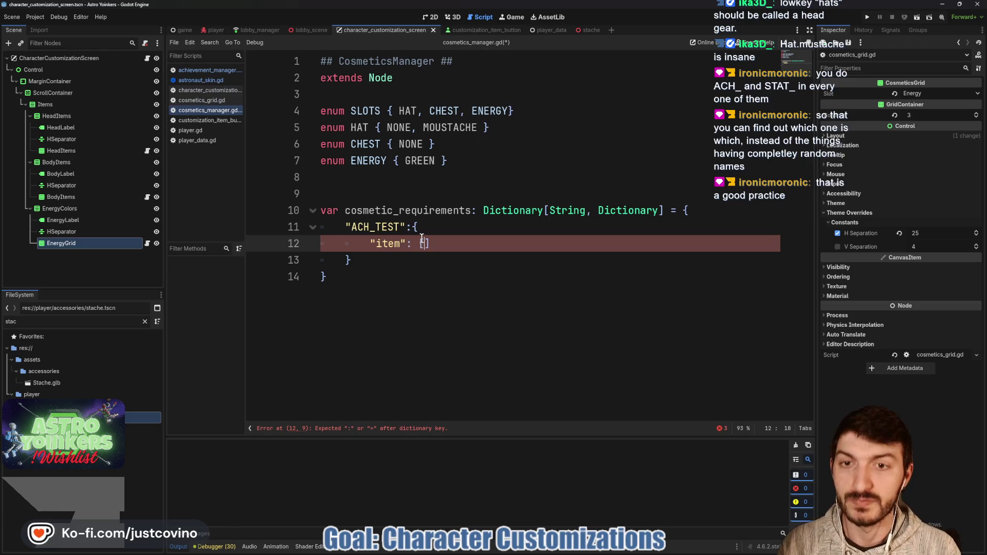
text(SLOT)
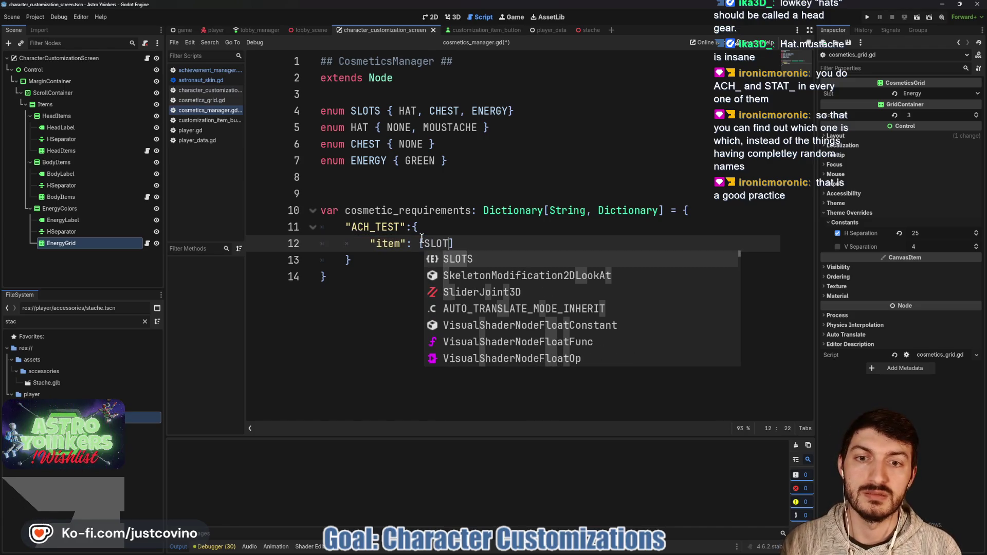
click(382, 111)
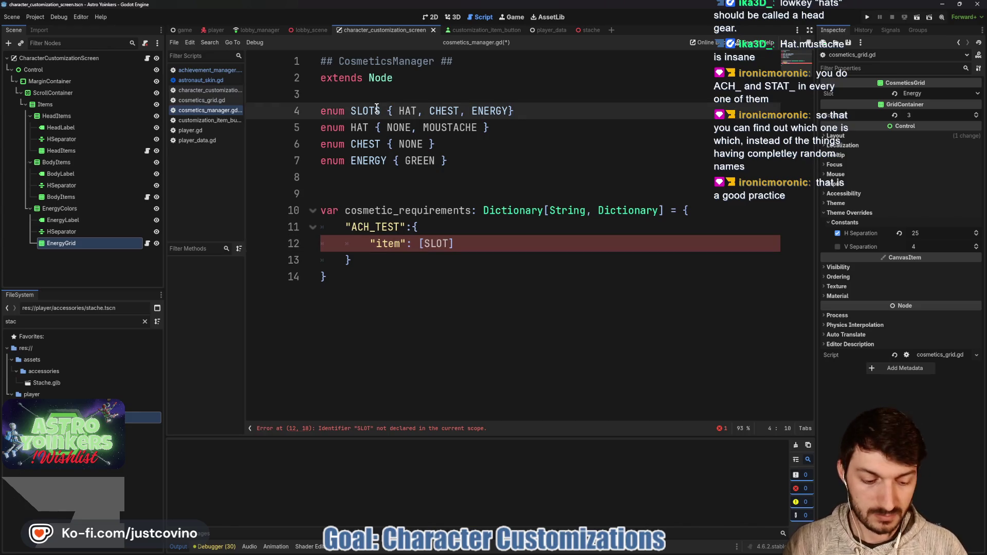
key(BackSpace)
click(452, 243)
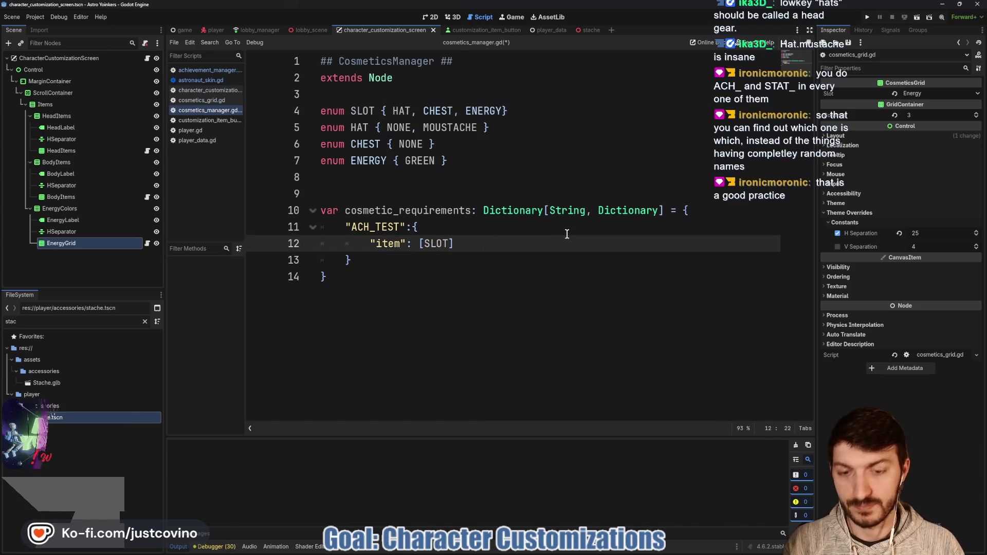
text(.HAT, H)
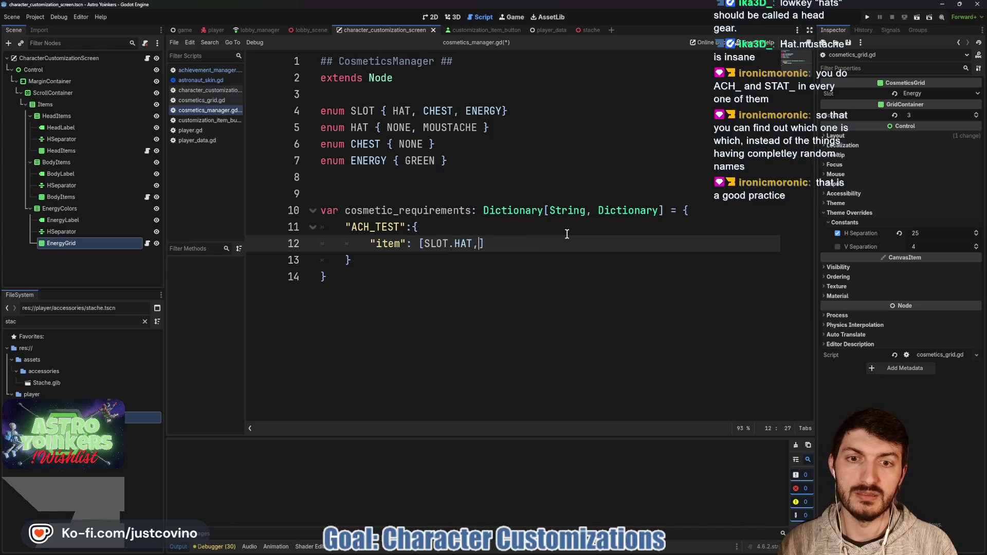
text(AT.)
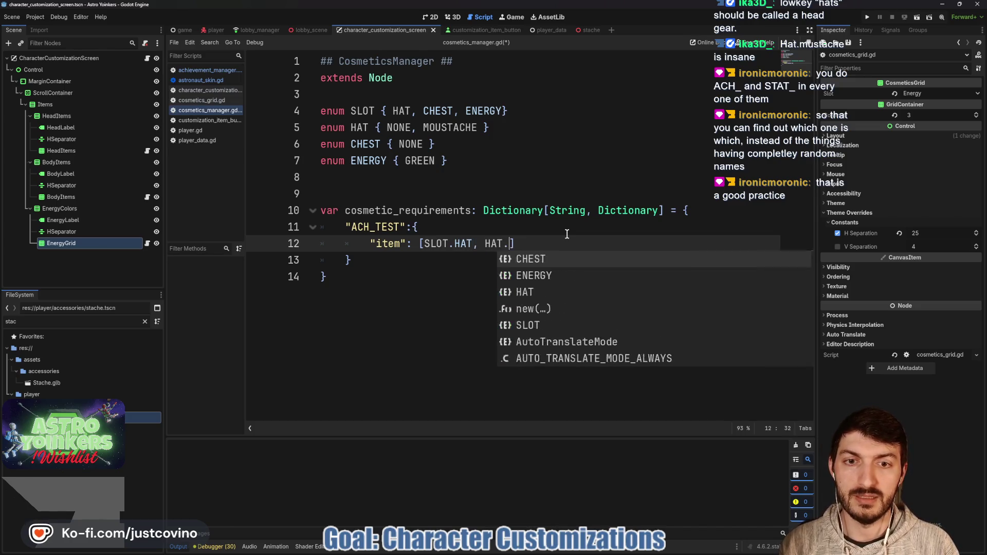
text(MOU)
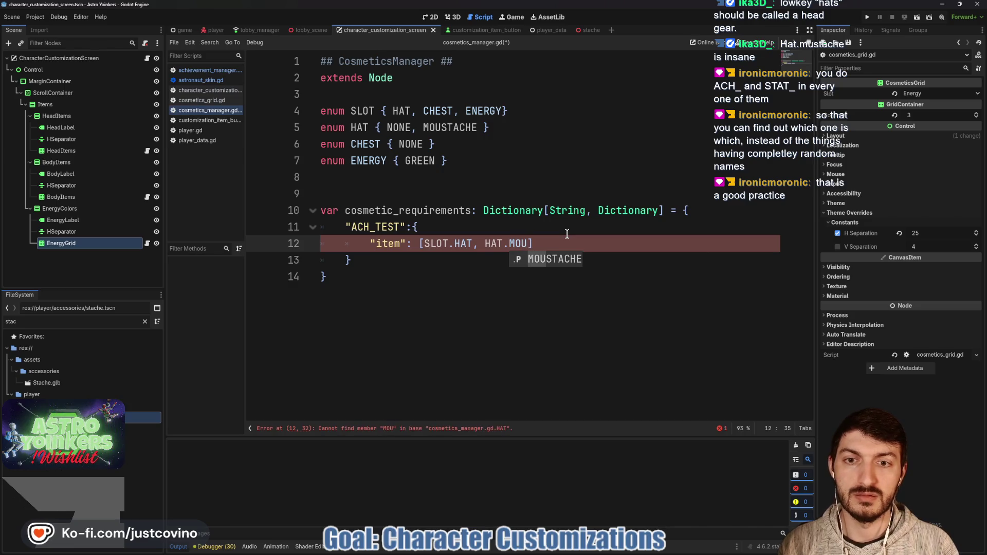
key(Return)
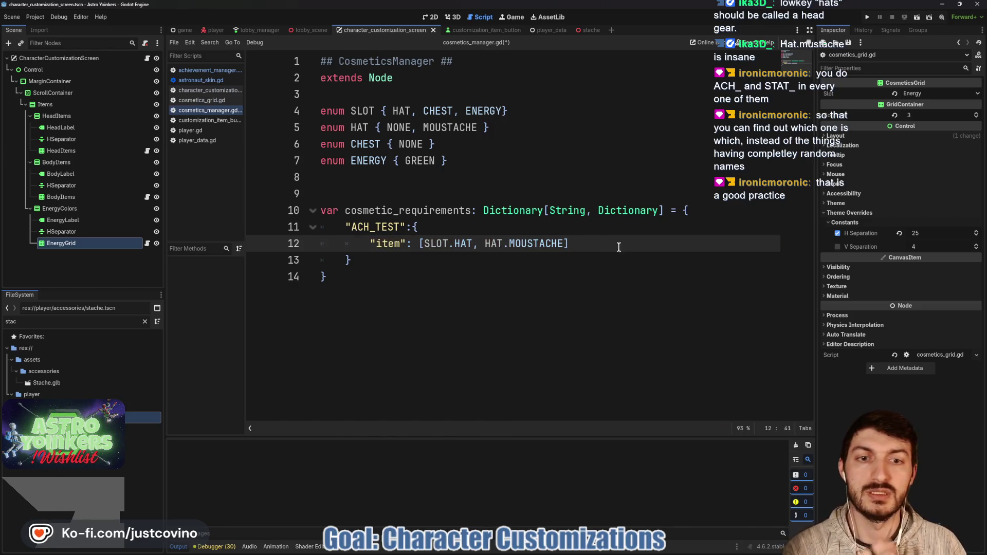
click(386, 262)
text(,)
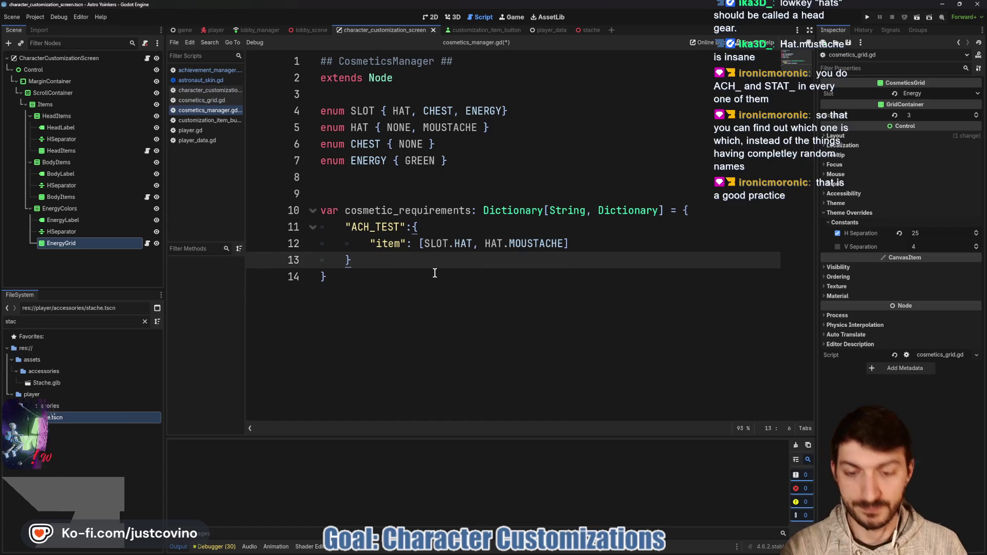
key(Return)
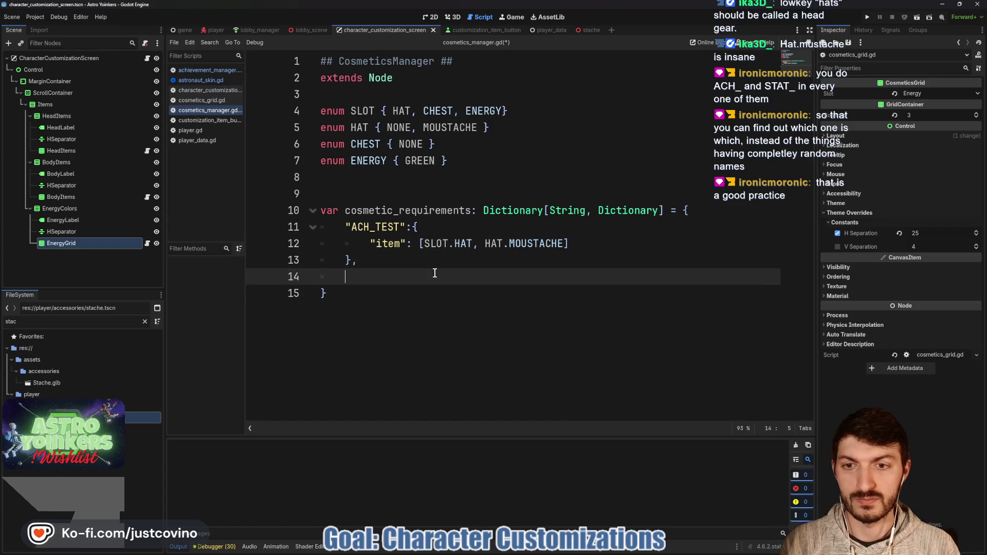
- Add an Achievement Based heading at the top of the dictionary
key(Return)
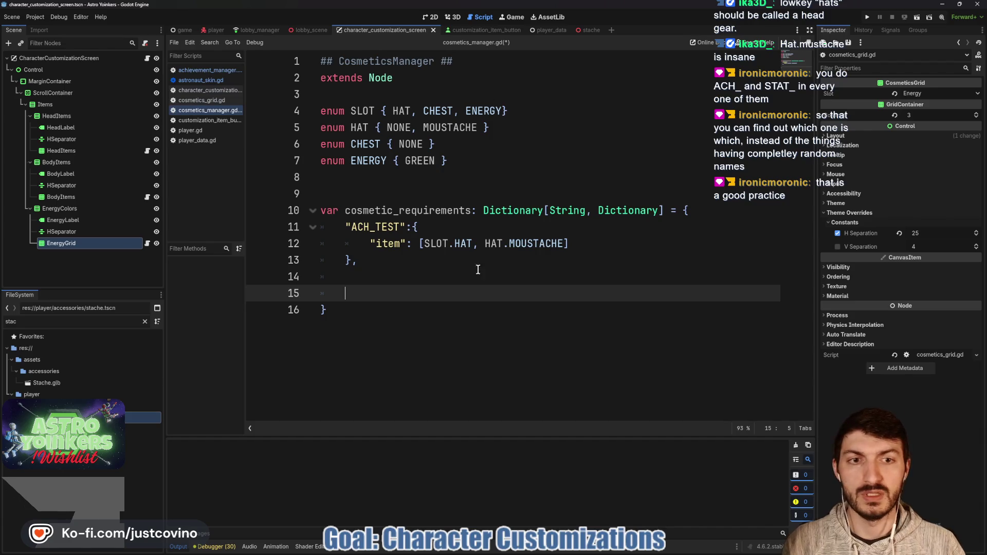
click(716, 208)
key(Return)
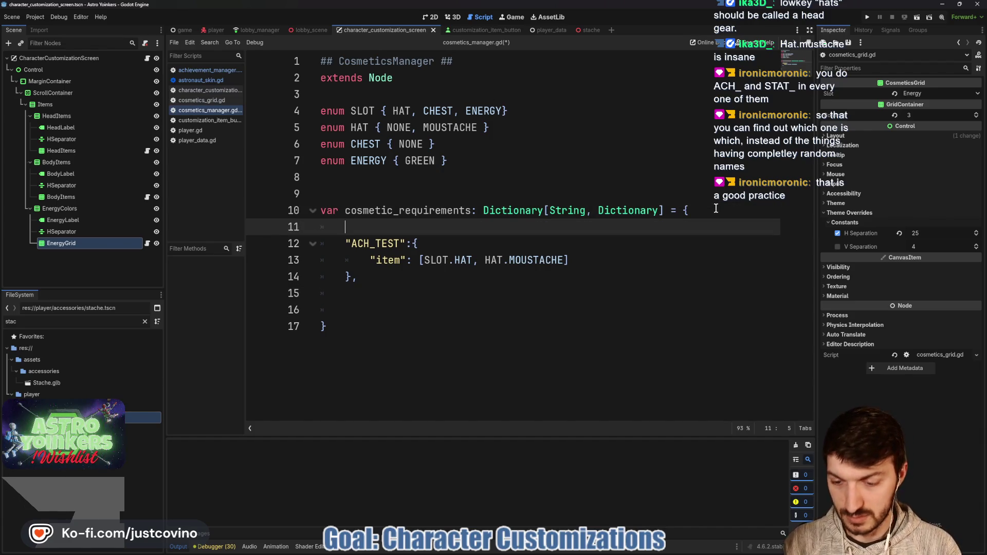
text(##Achievement Based ##)
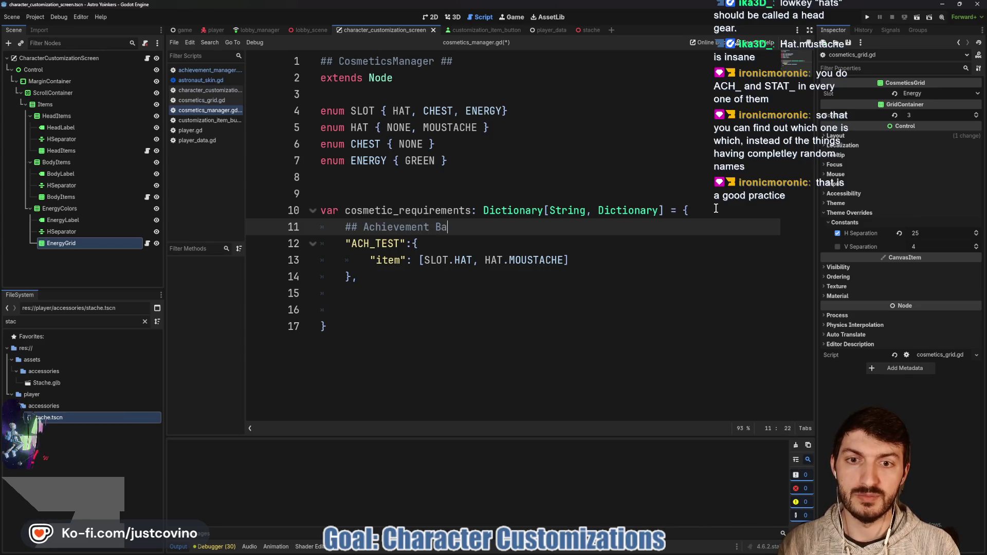
- Add a Stat Based comment and start a STAT_TEST entry below ACH_TEST
click(356, 297)
key(Down)
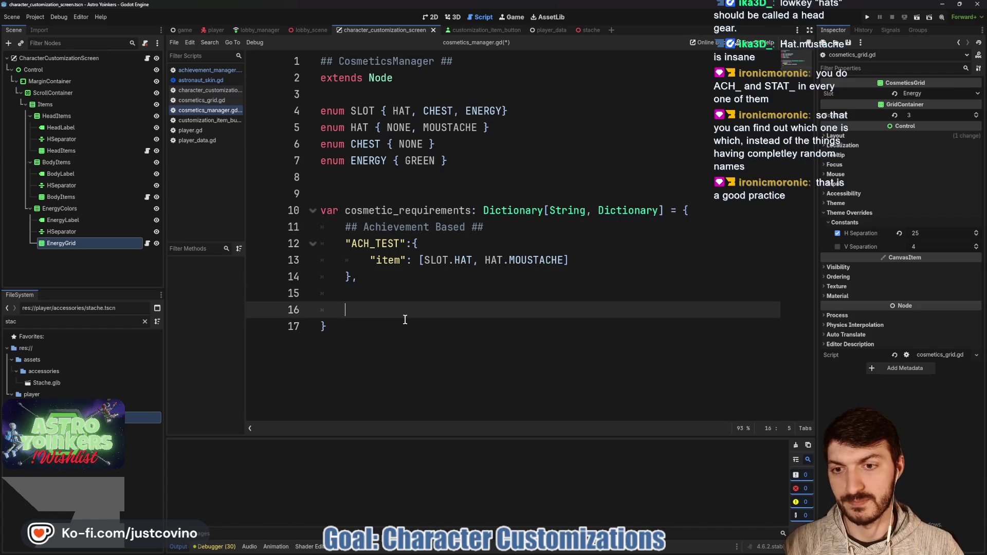
text(## S)
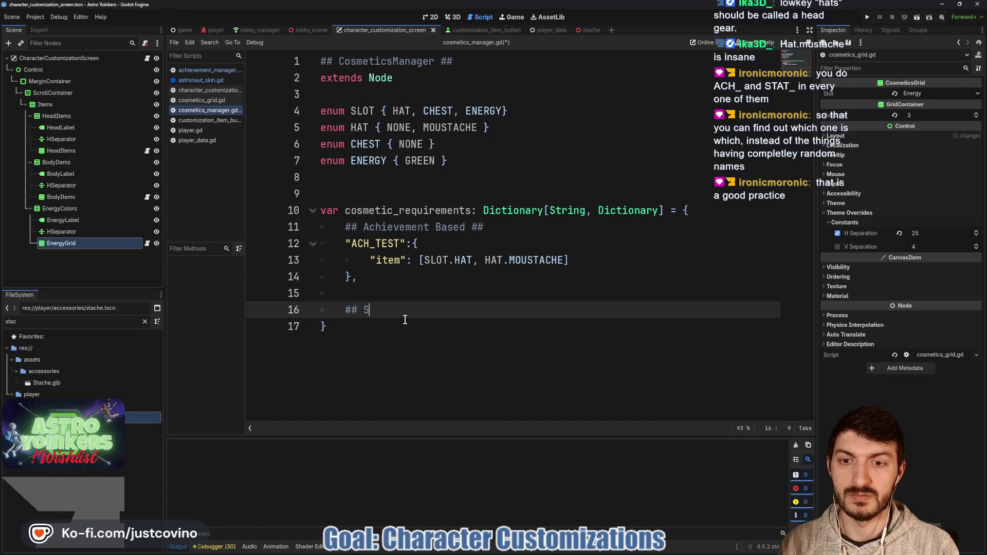
text(tat Based ##)
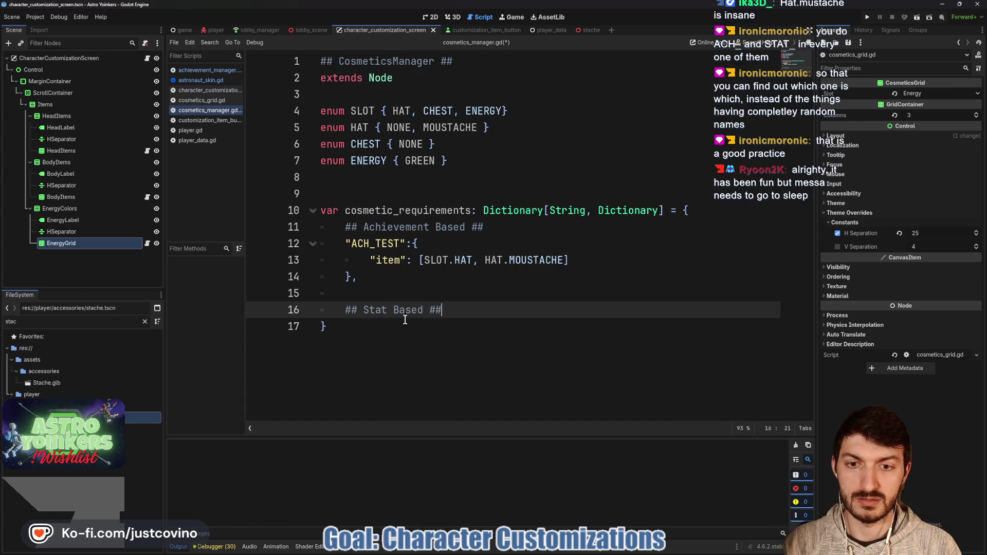
key(Return)
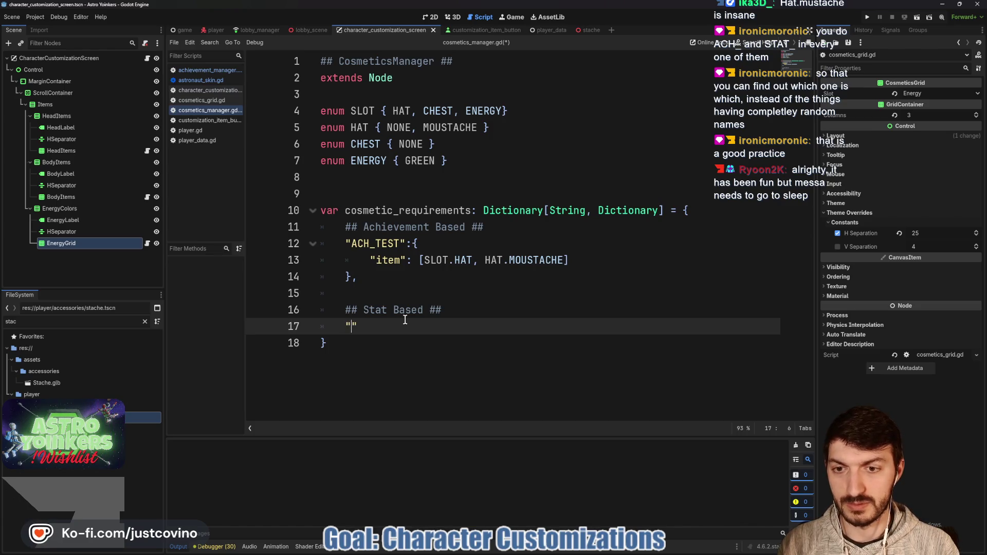
text(STAT)
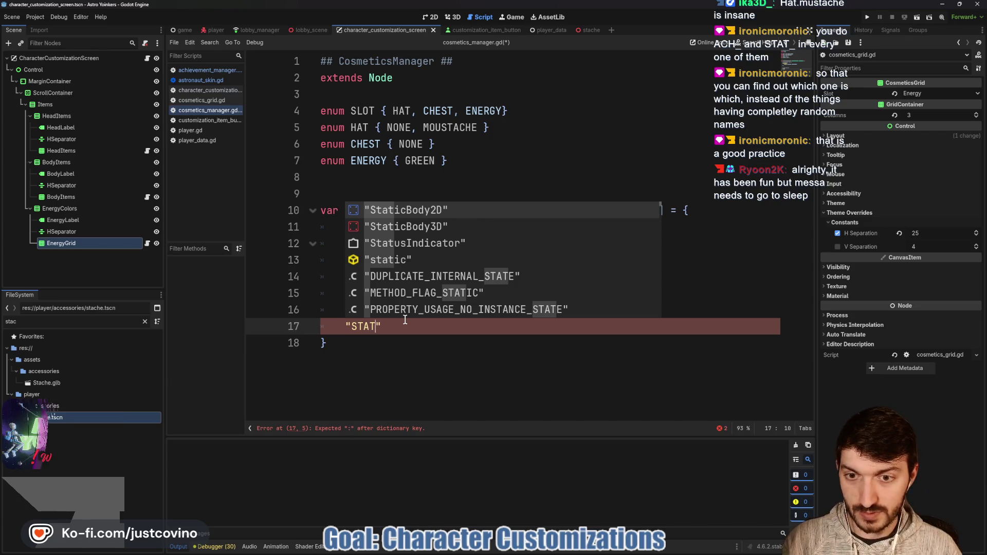
text(_TETS)
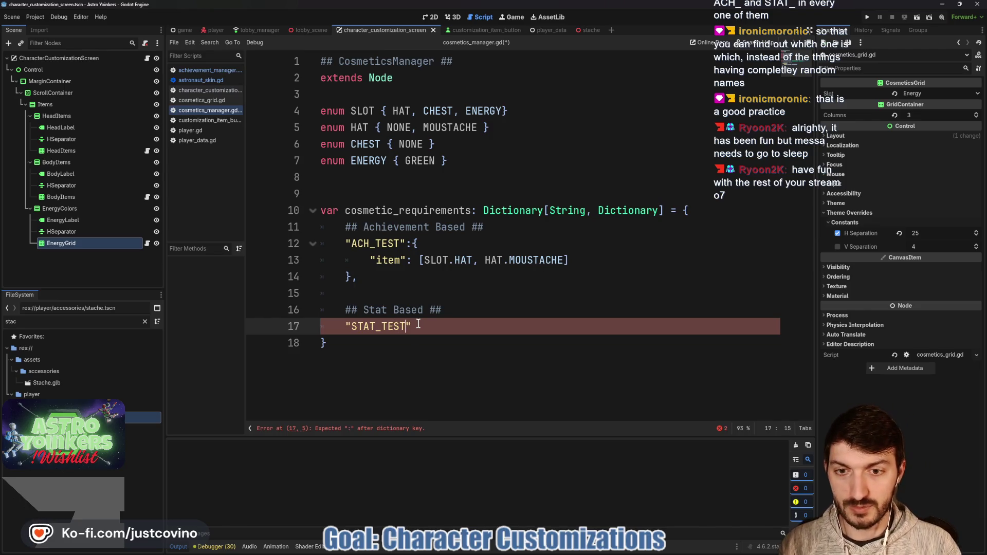
text(:)
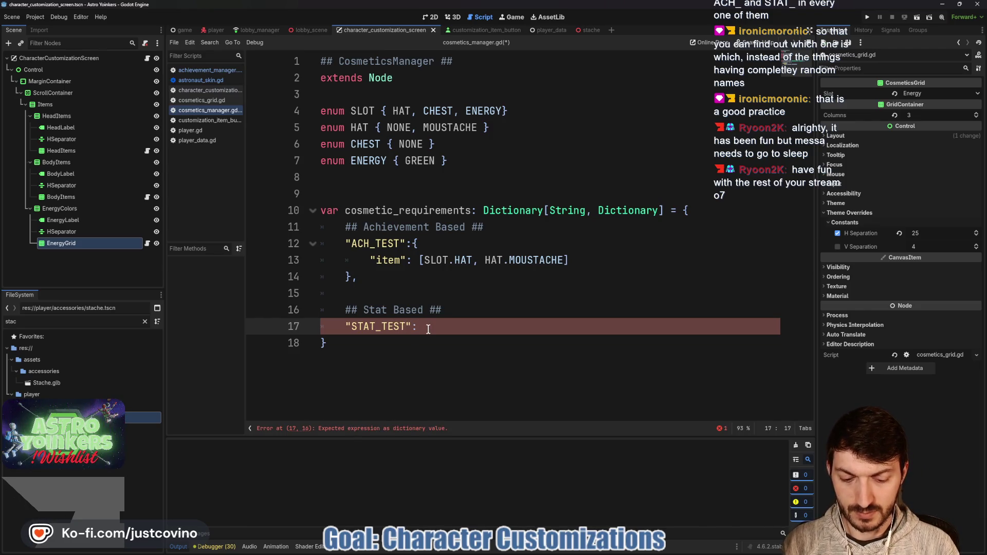
key(Return)
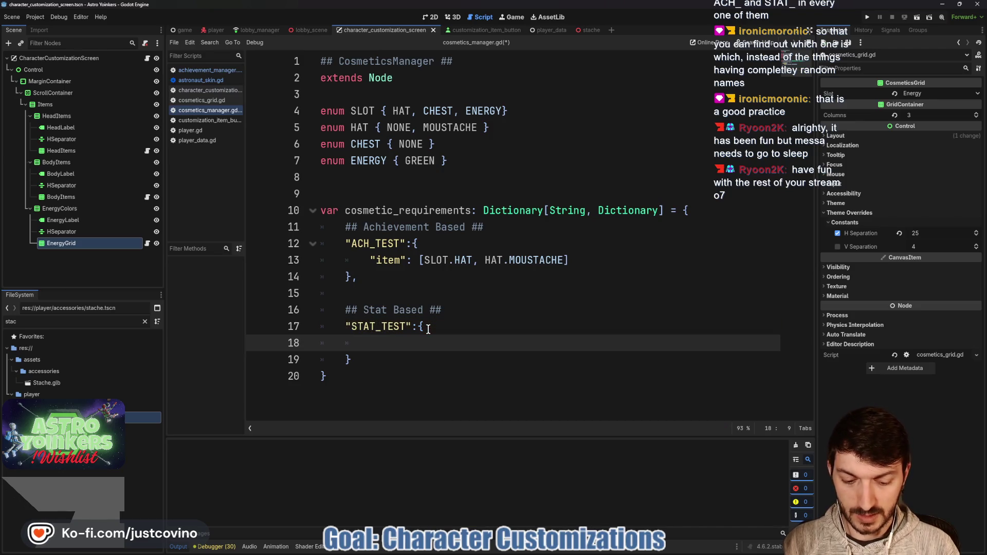
- Give STAT_TEST "requirement": 100 and "item": [SLOT.HAT, HAT.NONE], then save the script
text(")
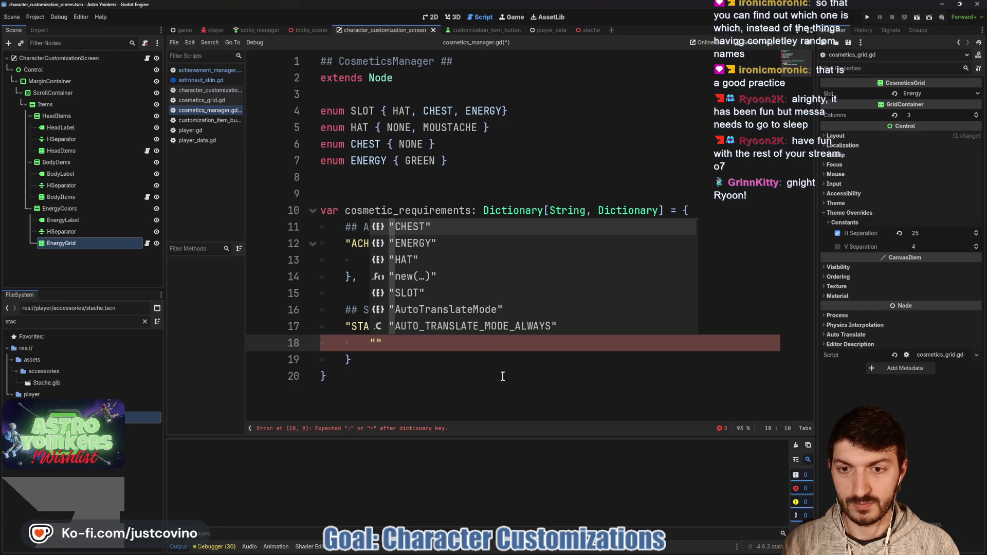
text(required)
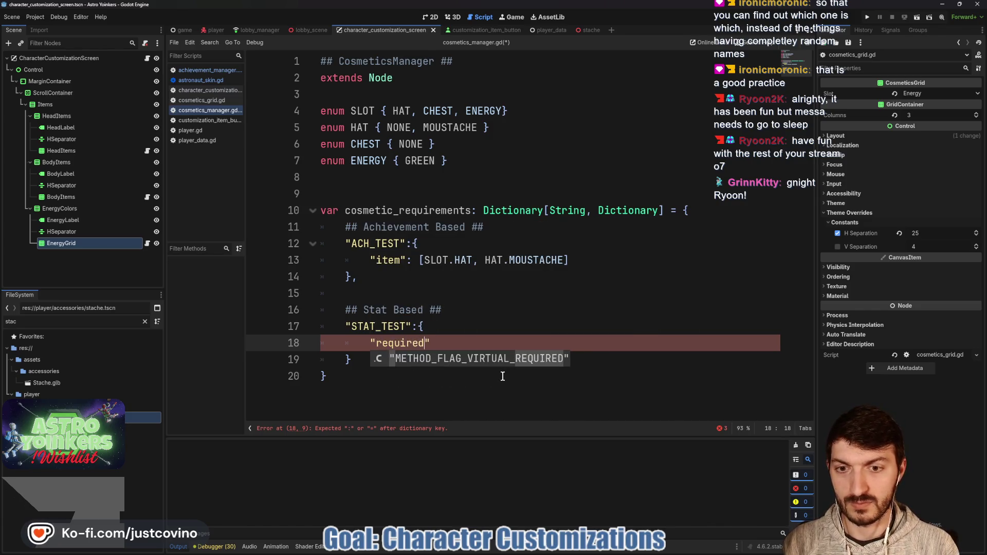
key(BackSpace)
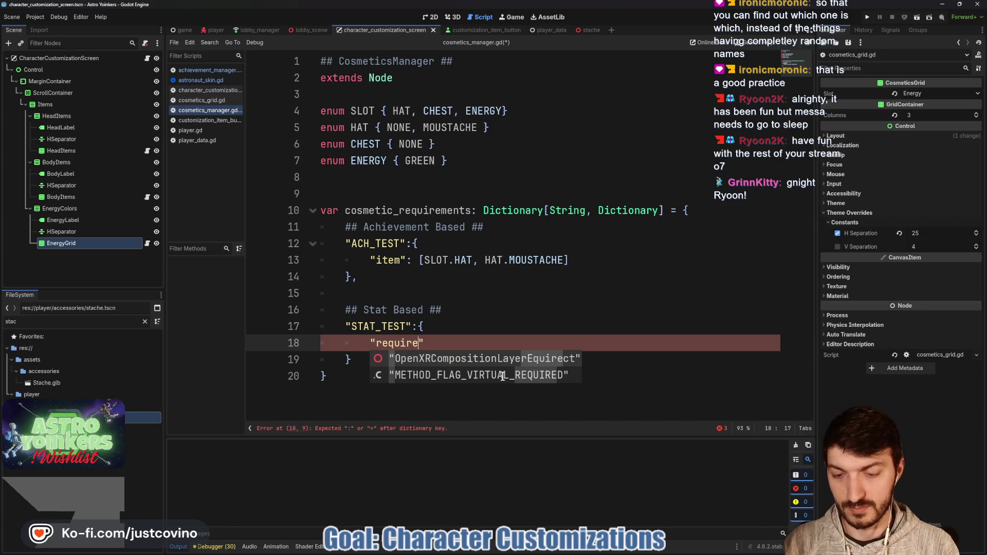
text(ment":)
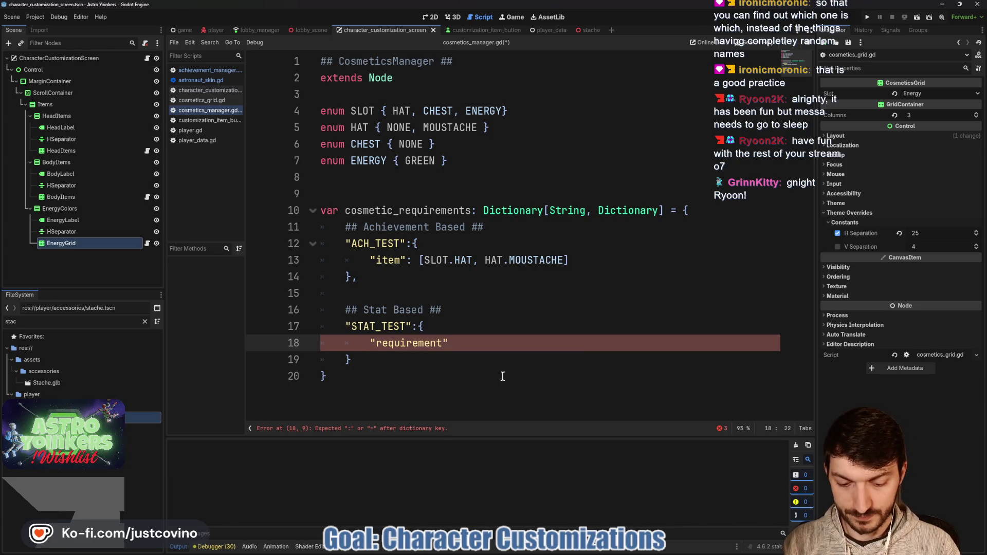
text( 100)
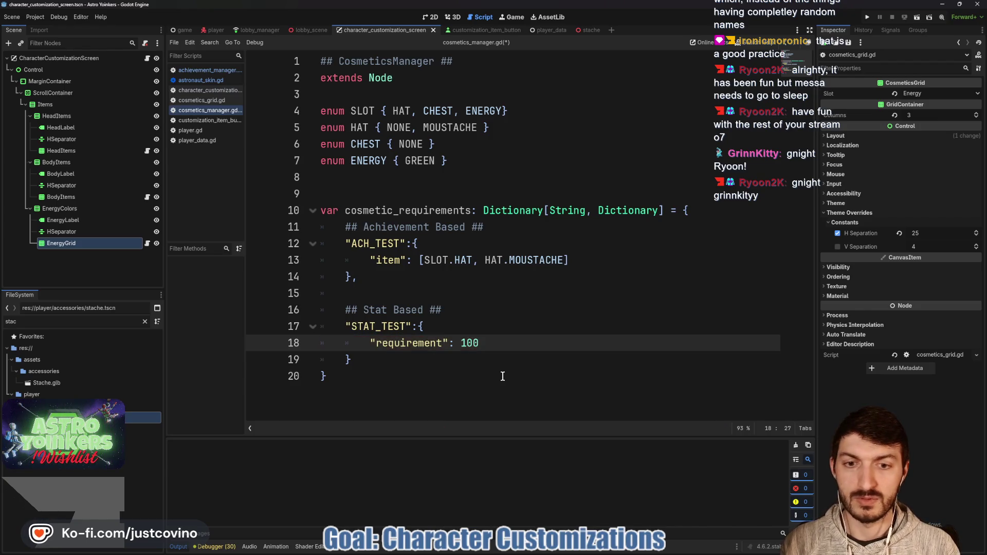
text(,)
key(Return)
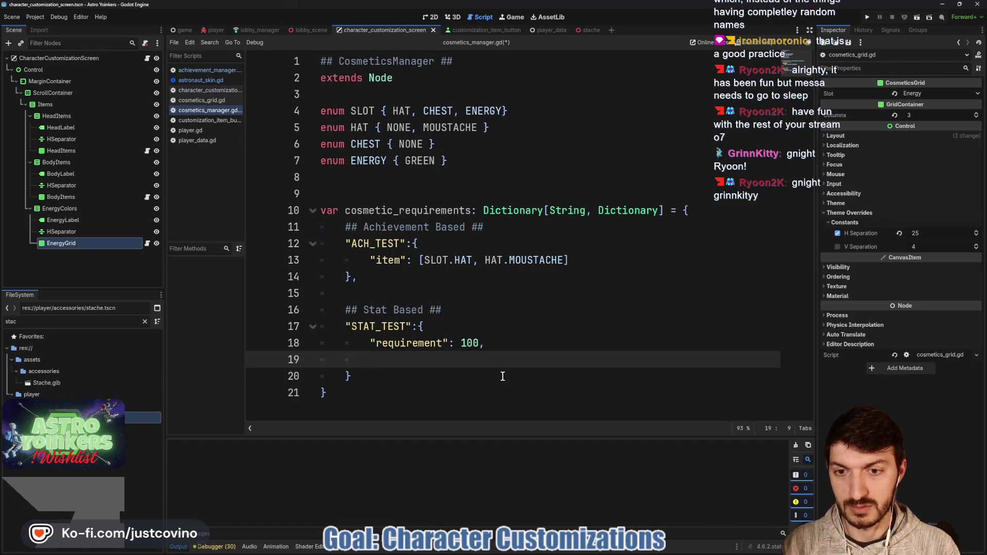
text("item")
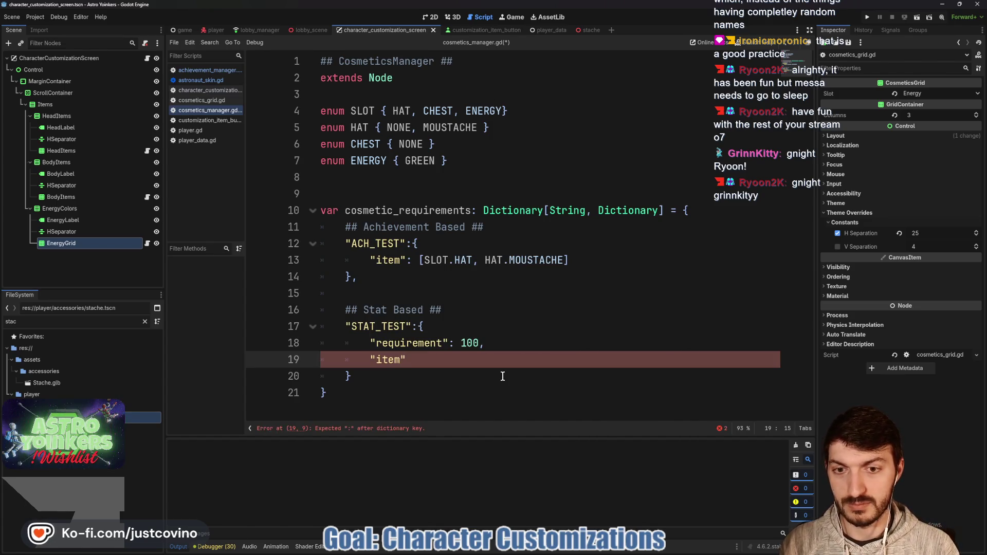
text(: )
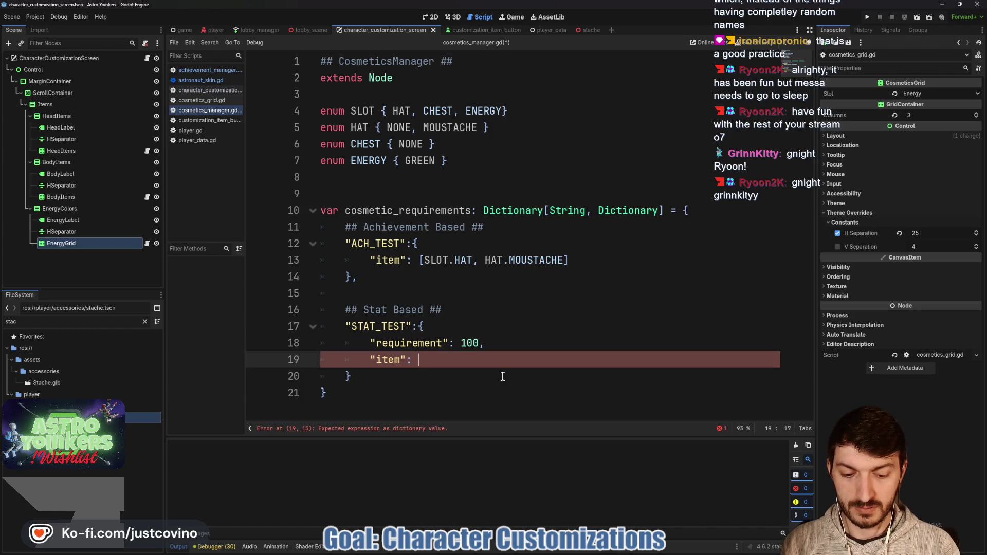
text([SLOT)
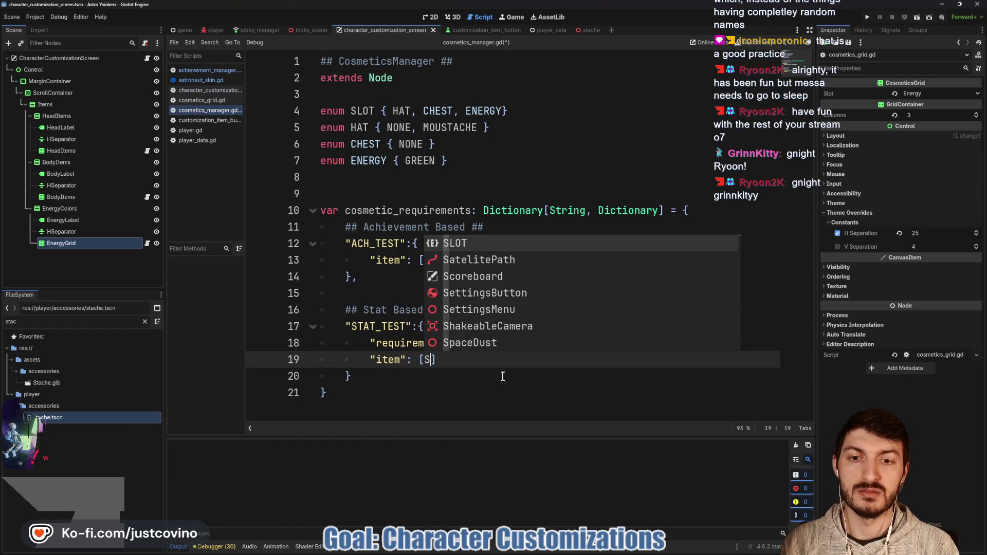
text(.)
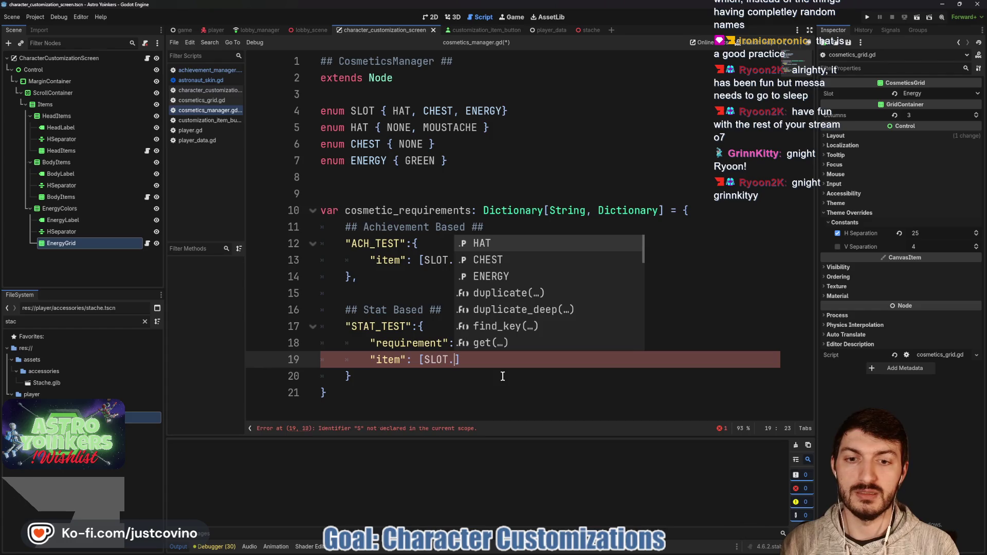
text(HAT, HAT)
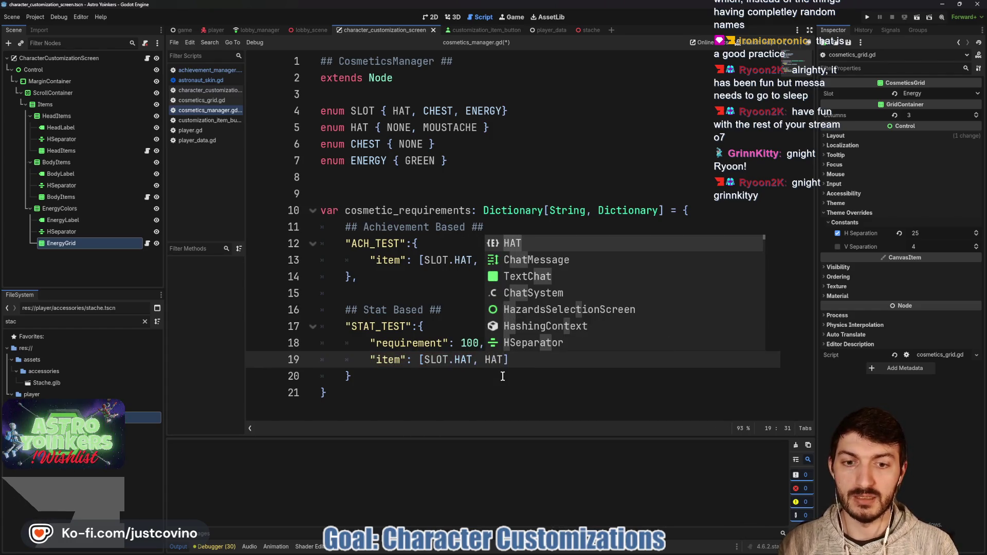
text(.NON)
key(Return)
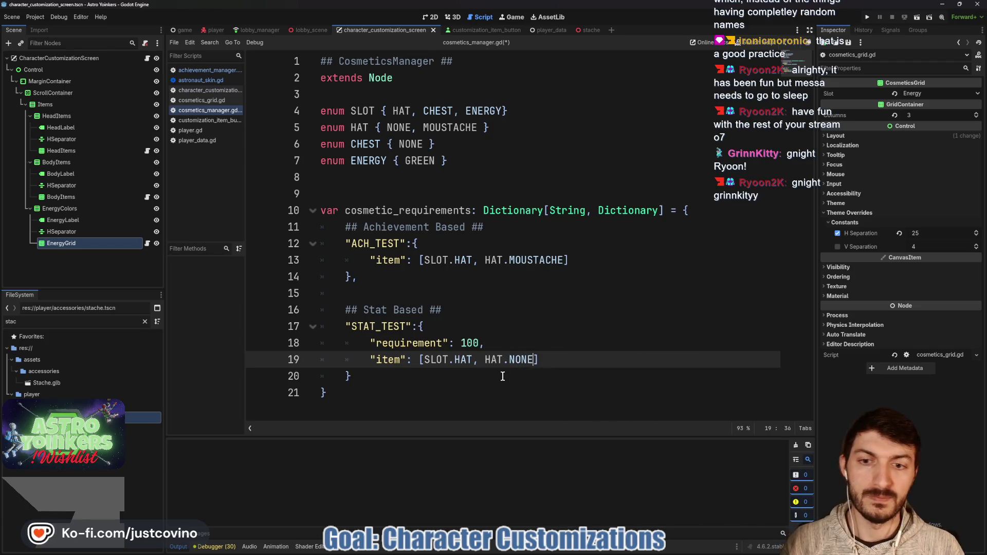
click(503, 376)
key(ctrl+s)
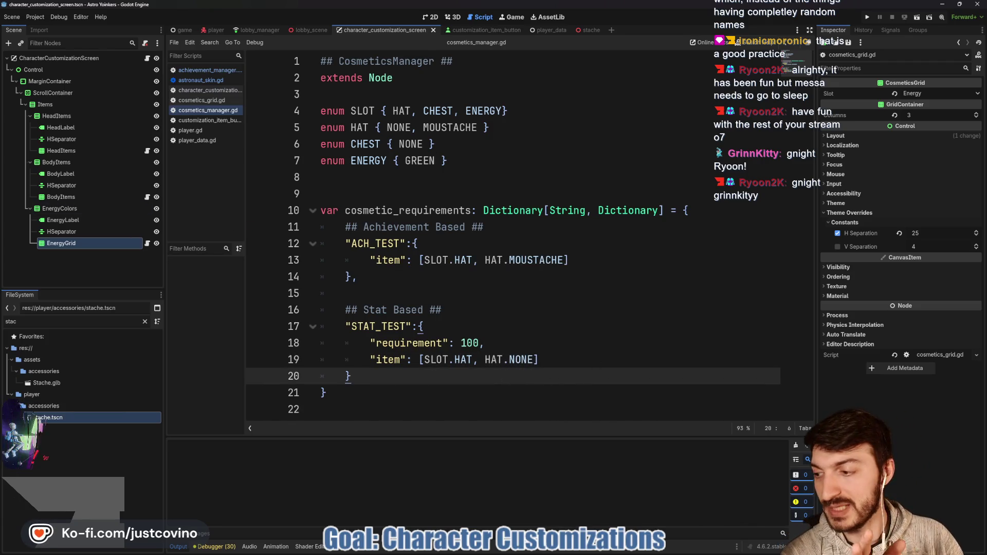
key(alt+Tab)
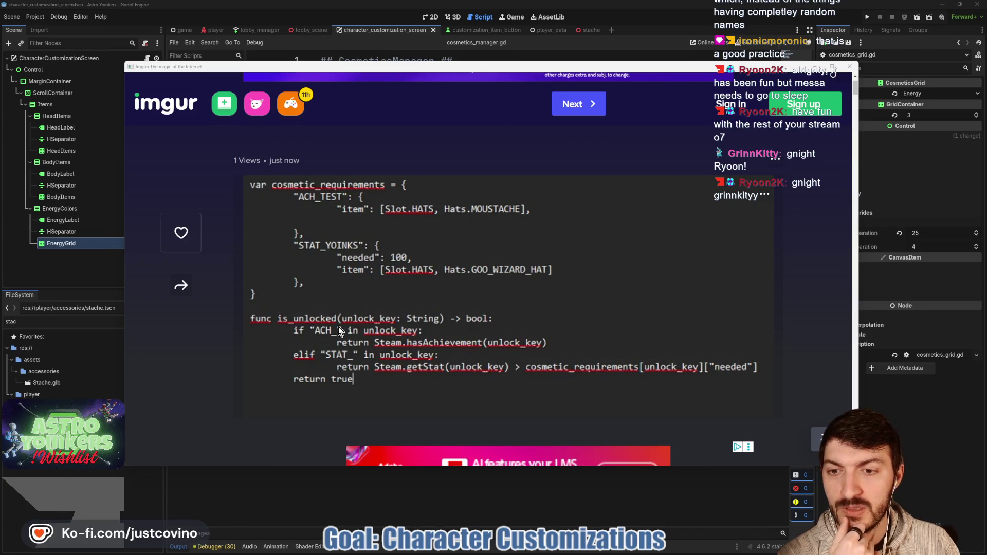
- Write func is_unlocked(unlock_key: String) below the dictionary, checking the reference image
click(305, 507)
click(345, 413)
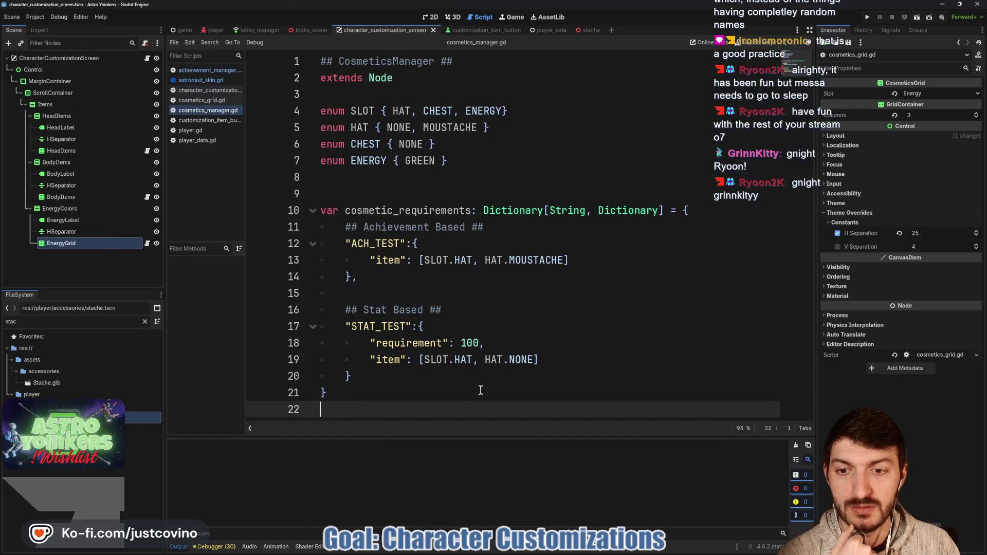
key(Return)
key(Return)
key(Return)
key(Up)
key(Up)
key(Up)
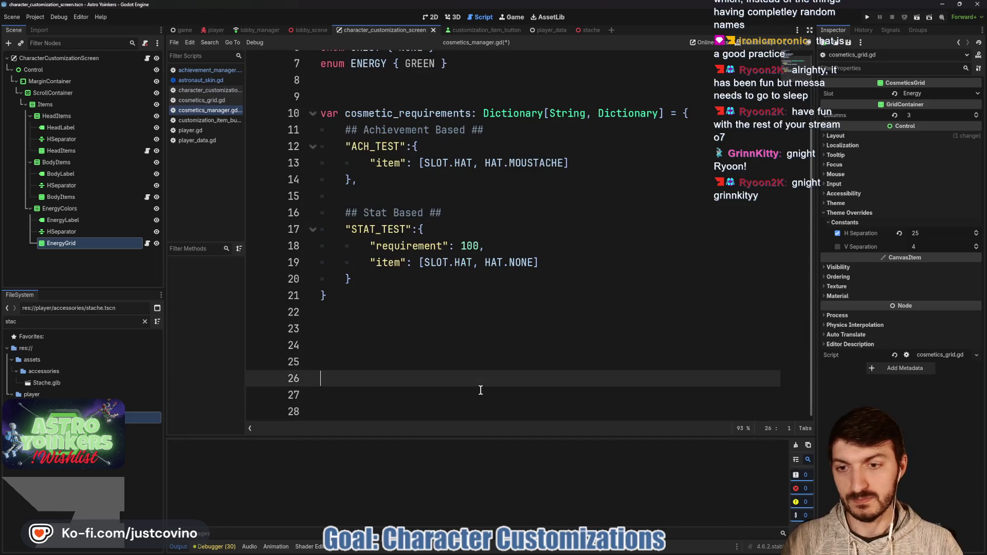
text(func is)
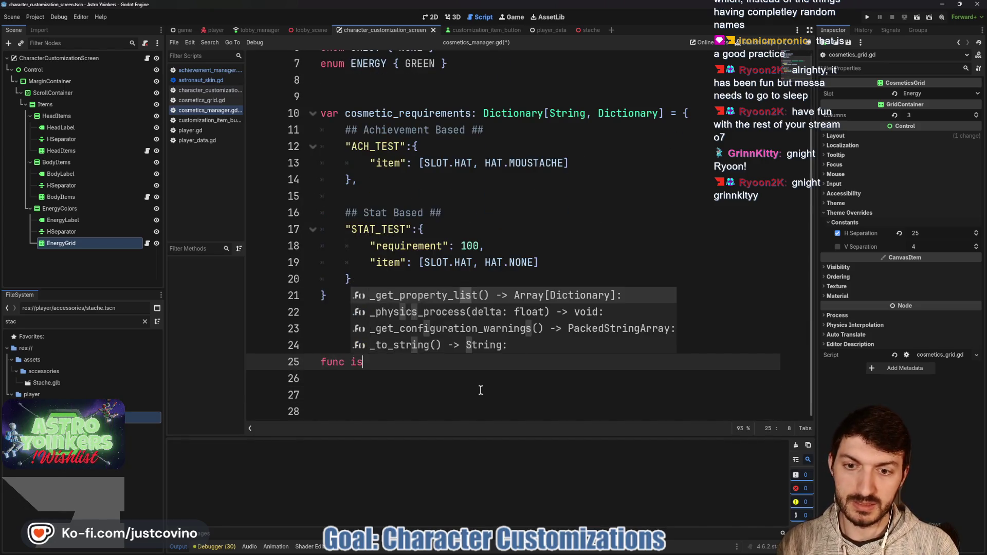
text(_unlocked()
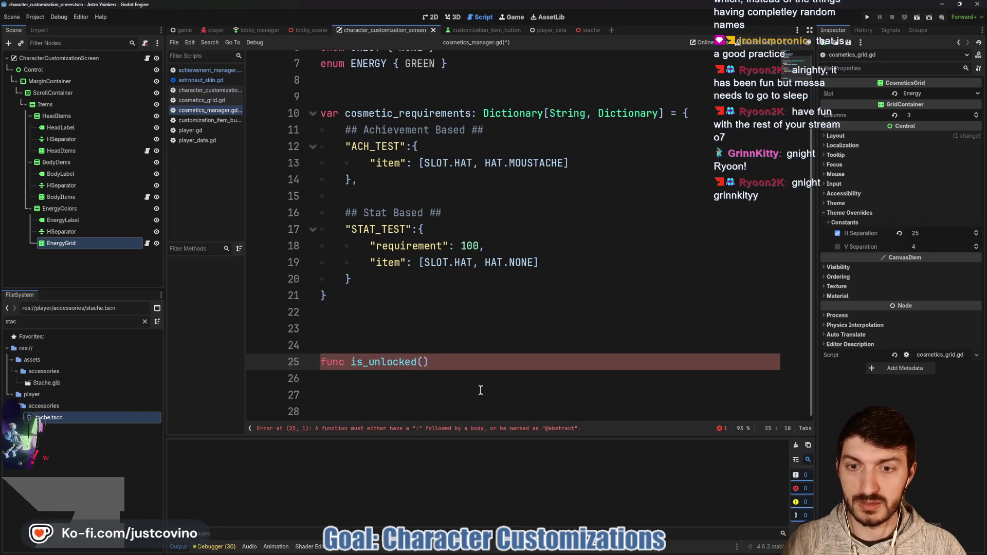
key(alt+Tab)
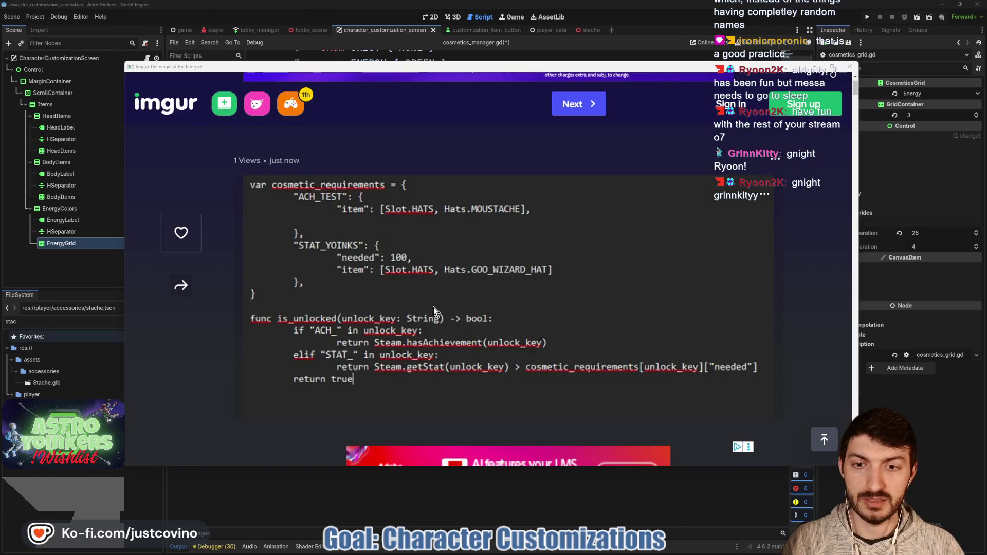
click(326, 510)
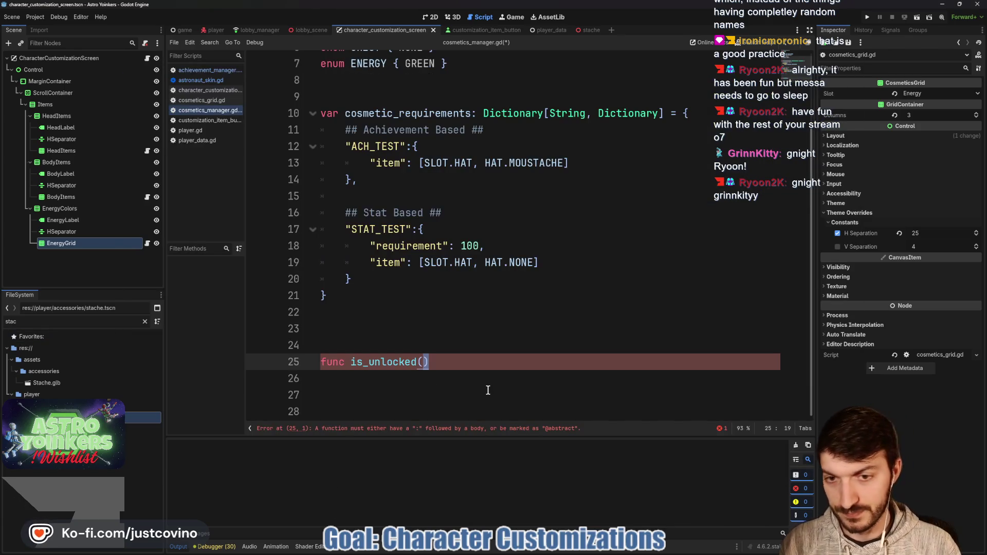
key(Left)
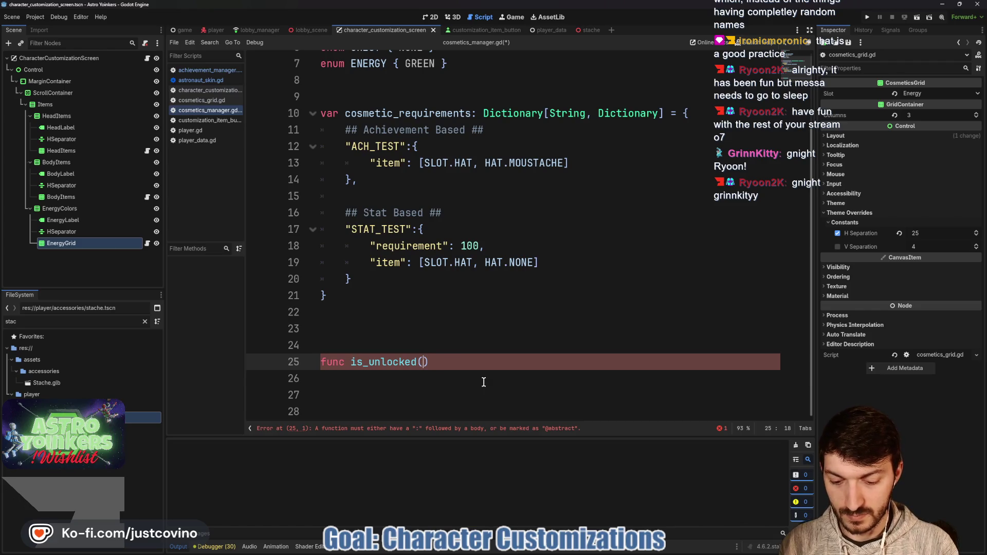
text(lock_key)
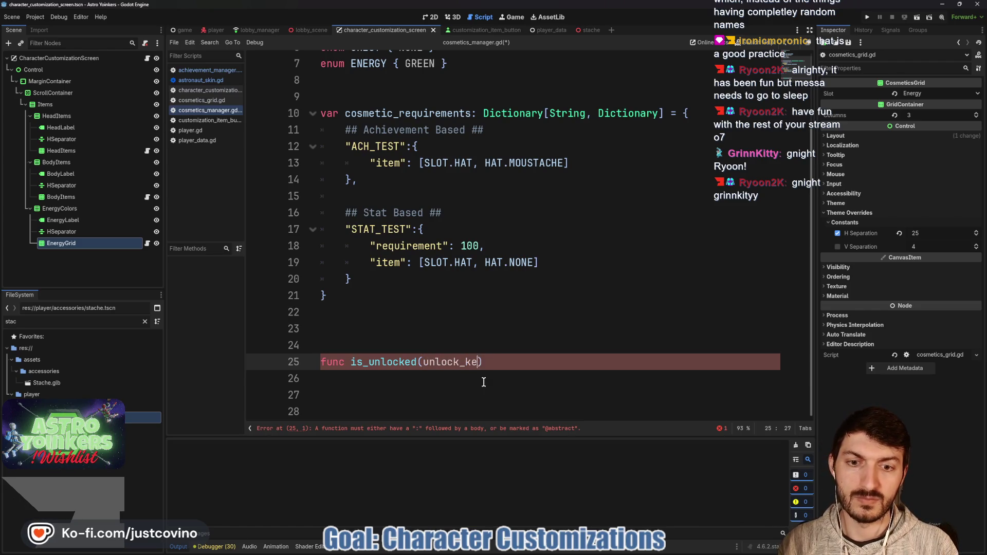
text(: String))
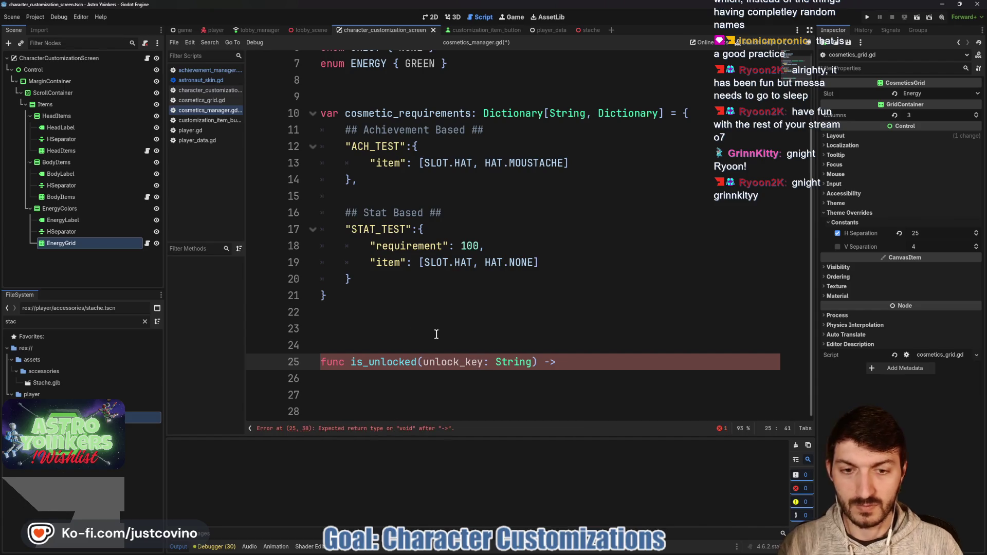
key(alt+Tab)
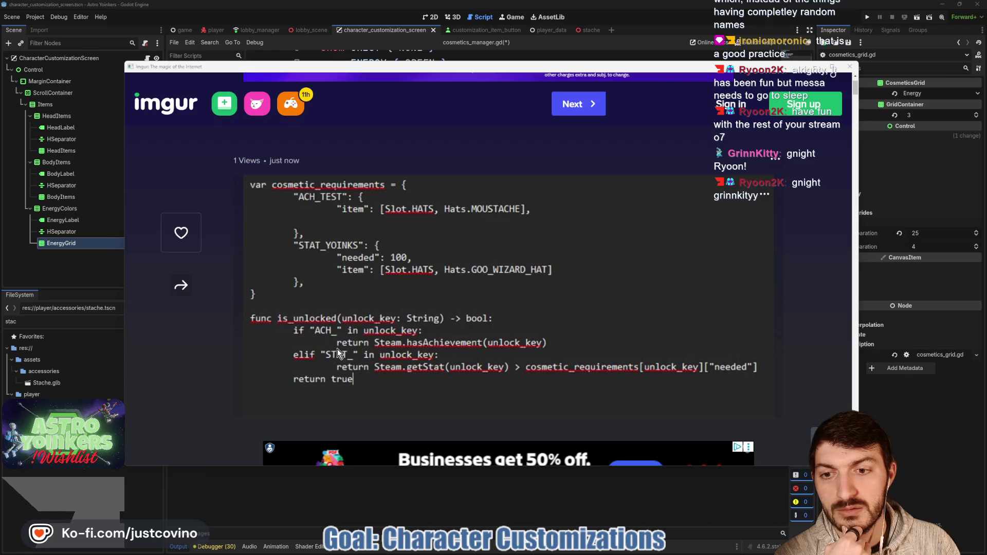
click(389, 502)
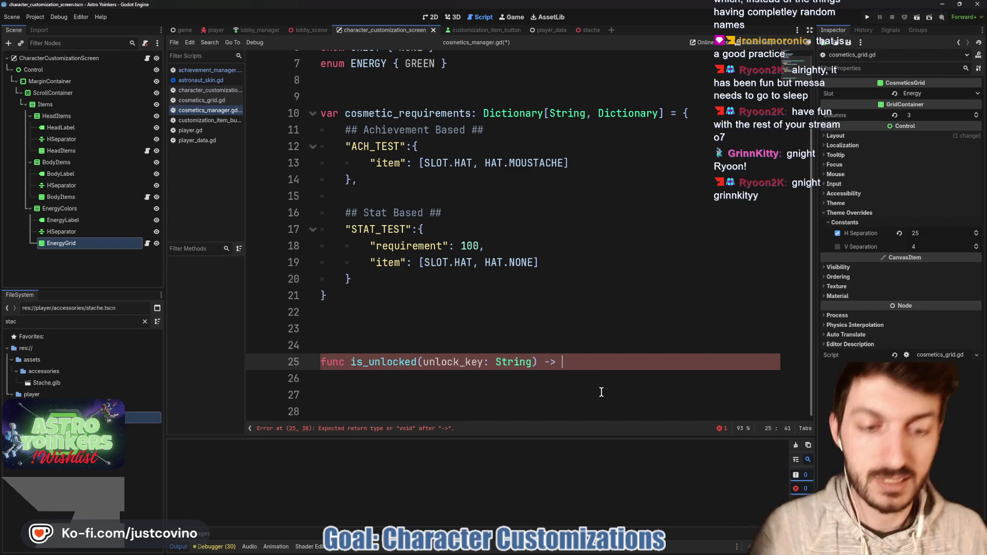
- Finish the signature with -> bool: and add an if "ACH_" in unlock_key: check
text(bool:)
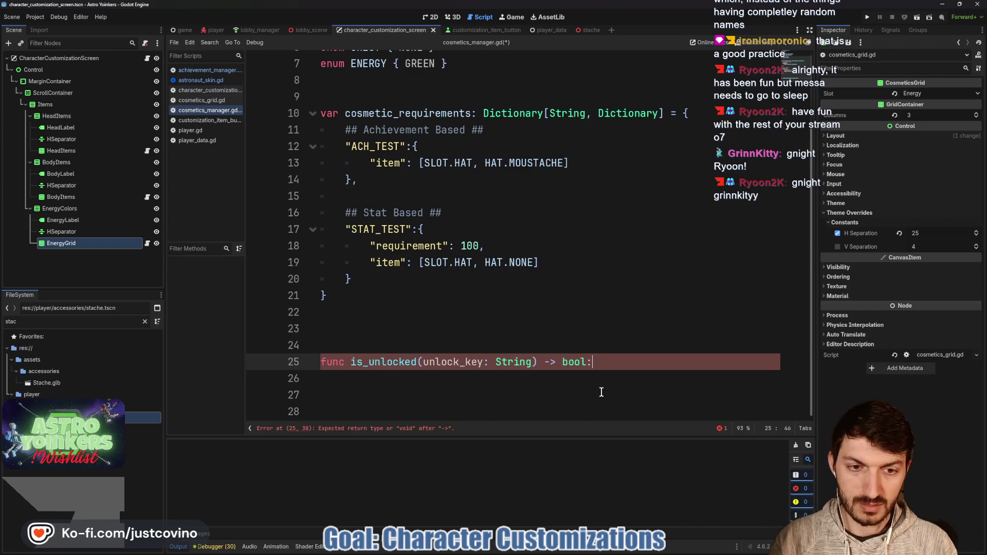
key(Return)
text(if )
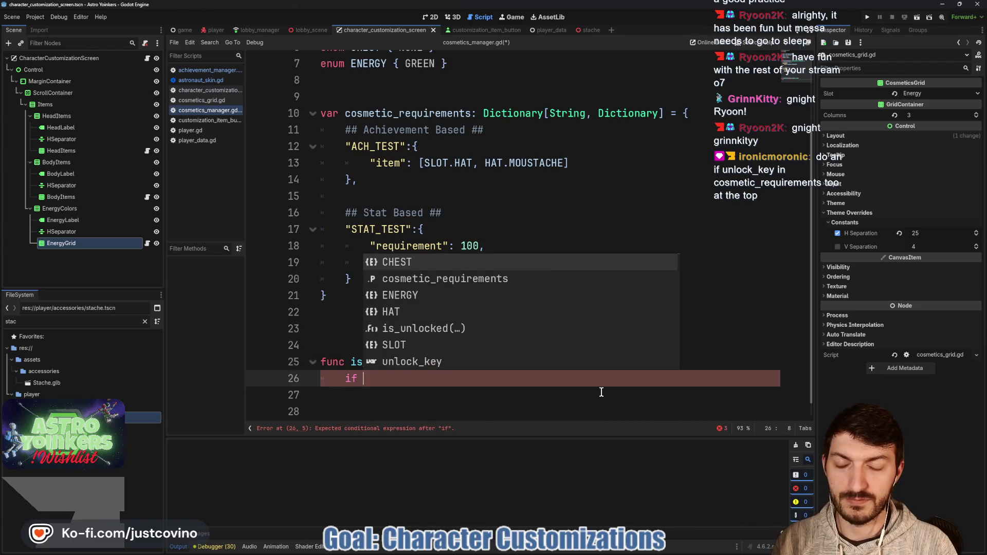
text(:)
key(BackSpace)
text(")
key(BackSpace)
text(ACH_)
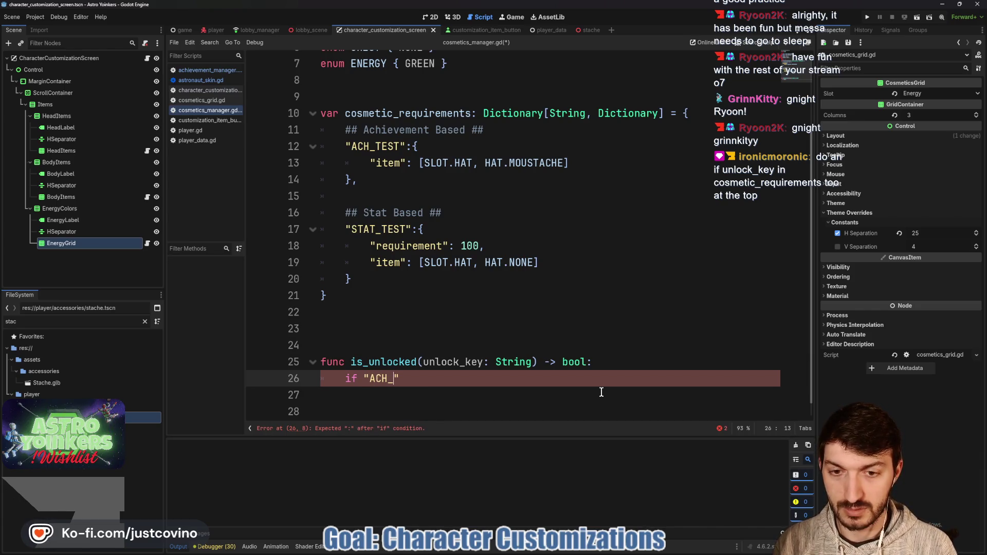
text(" in )
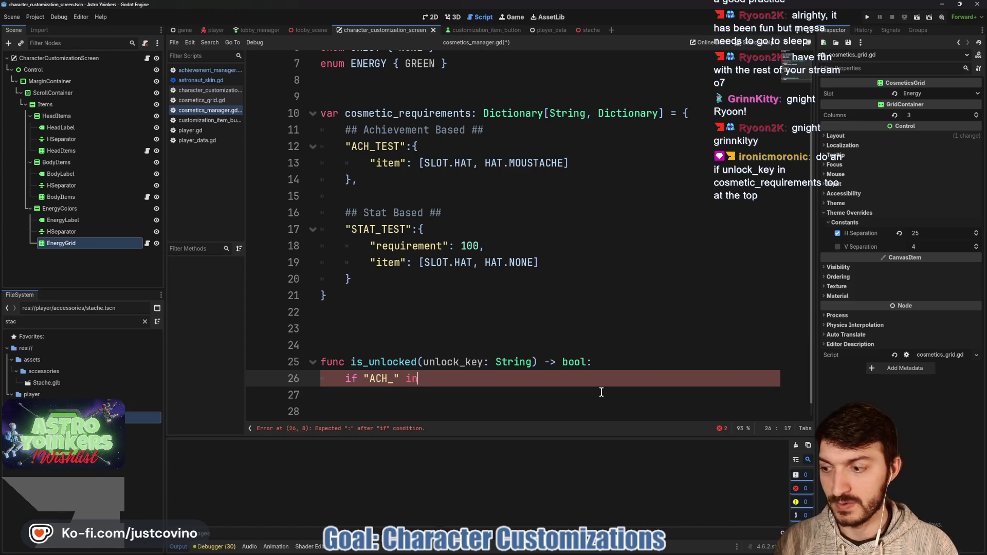
text(unlock)
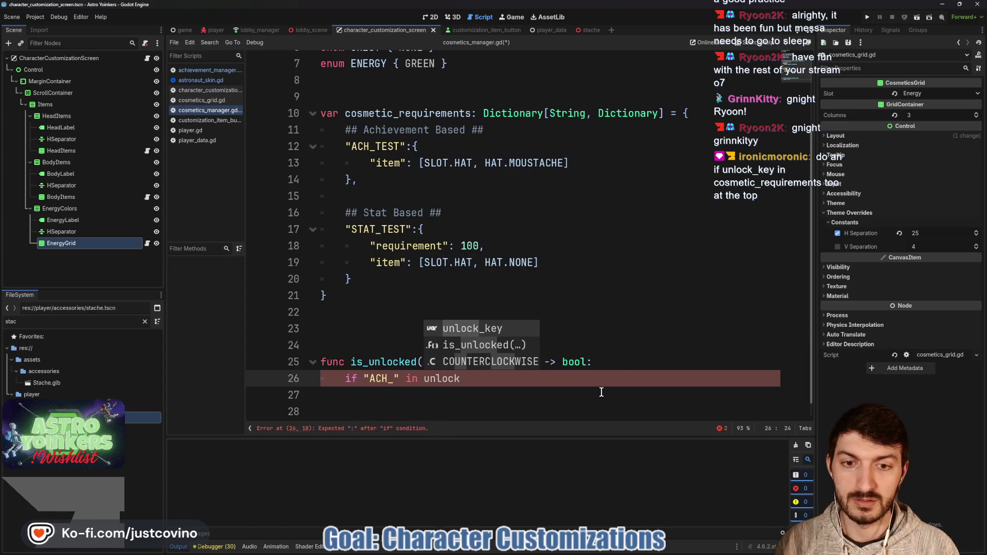
key(Return)
text(:)
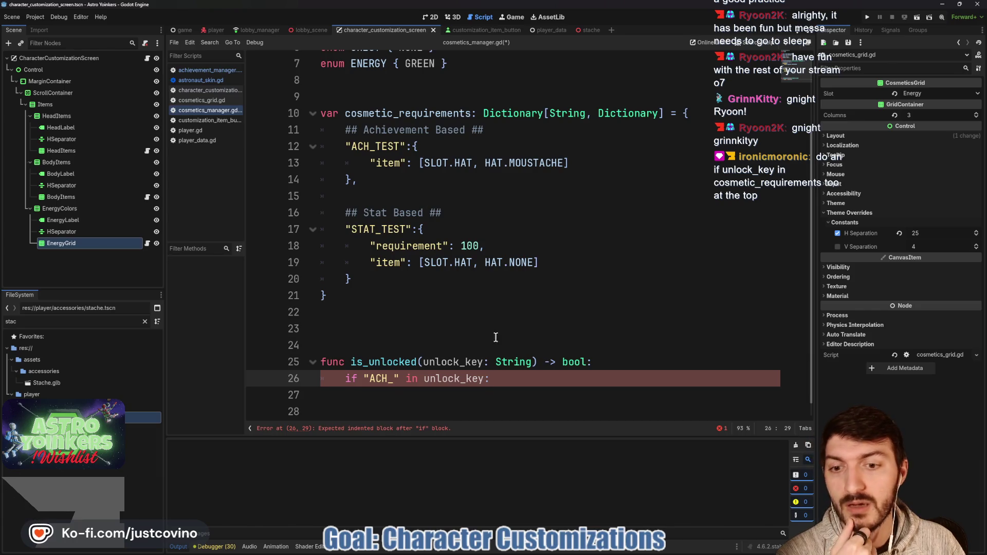
- Insert if unlock_key in cosmetic_requirements: above and indent the ACH_ check beneath it
key(ctrl+shift+Return)
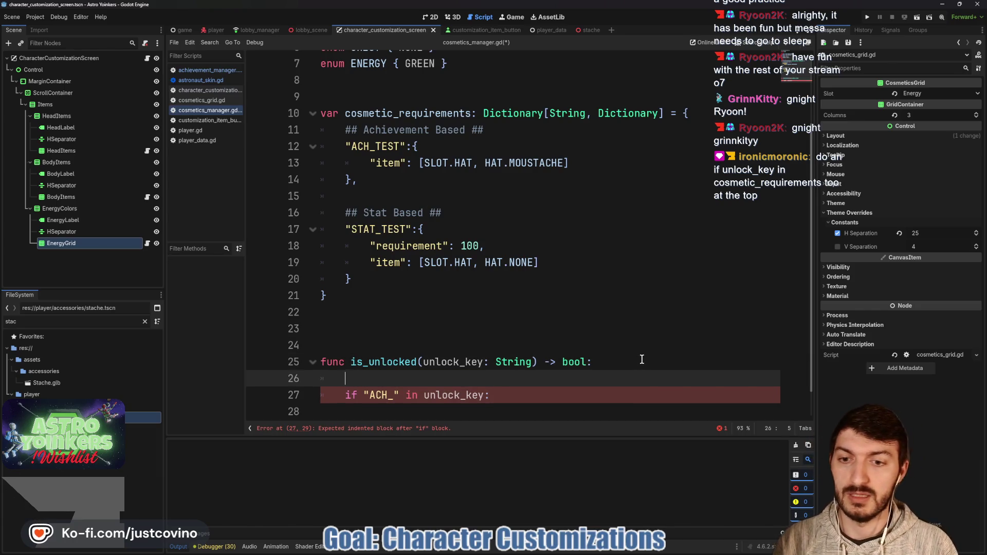
text(if)
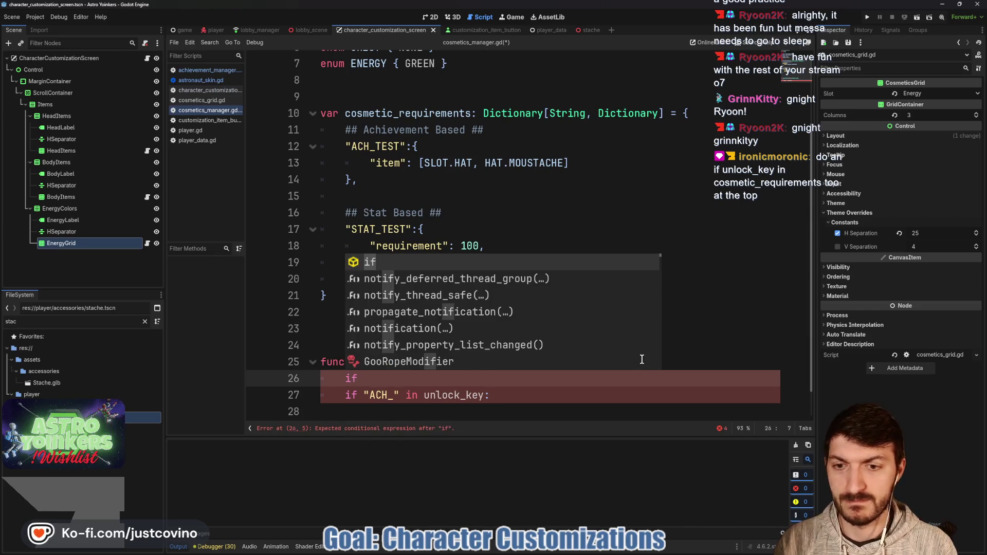
text( unlo)
key(Return)
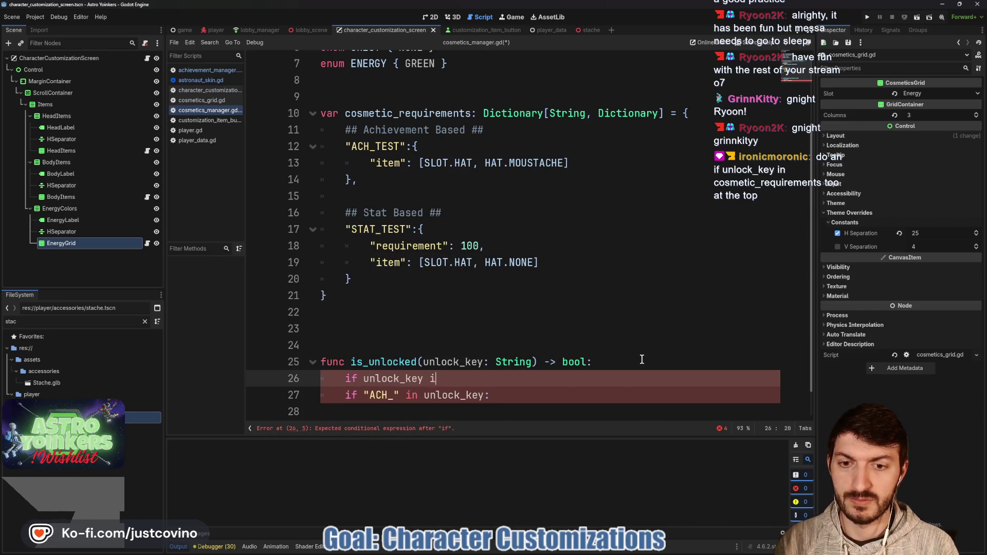
text(cosmet)
key(Return)
text(:)
scroll(454, 337, down, 1)
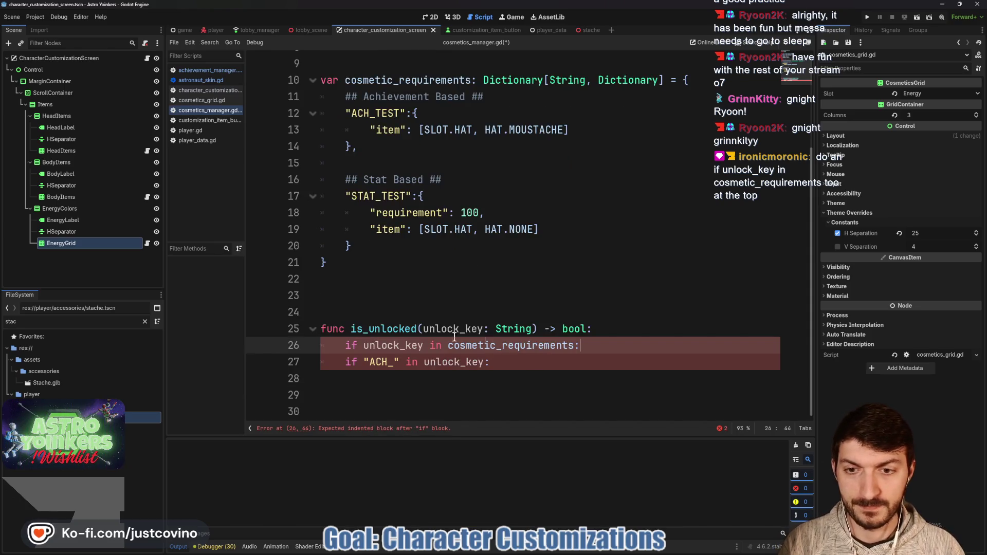
click(342, 363)
key(Tab)
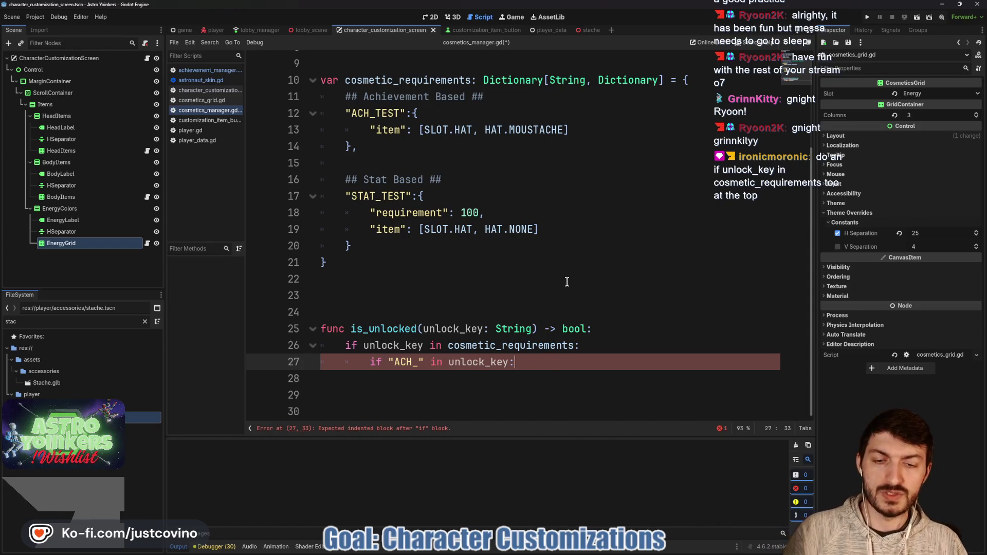
key(alt+Tab)
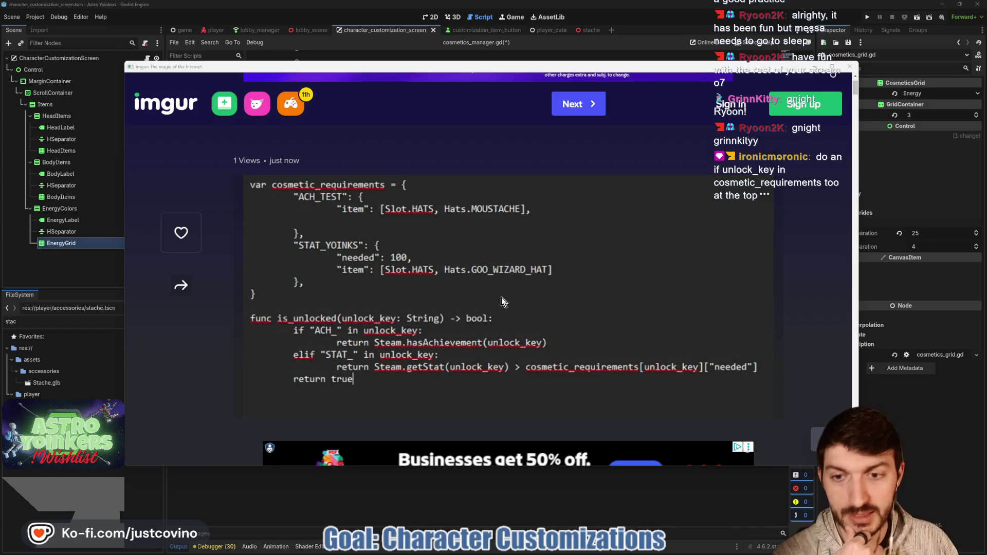
- Under the ACH_ check, type return Steam.has_achievement
click(409, 504)
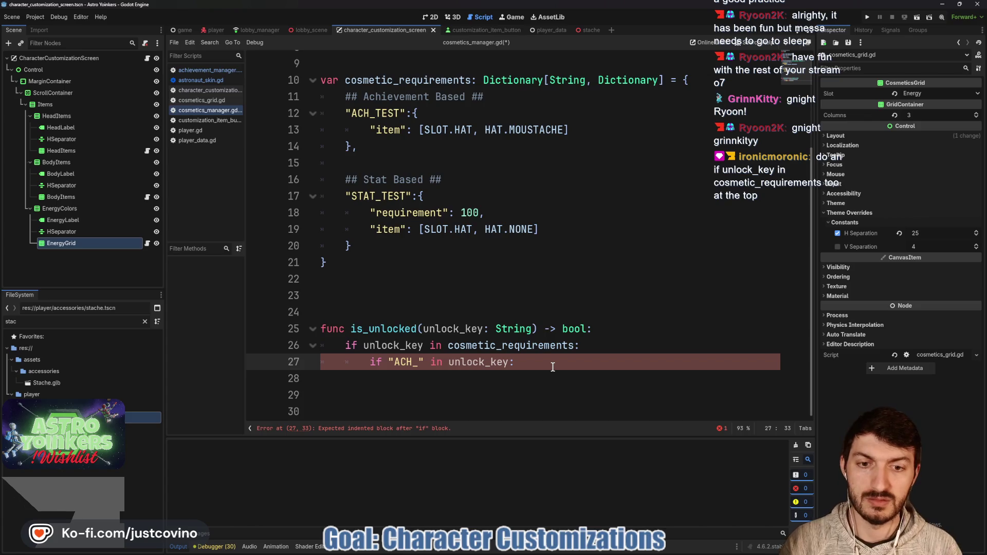
key(Return)
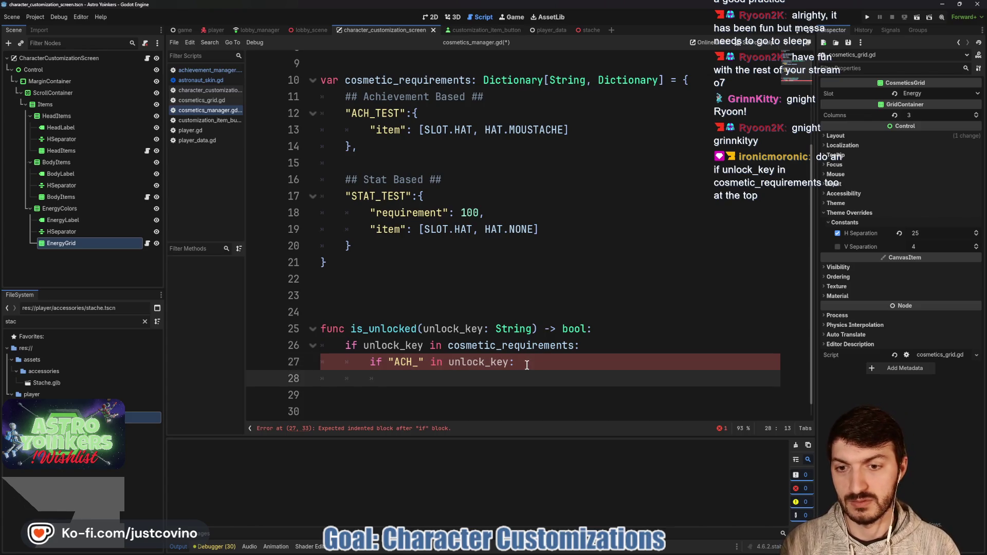
text(return Stea)
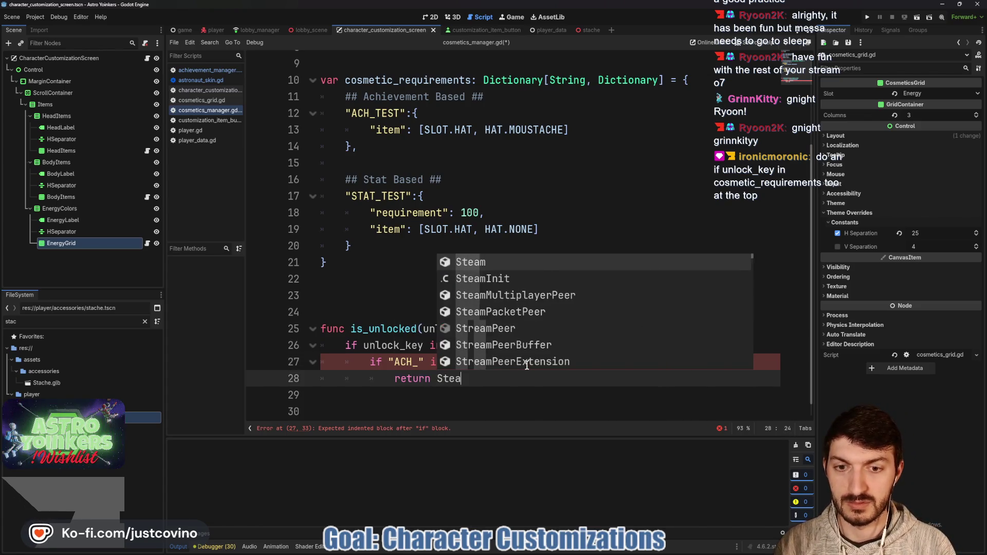
text(m.has)
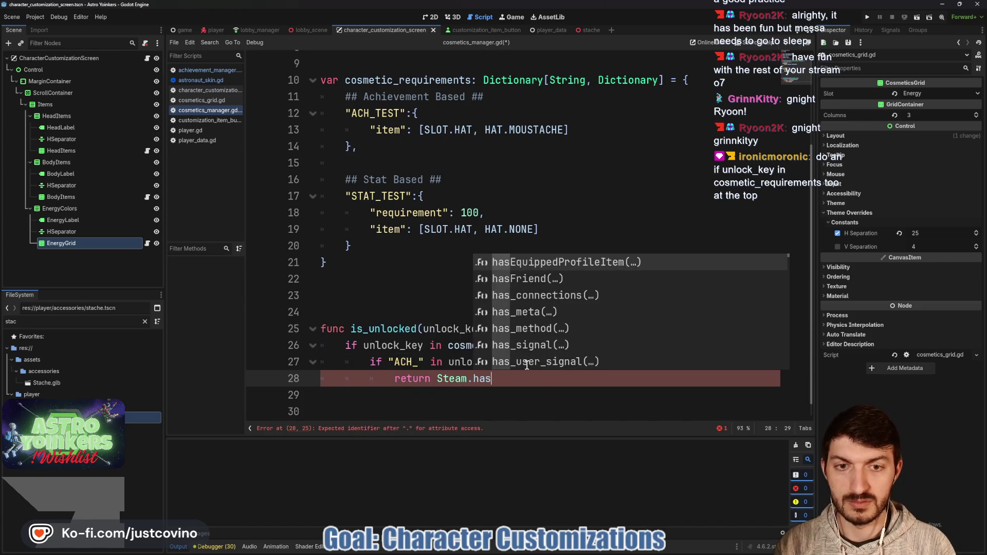
text(Achie)
key(BackSpace)
key(BackSpace)
key(BackSpace)
key(BackSpace)
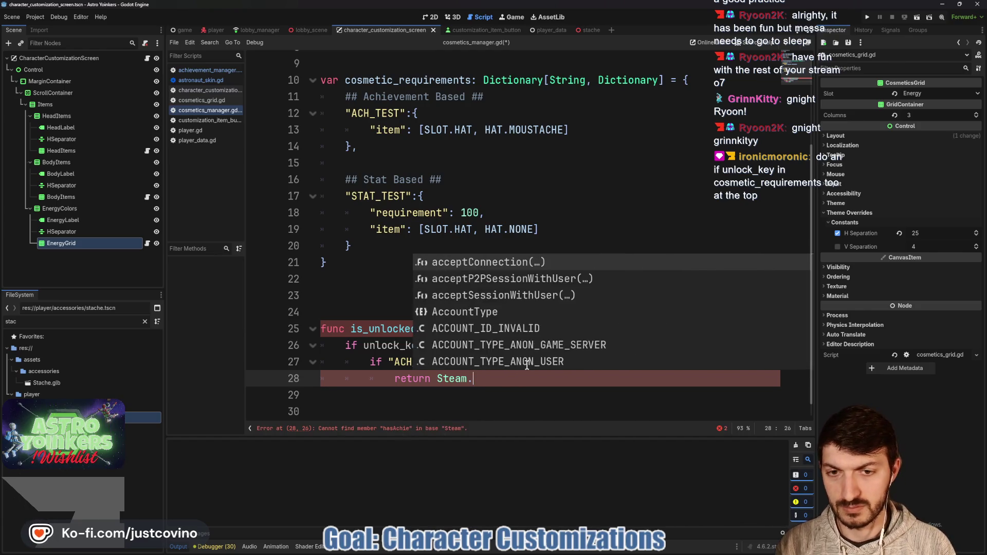
text(ha)
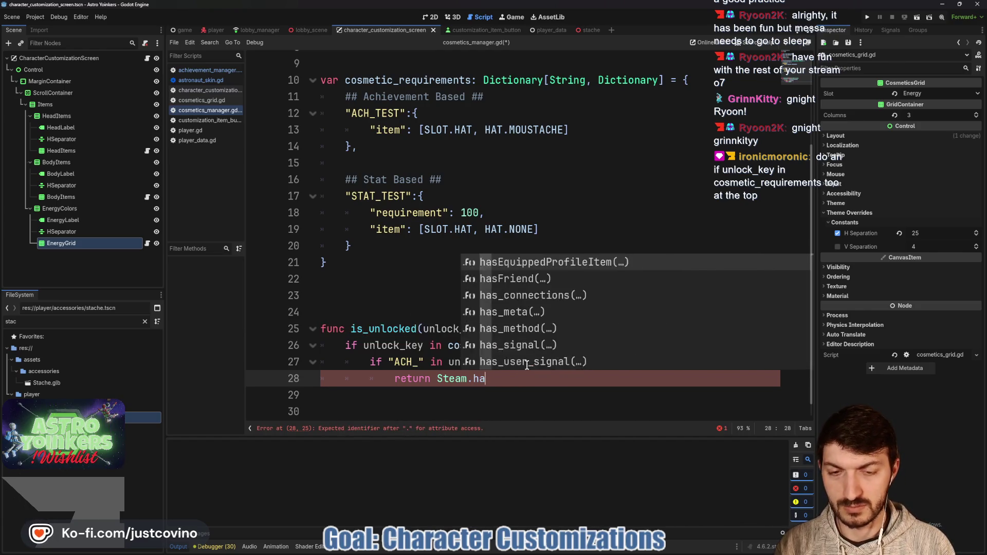
text(s_achievement)
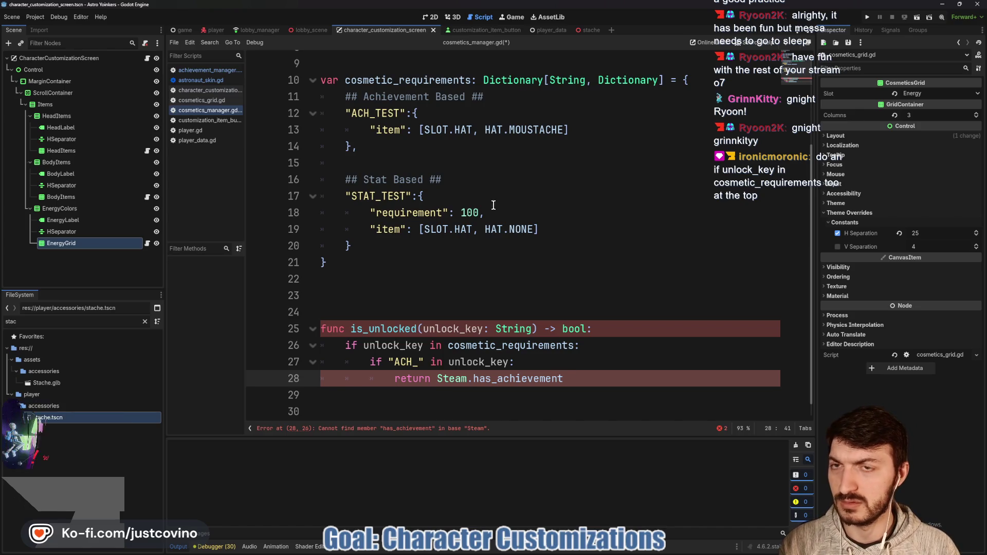
click(201, 71)
scroll(370, 207, down, 5)
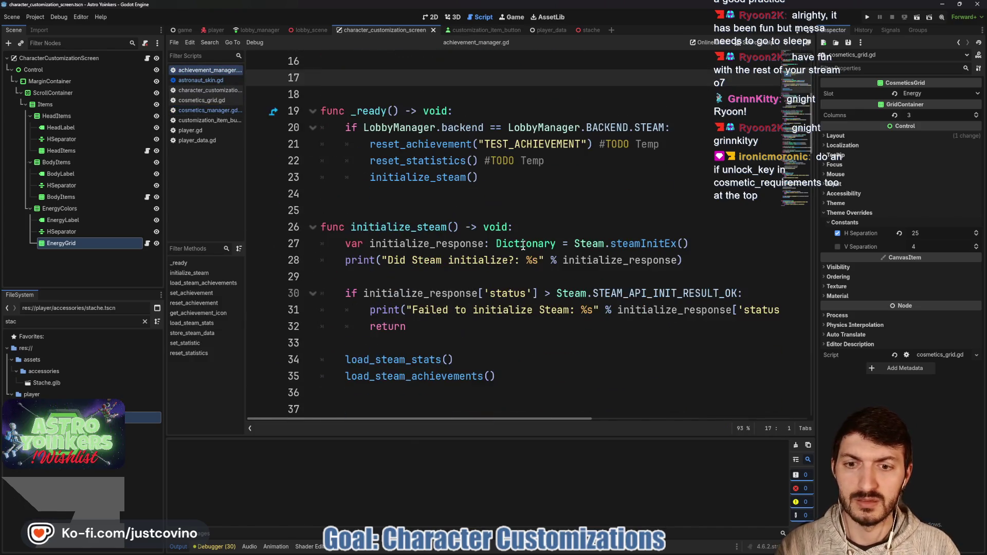
scroll(494, 237, down, 5)
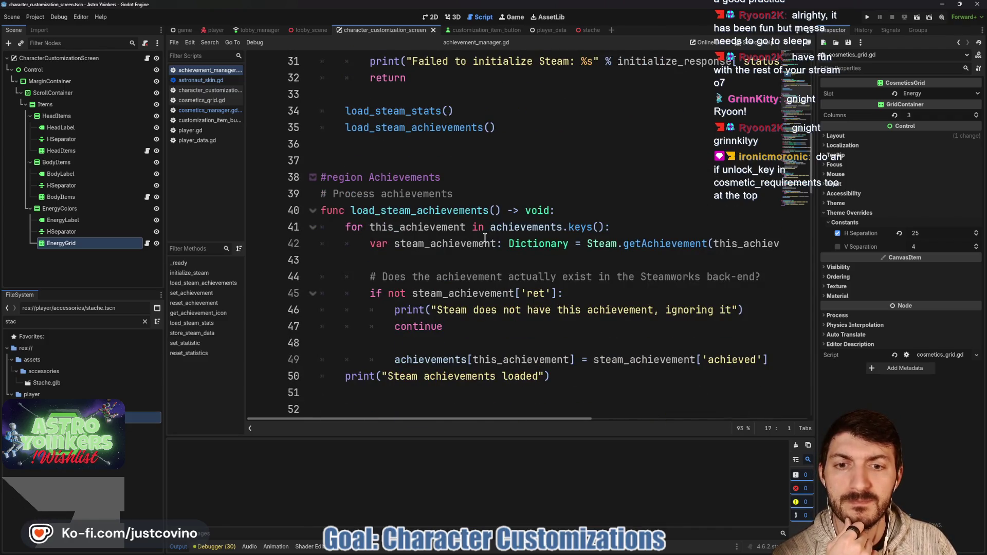
scroll(484, 238, down, 4)
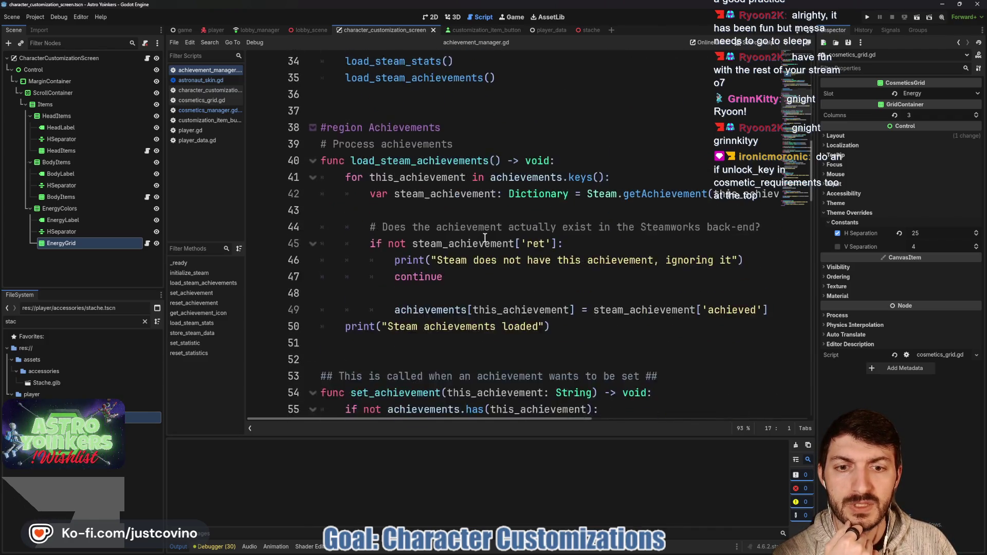
scroll(484, 238, down, 2)
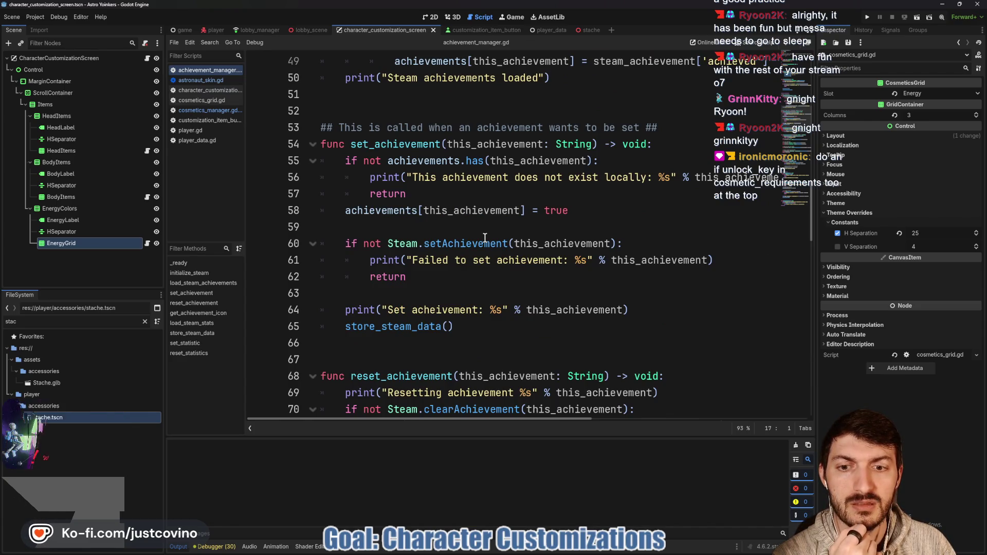
scroll(484, 239, down, 2)
scroll(484, 238, down, 2)
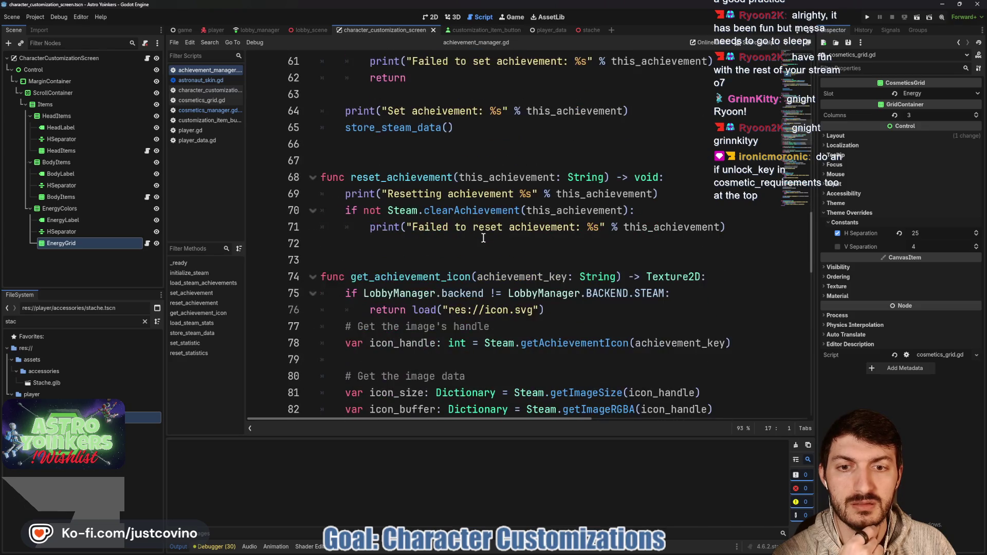
scroll(483, 238, down, 2)
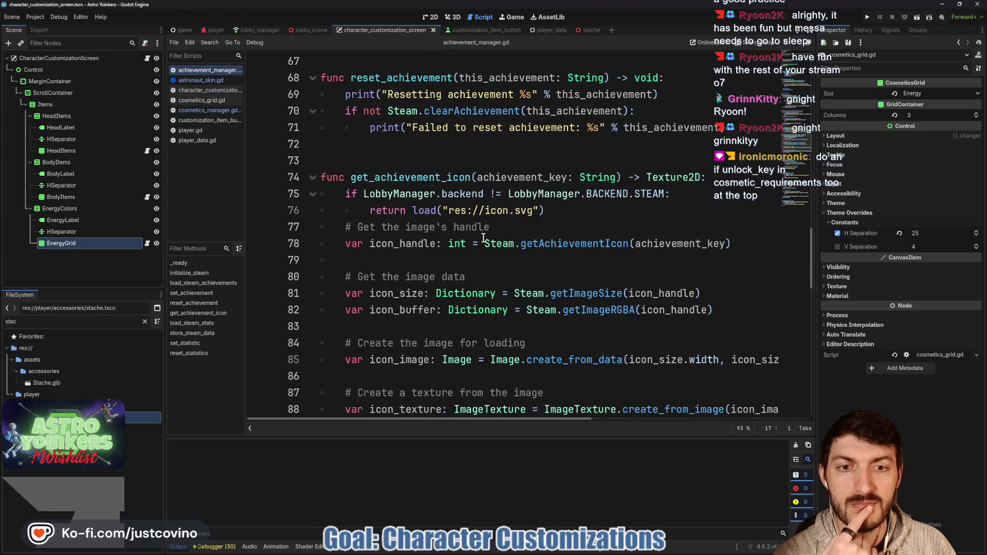
scroll(484, 238, down, 5)
scroll(483, 238, up, 12)
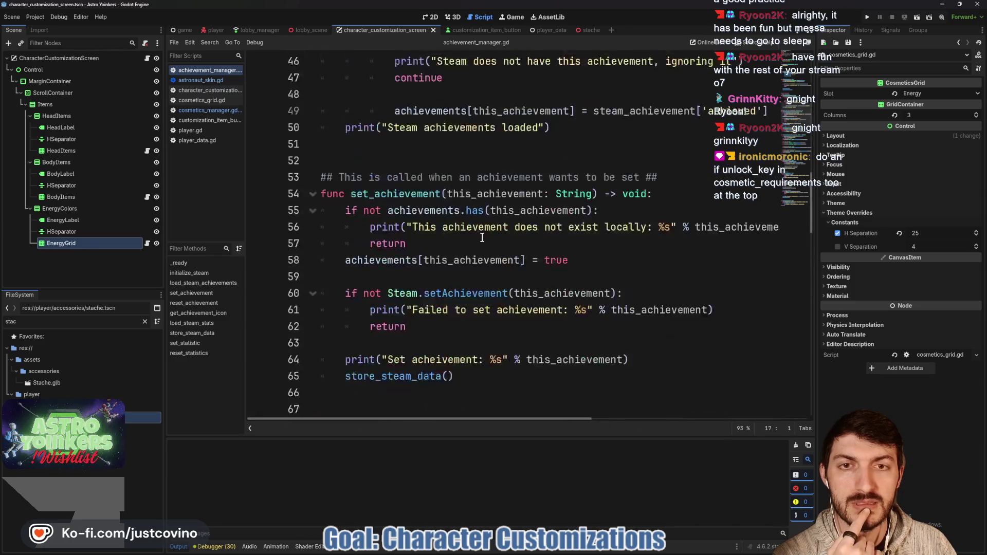
scroll(483, 238, up, 7)
scroll(482, 238, down, 4)
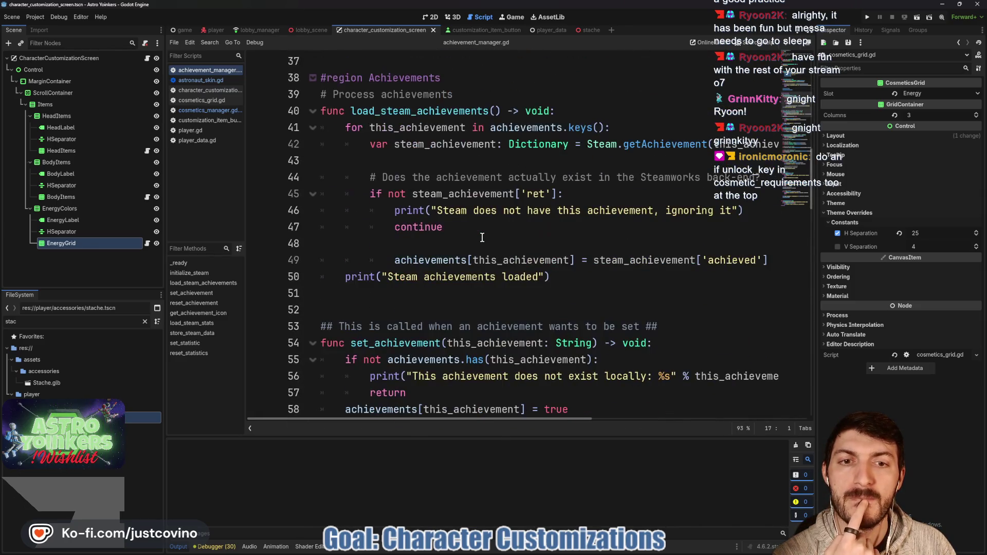
scroll(476, 232, up, 1)
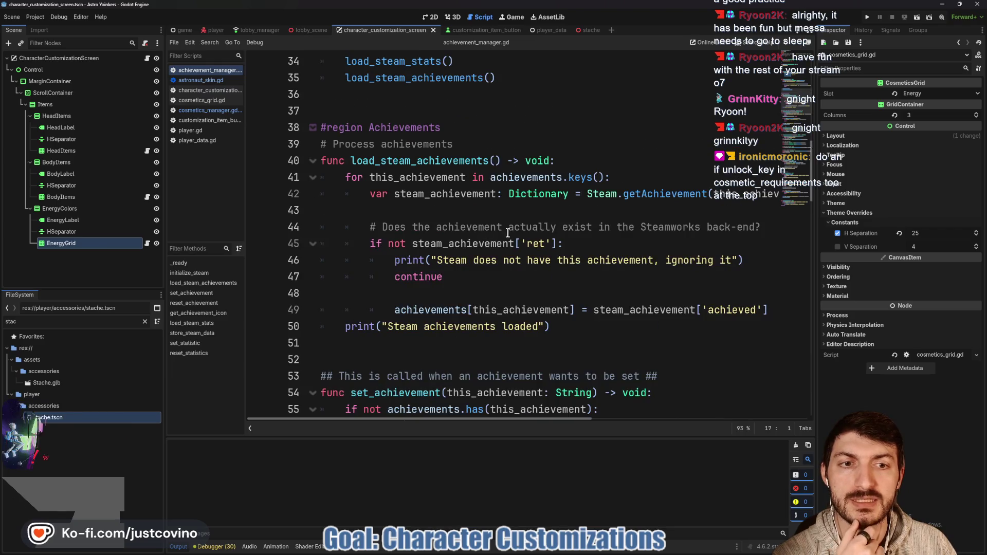
scroll(563, 198, right, 3)
scroll(540, 204, left, 3)
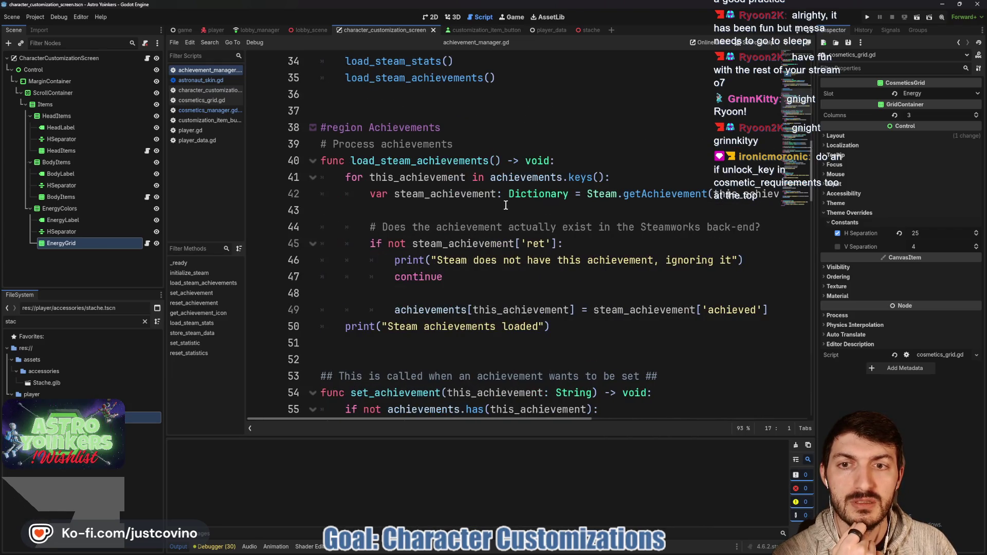
scroll(501, 206, up, 10)
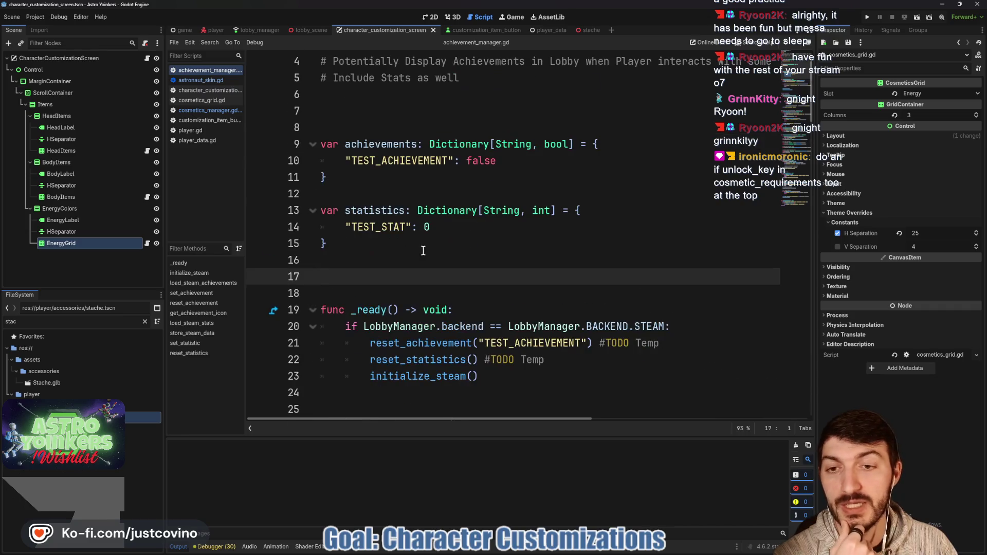
double_click(360, 148)
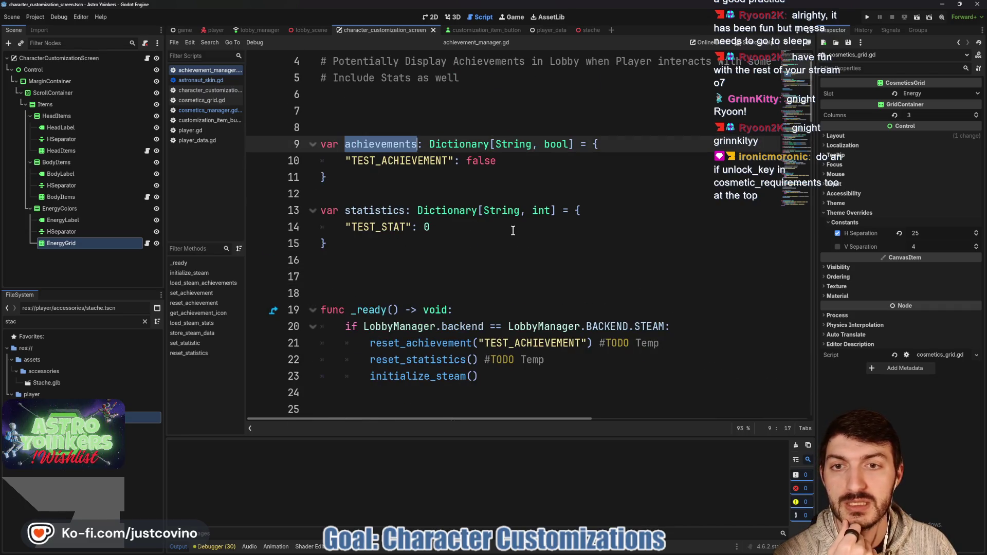
mouse_move(434, 204)
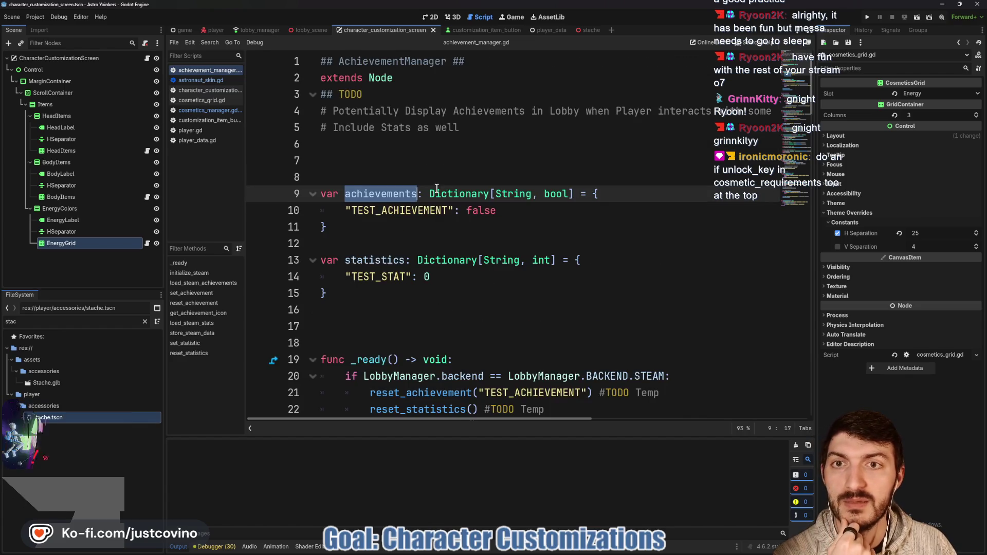
click(202, 110)
scroll(568, 281, down, 1)
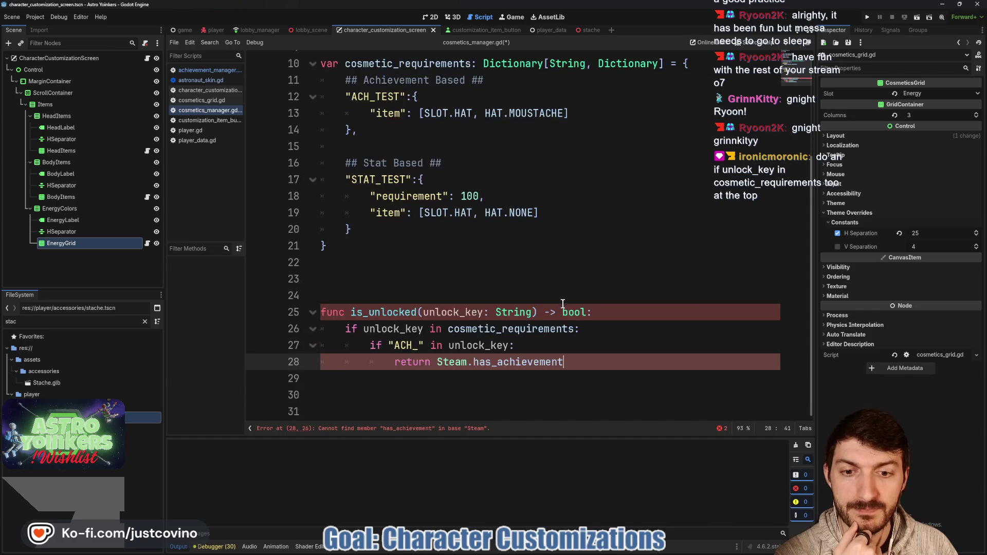
- Replace Steam.has_achievement with AchievementManager.achievements[unlock_key] on line 28 and save
drag(566, 362, 435, 363)
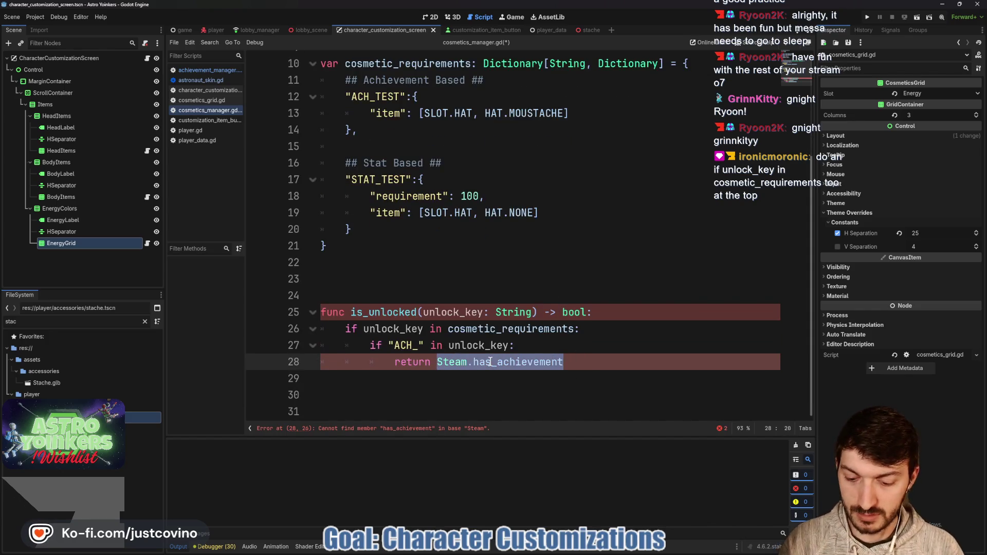
text(Achievement)
key(Return)
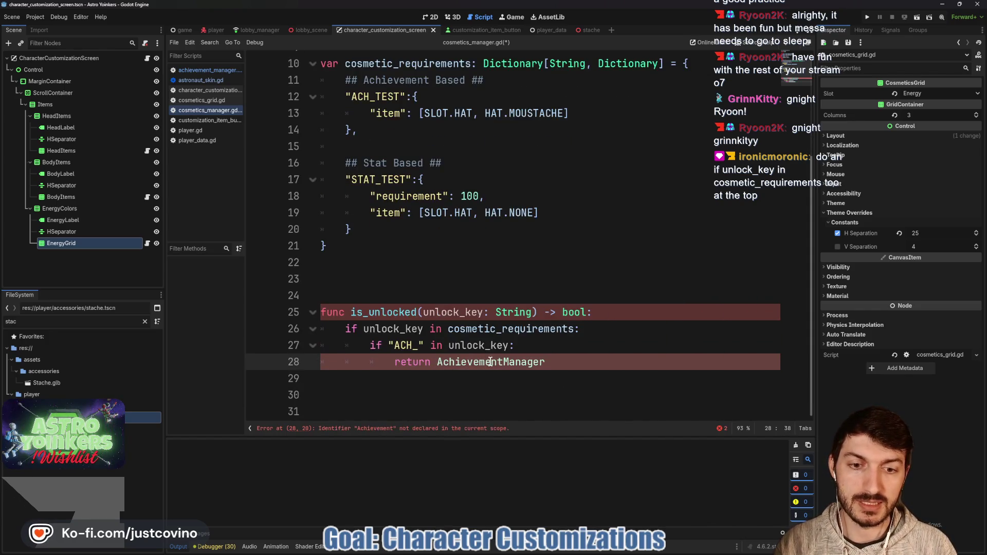
text(.)
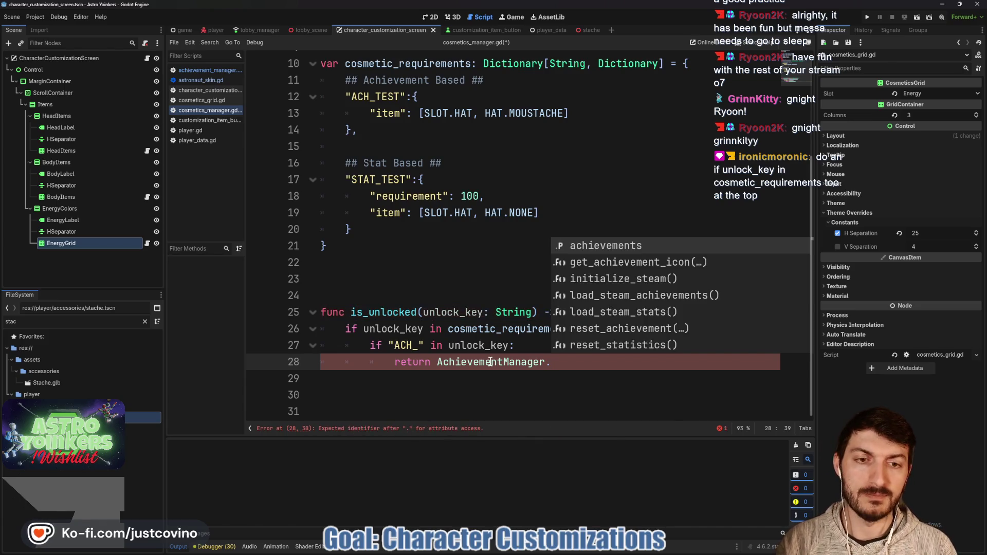
key(Return)
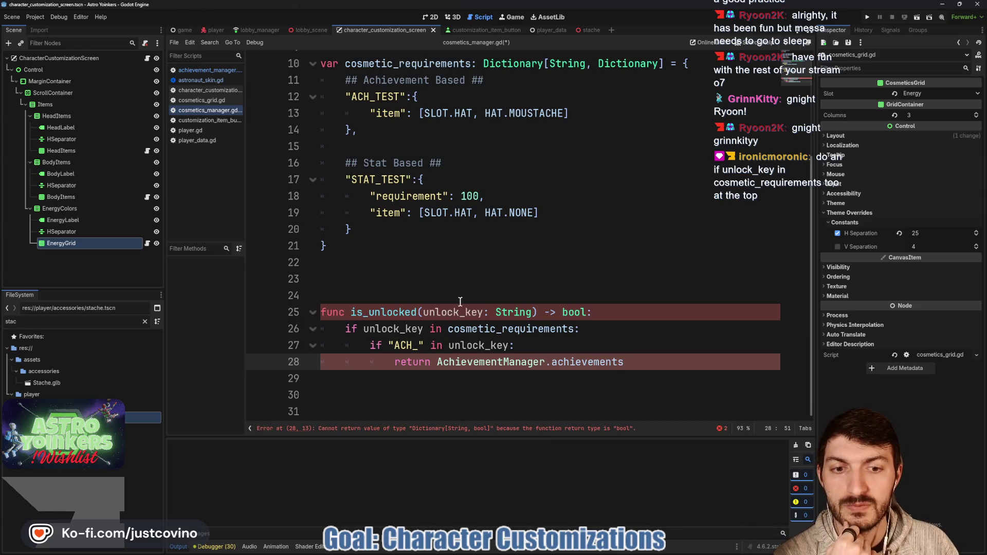
text([unlo)
key(Return)
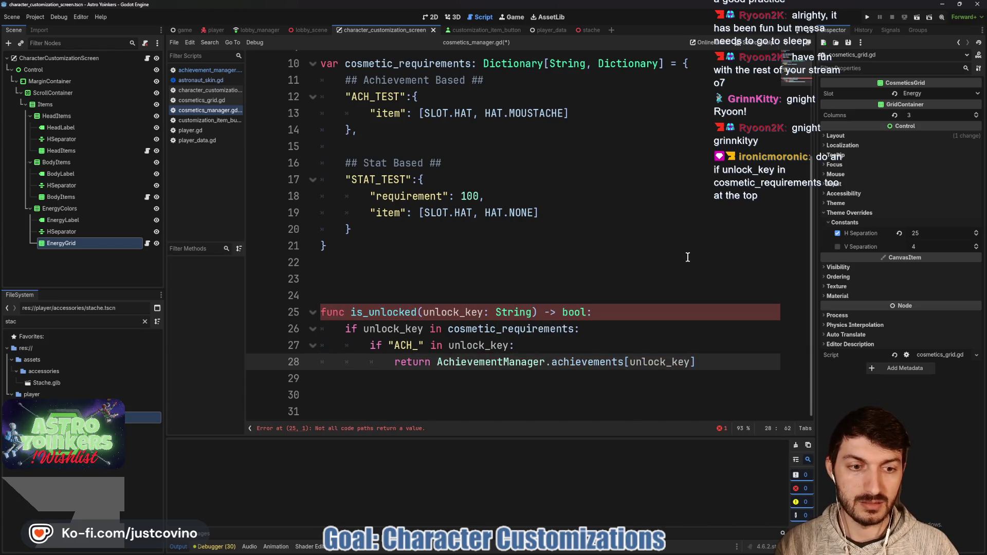
text(])
key(ctrl+s)
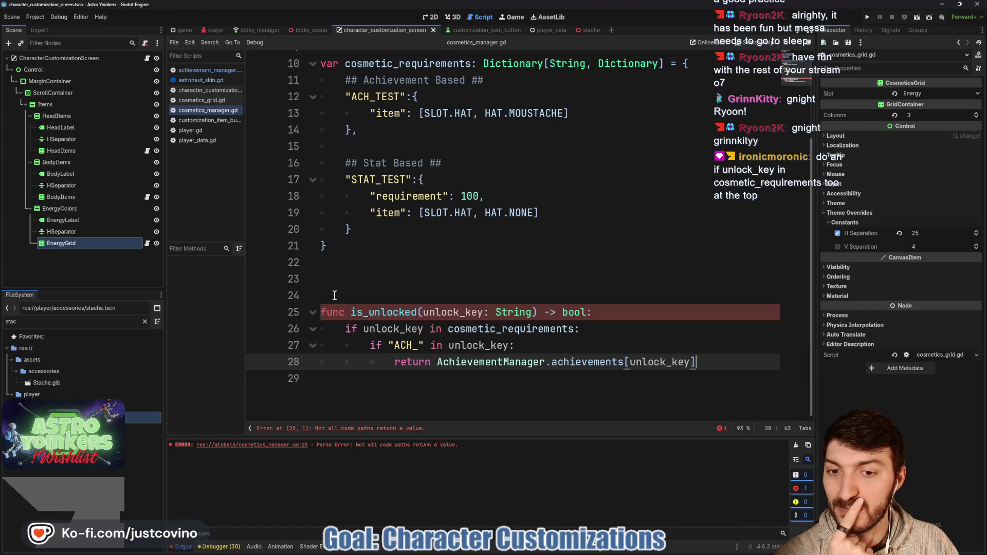
click(208, 70)
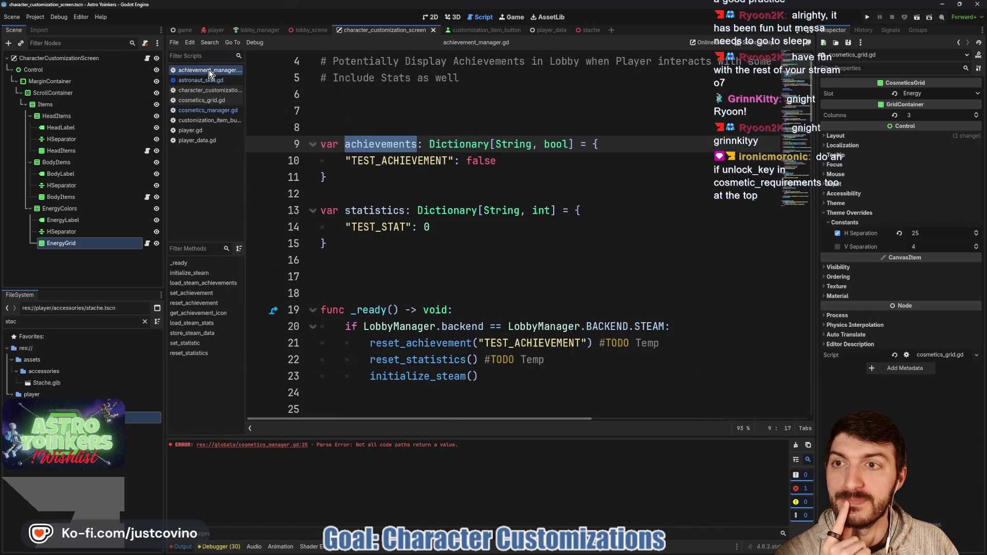
scroll(397, 153, up, 1)
drag(514, 216, 369, 210)
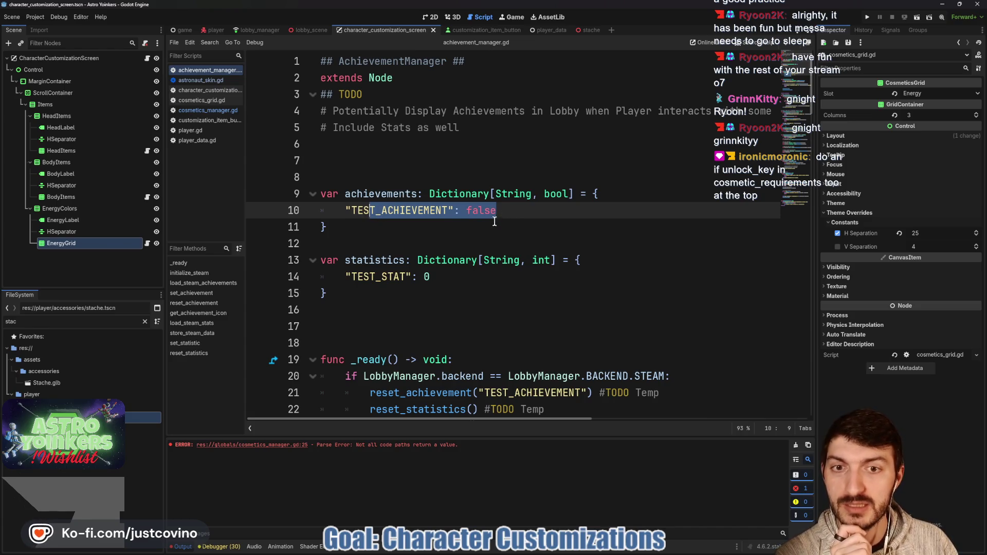
click(216, 111)
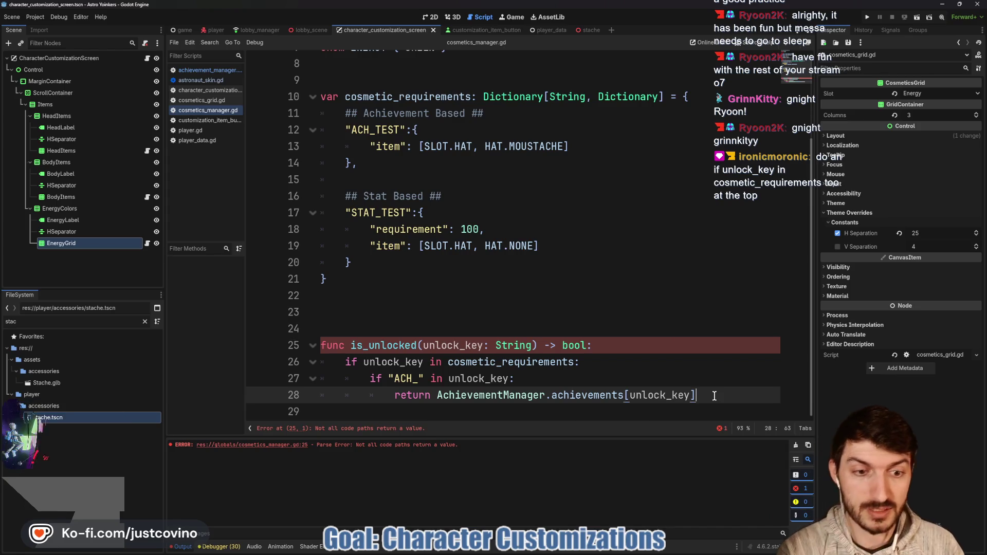
- Add an elif "STAT_" in unlock_key: branch on line 29 with an empty indented line below
key(Return)
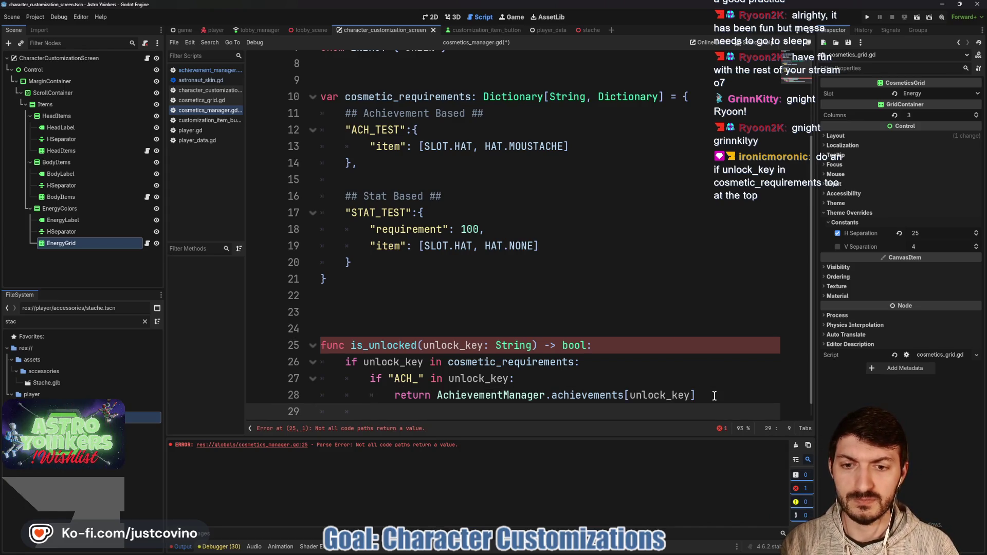
text(elif )
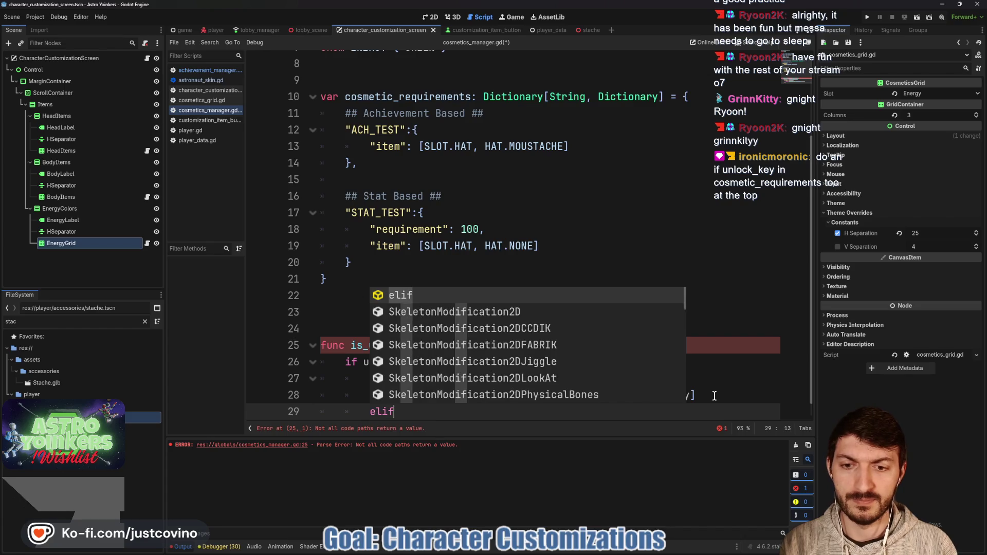
text("STAT)
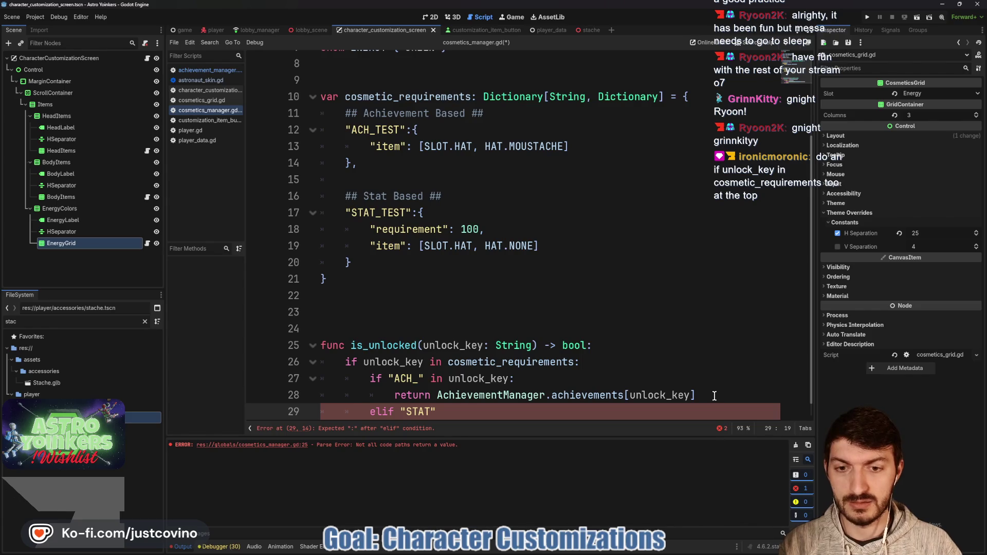
text(_" i)
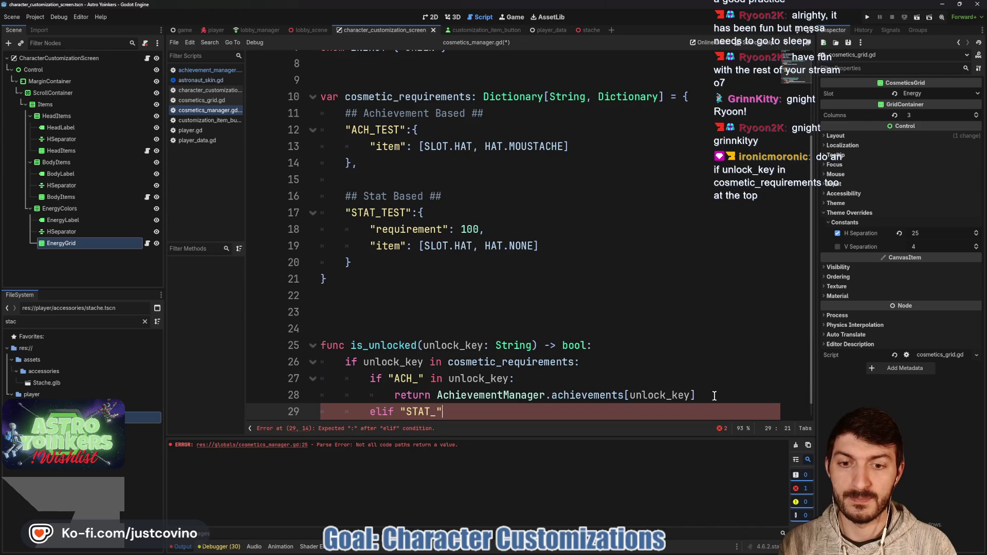
text(n)
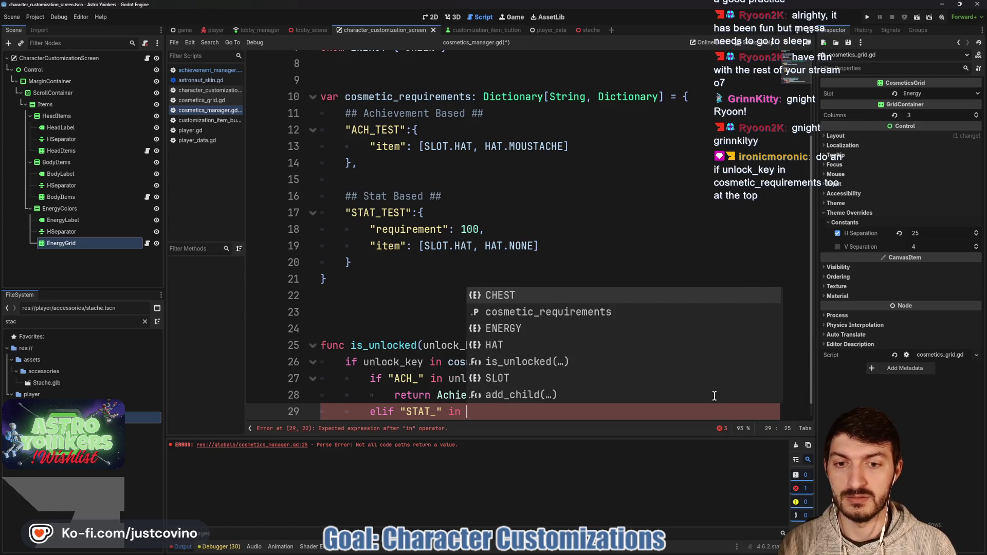
text( unlock_key:)
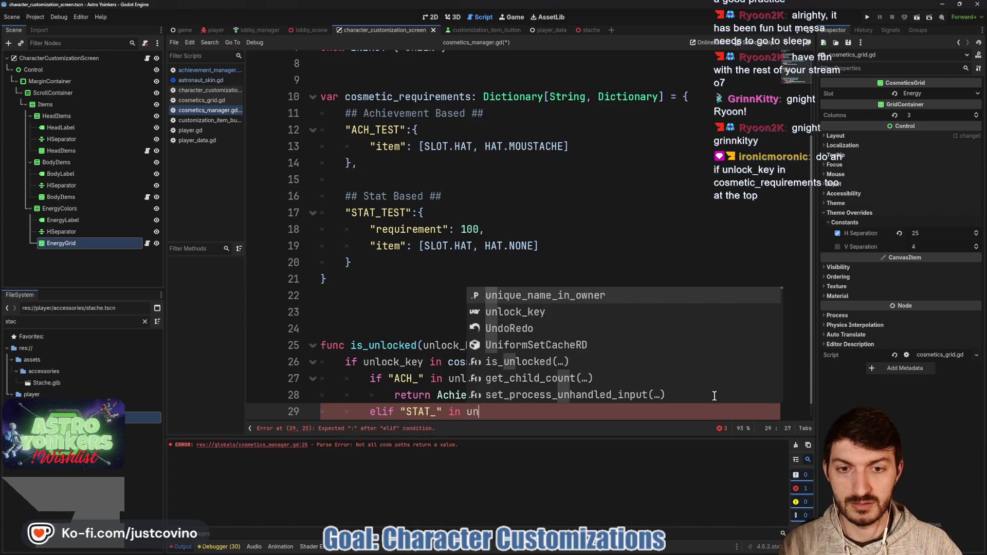
key(Return)
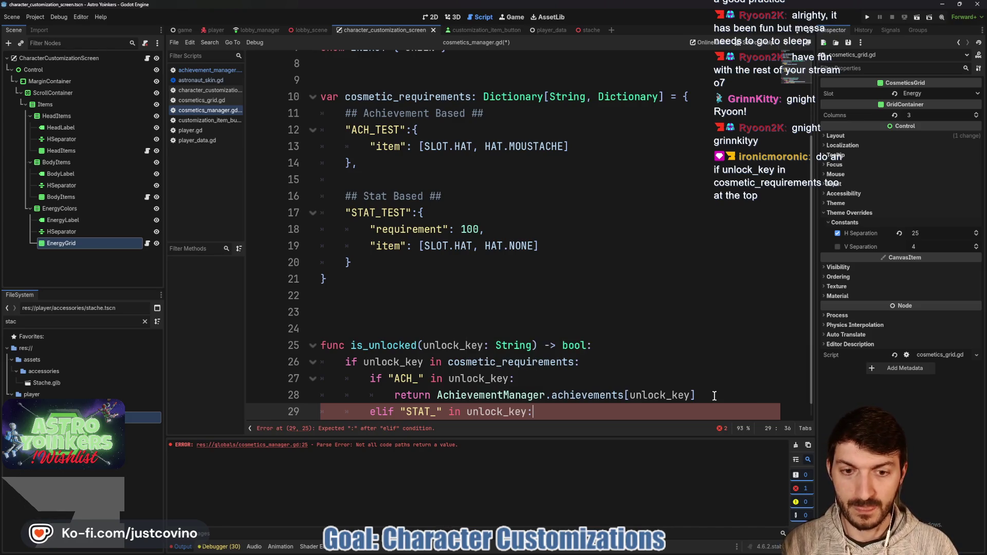
key(Return)
scroll(626, 330, down, 1)
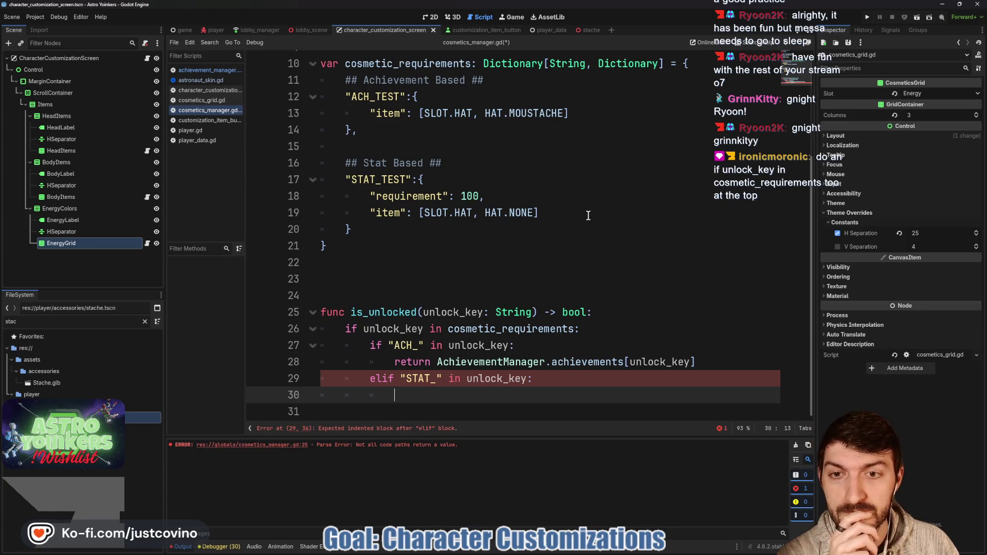
- Begin line 30 with return AchievementManager.statistics[unlock_key]
text(return Ach)
key(Return)
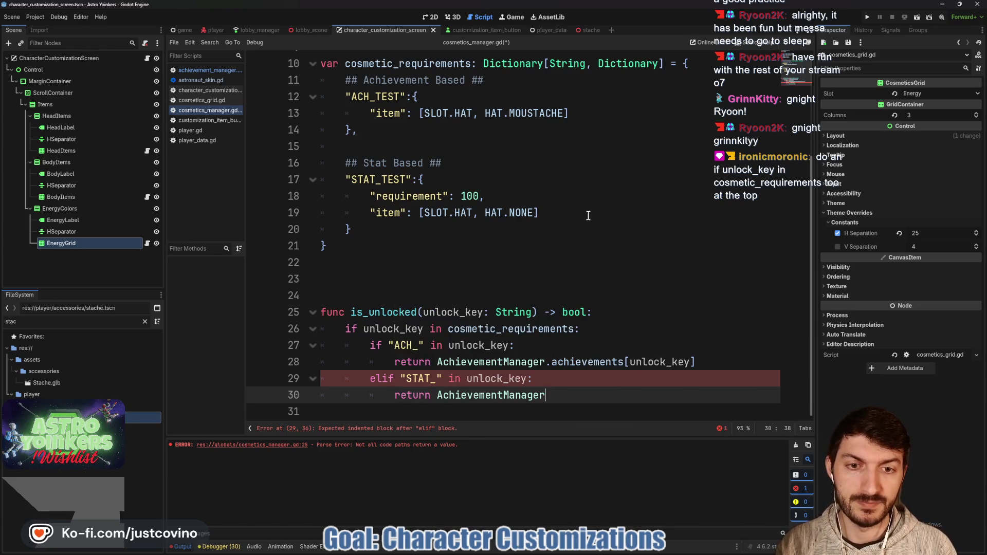
text(.sta)
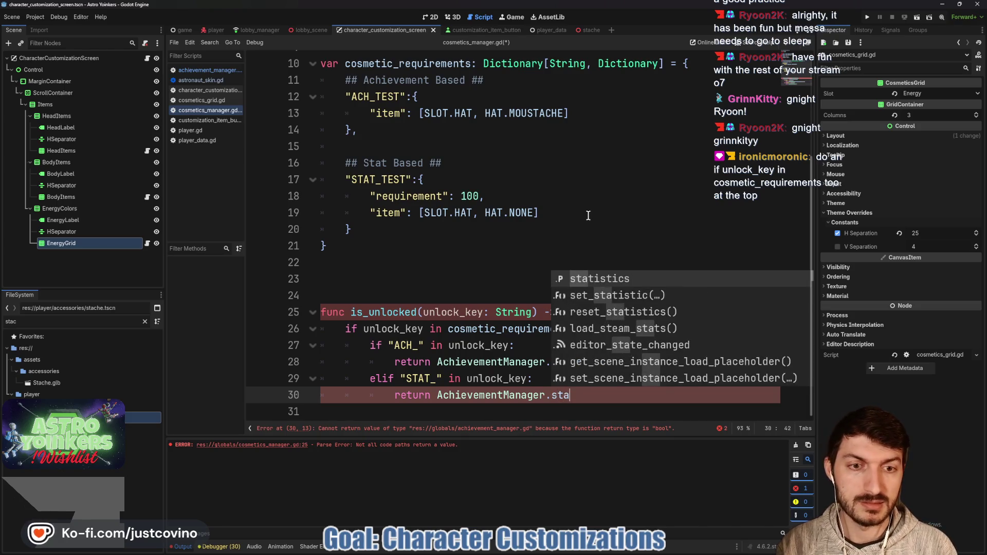
key(Return)
text([u)
key(Return)
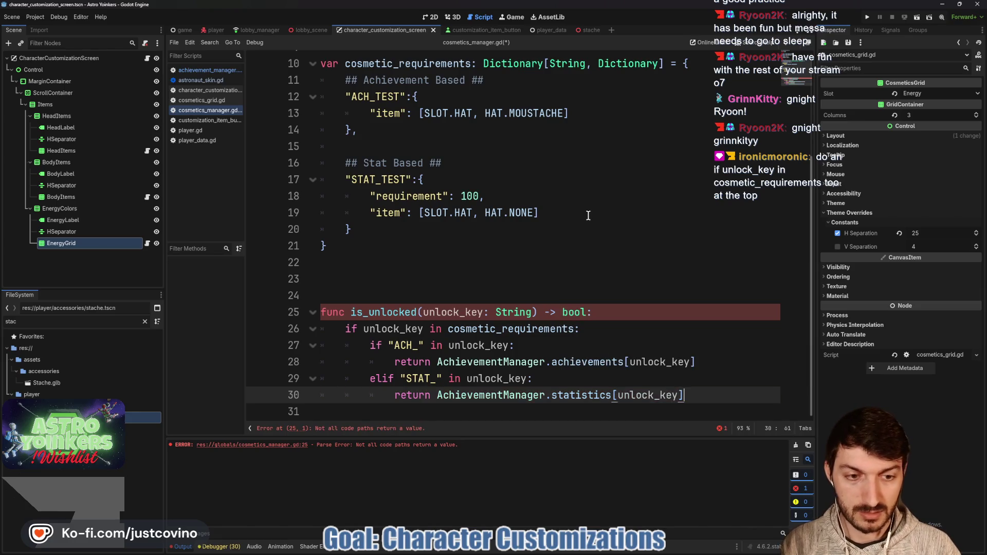
key(BackSpace)
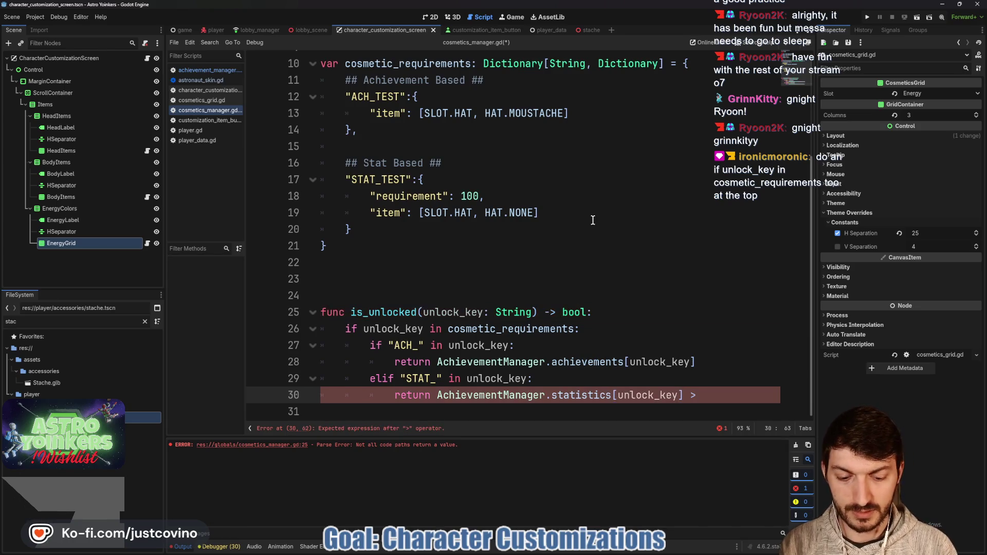
- Finish the comparison with >= cosmetic_requirements[unlock_key]["requirement"] and bring up the reference screenshot
text(=)
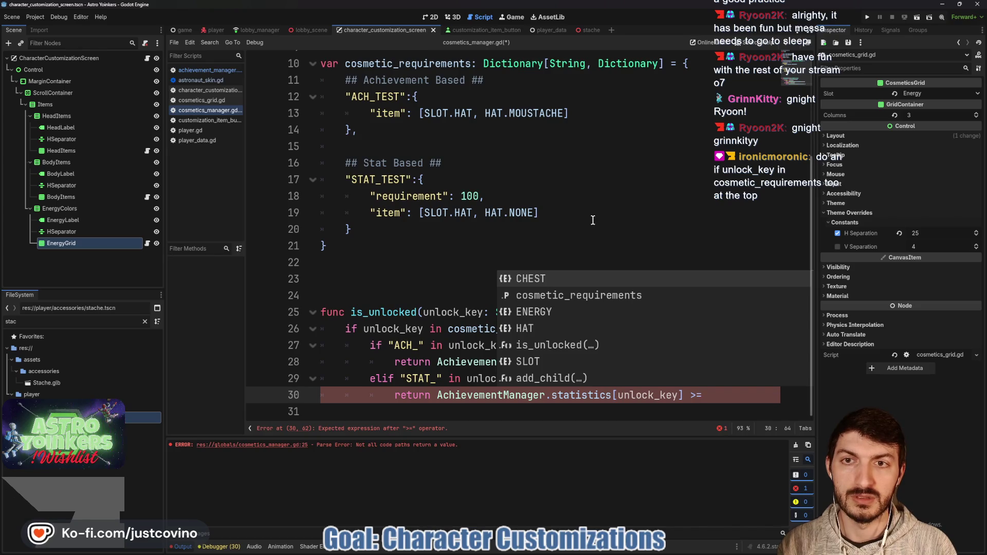
text( cos)
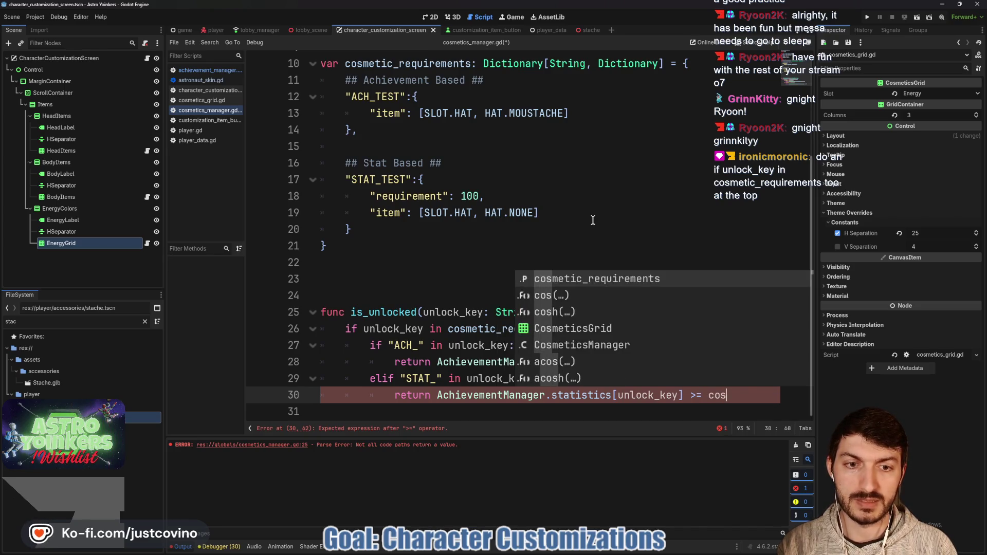
key(Return)
text([unlock_key])
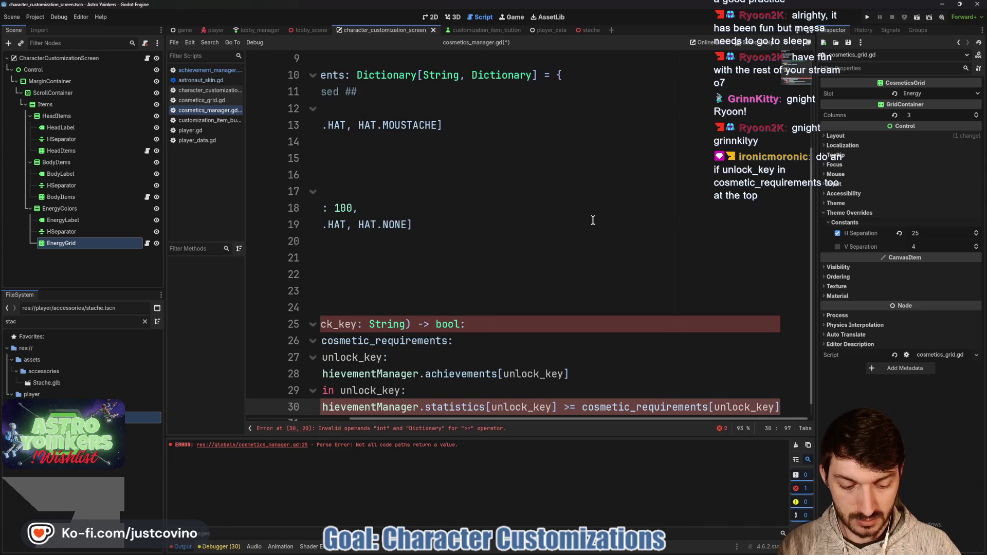
text([")
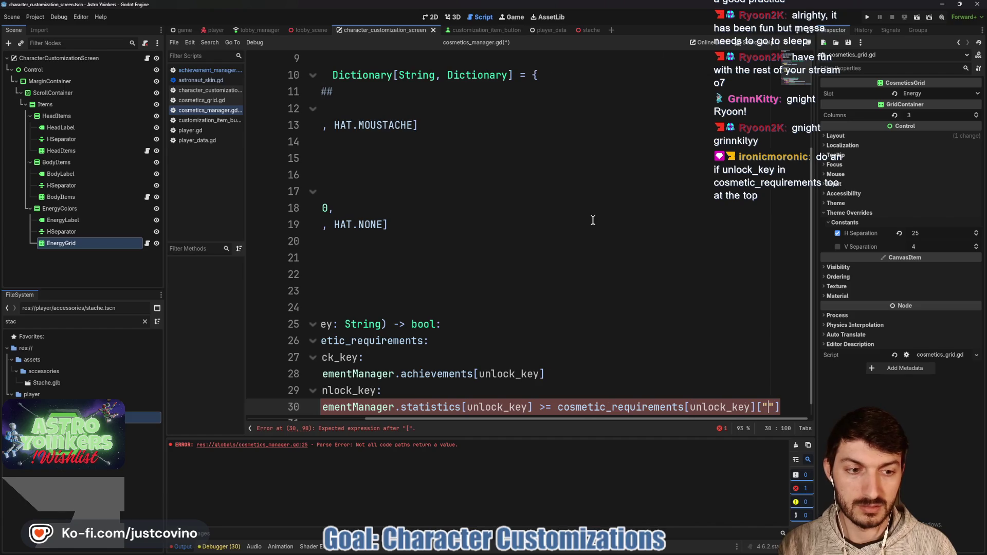
scroll(531, 214, left, 5)
scroll(502, 260, right, 5)
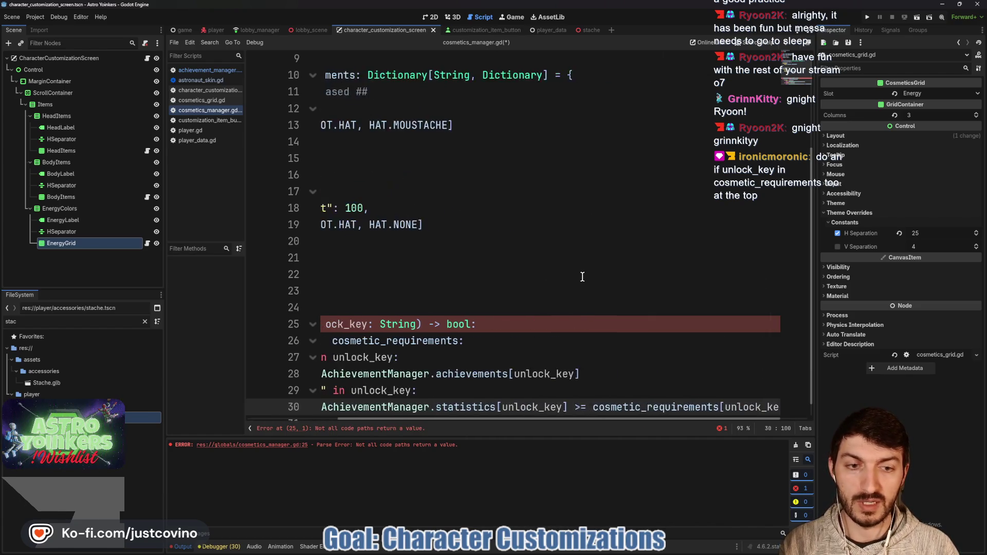
text(requirement)
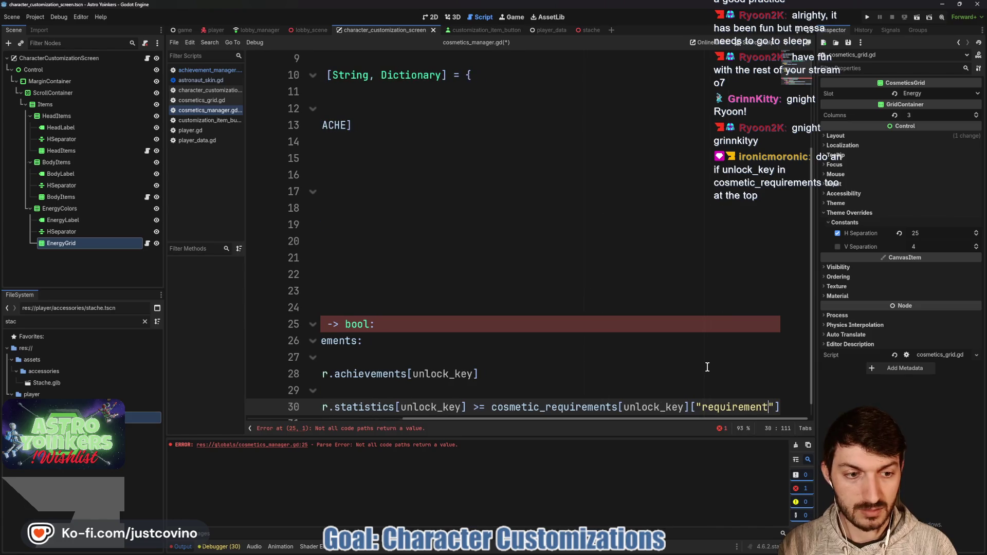
mouse_move(538, 420)
mouse_down()
mouse_move(326, 429)
mouse_move(396, 411)
mouse_up()
click(396, 411)
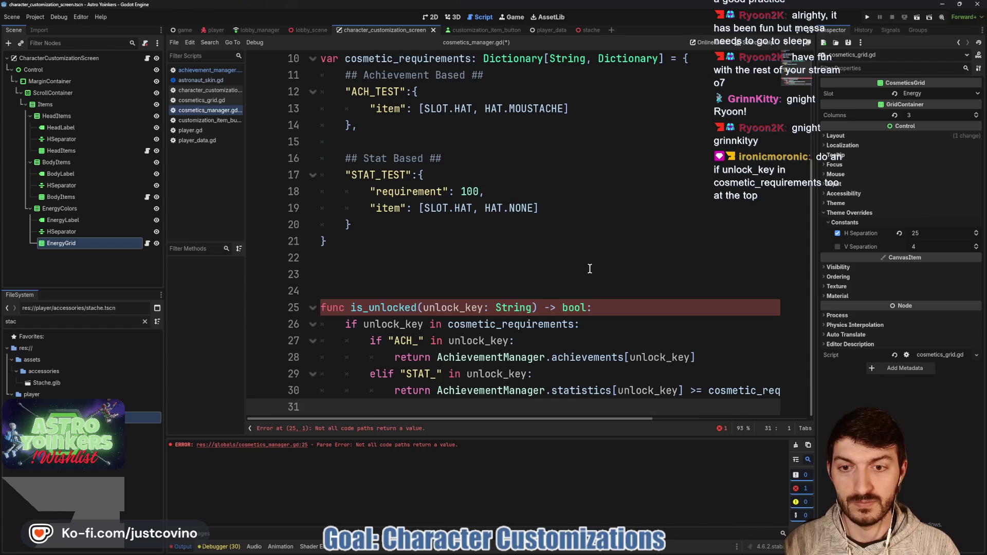
key(alt+Tab)
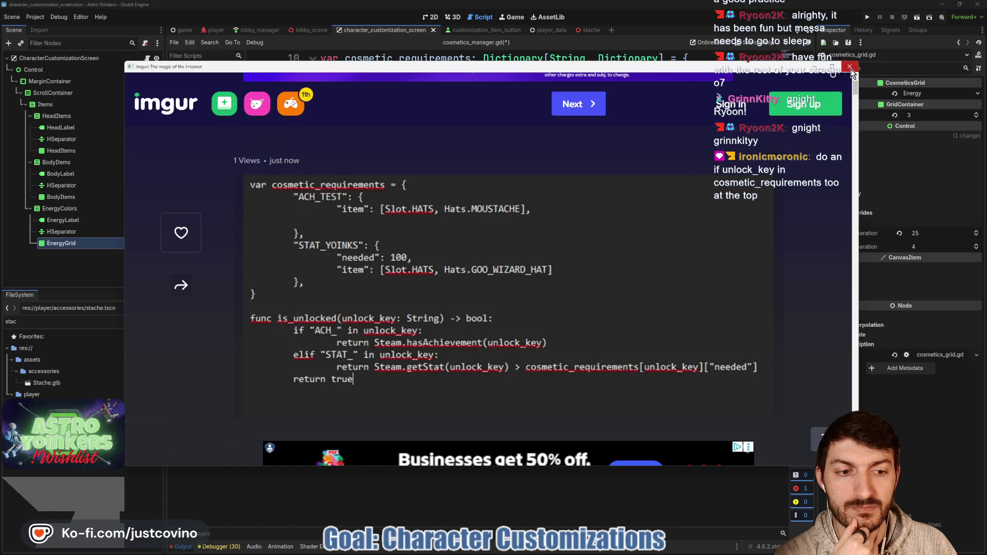
- Close the reference screenshot, add return true on line 31, and save cosmetics_manager.gd
click(851, 69)
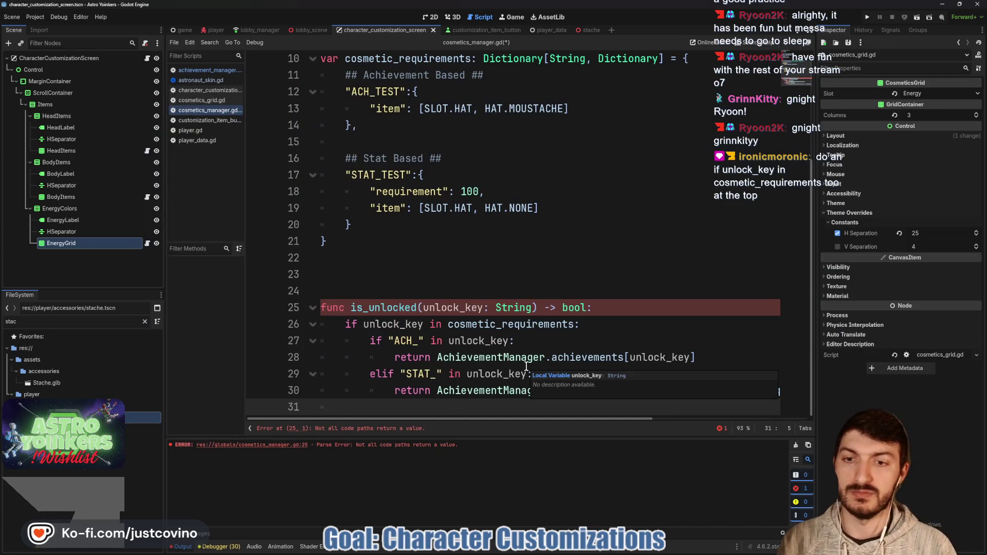
text(return true)
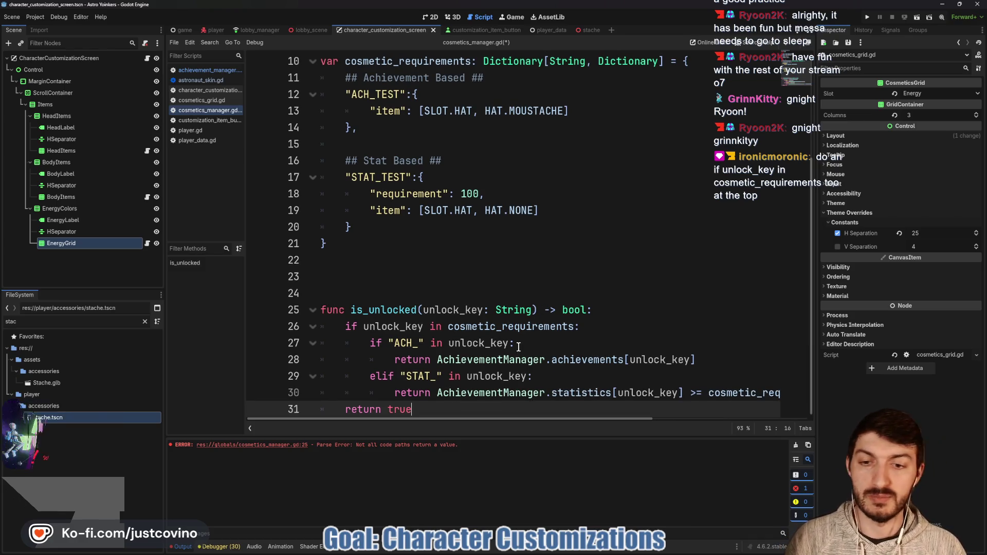
key(Return)
key(BackSpace)
key(Return)
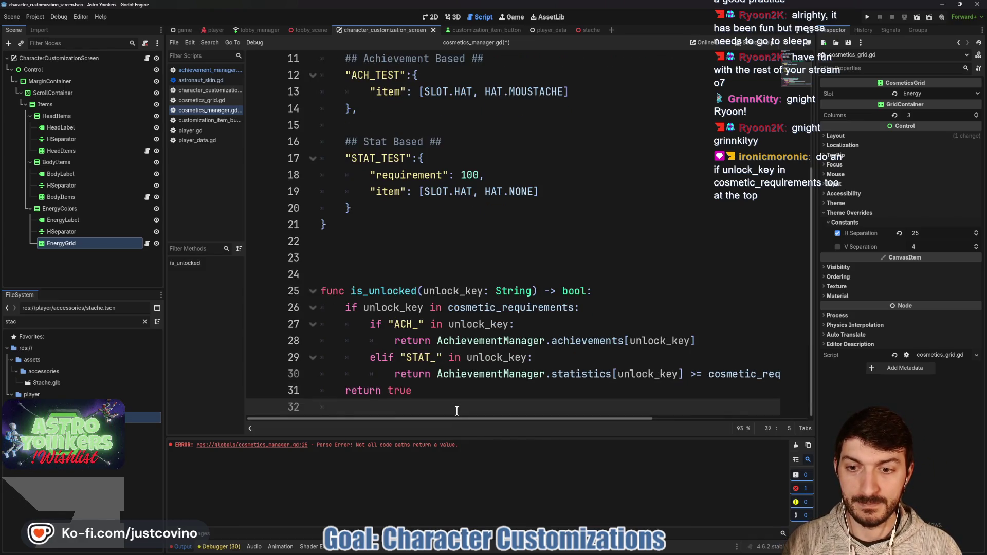
key(Return)
key(ctrl+s)
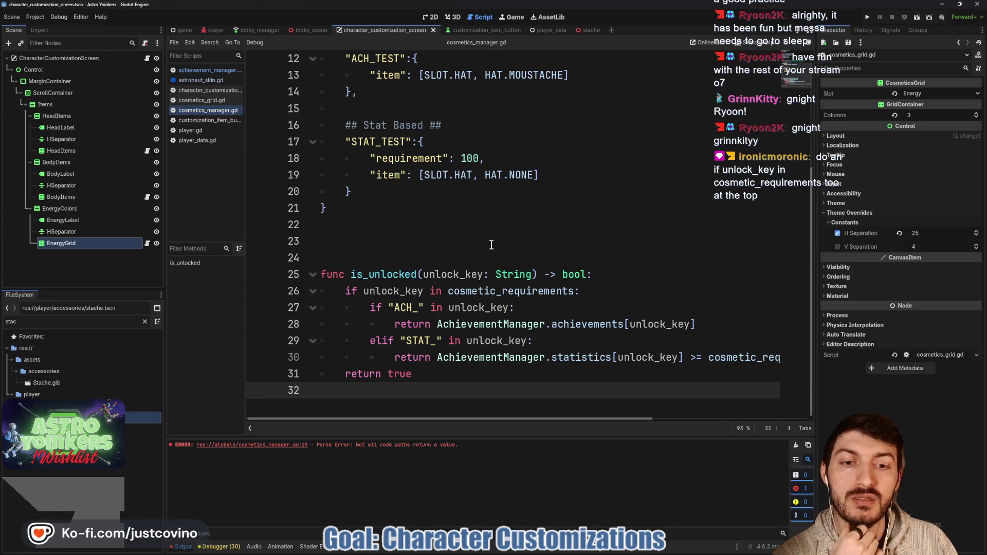
- Add blank lines below is_unlocked and select the unlock_key parameter name
scroll(654, 350, up, 1)
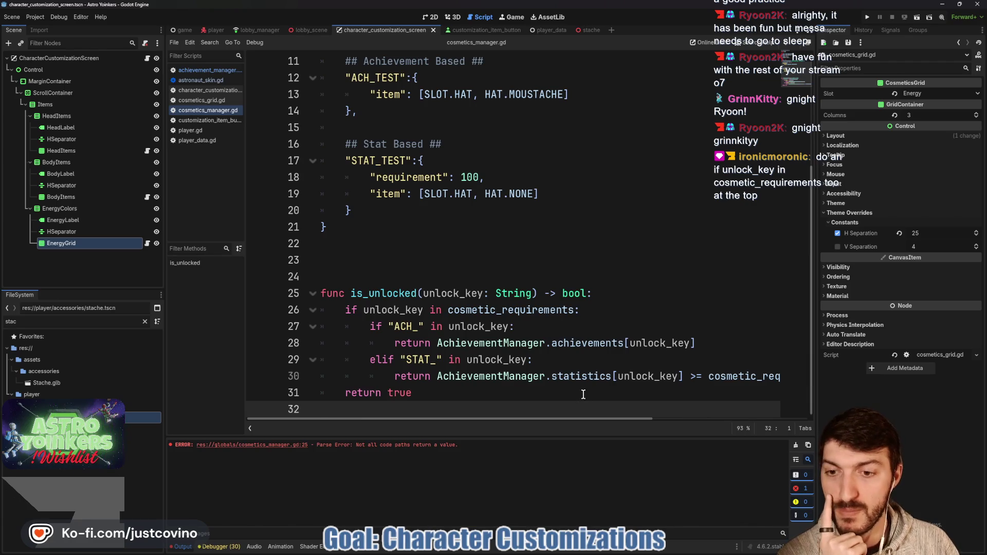
key(Return)
key(Return)
scroll(597, 387, right, 5)
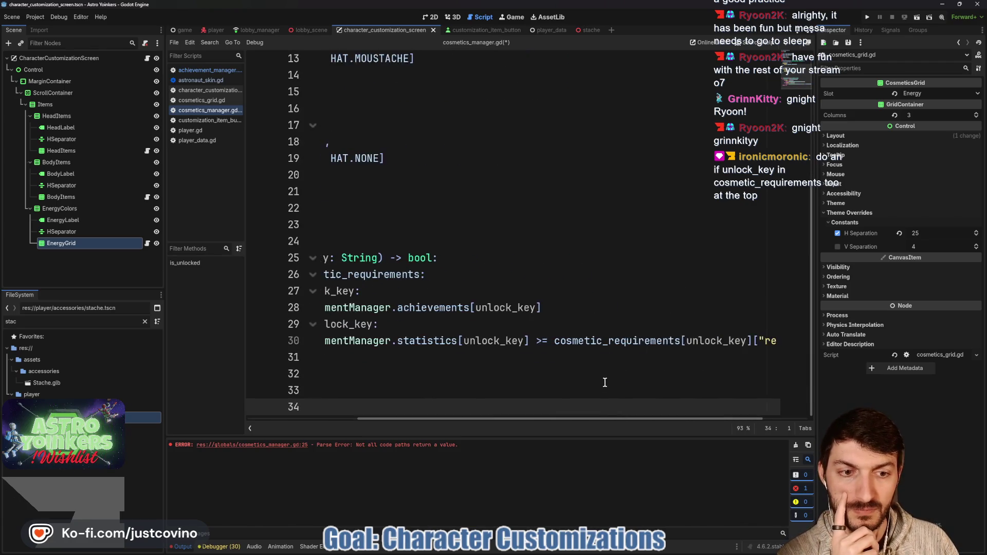
scroll(605, 383, right, 1)
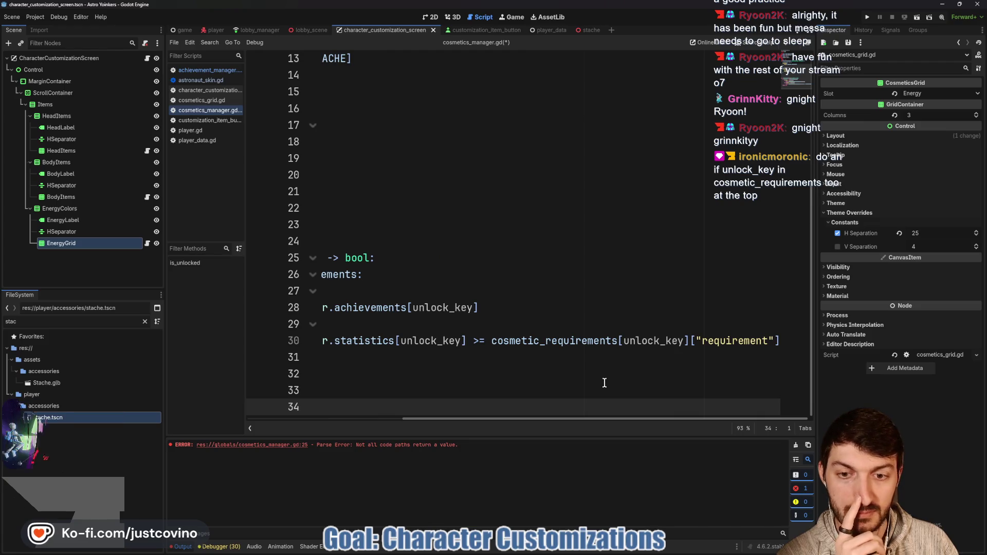
scroll(596, 382, left, 3)
scroll(596, 382, left, 3)
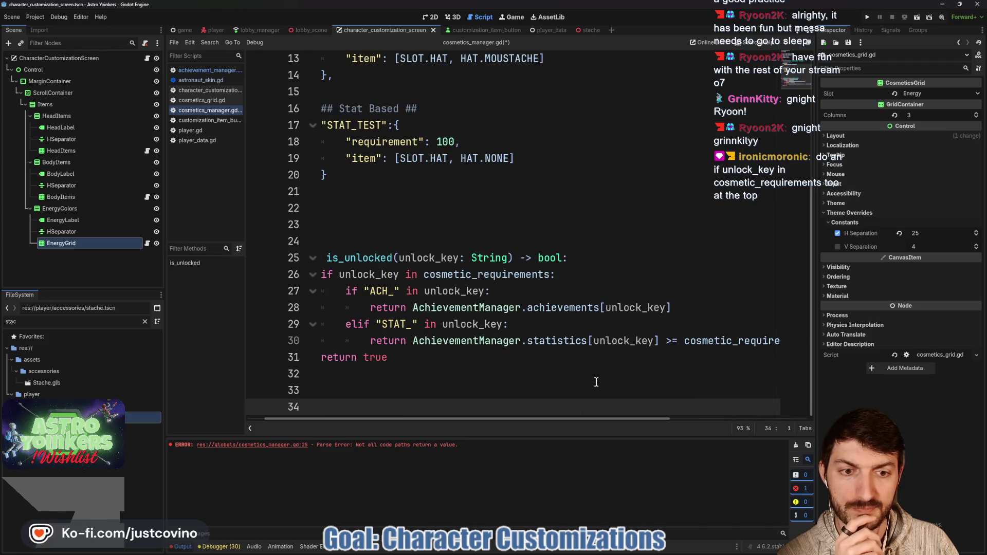
scroll(597, 383, right, 5)
scroll(597, 382, left, 5)
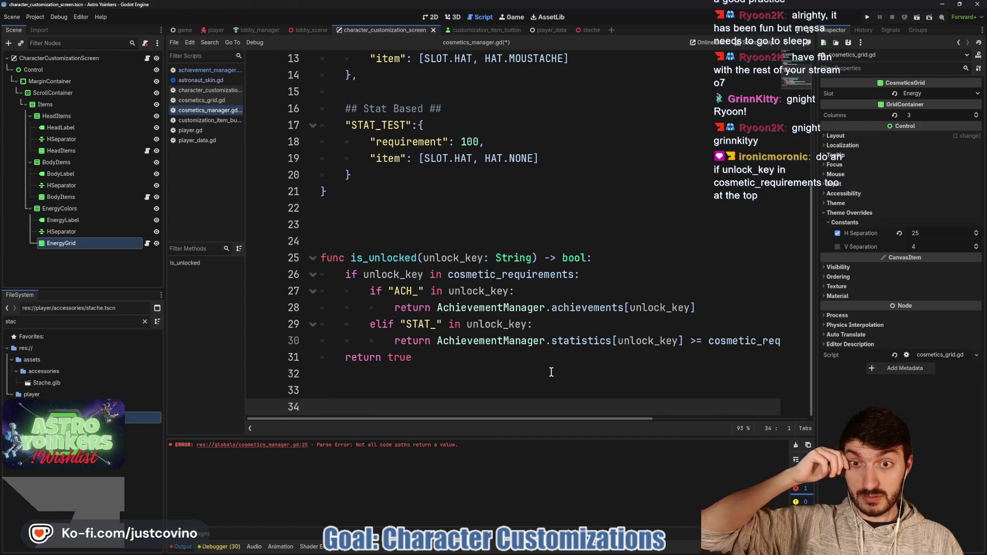
double_click(454, 258)
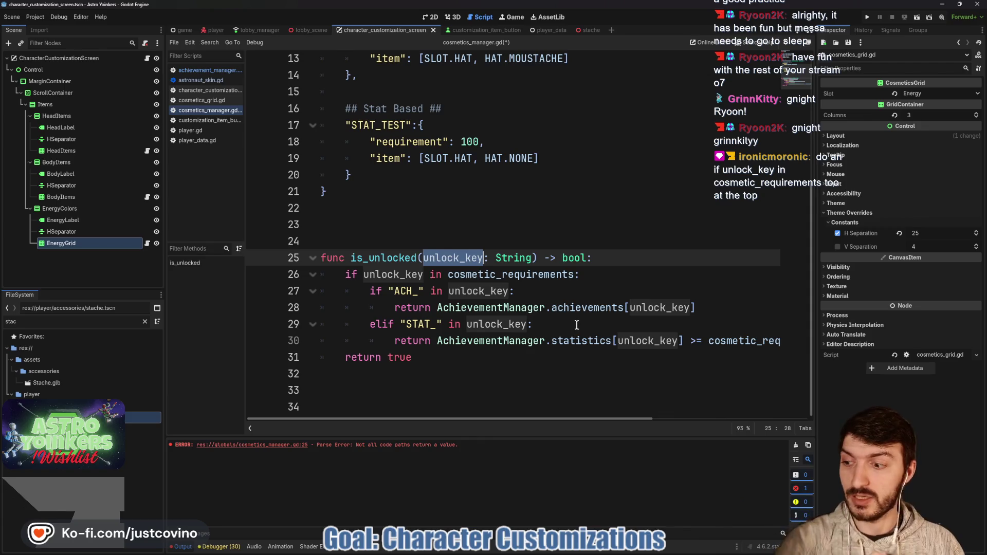
scroll(528, 234, up, 3)
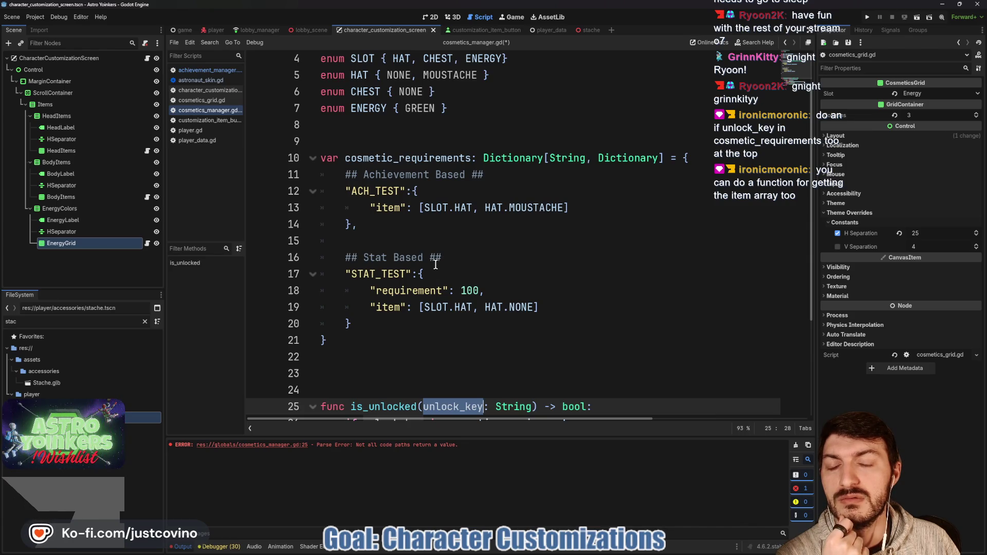
double_click(457, 206)
click(428, 211)
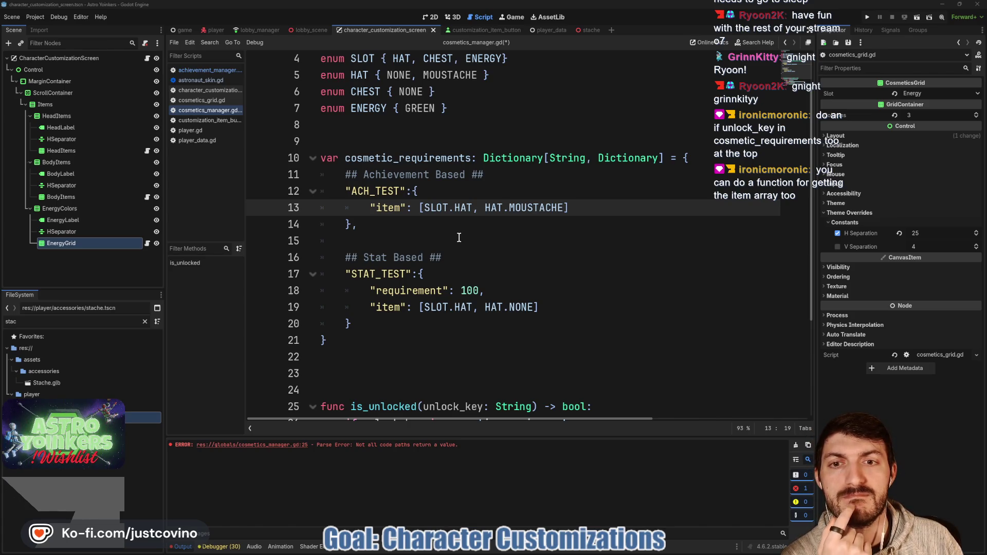
scroll(460, 238, down, 3)
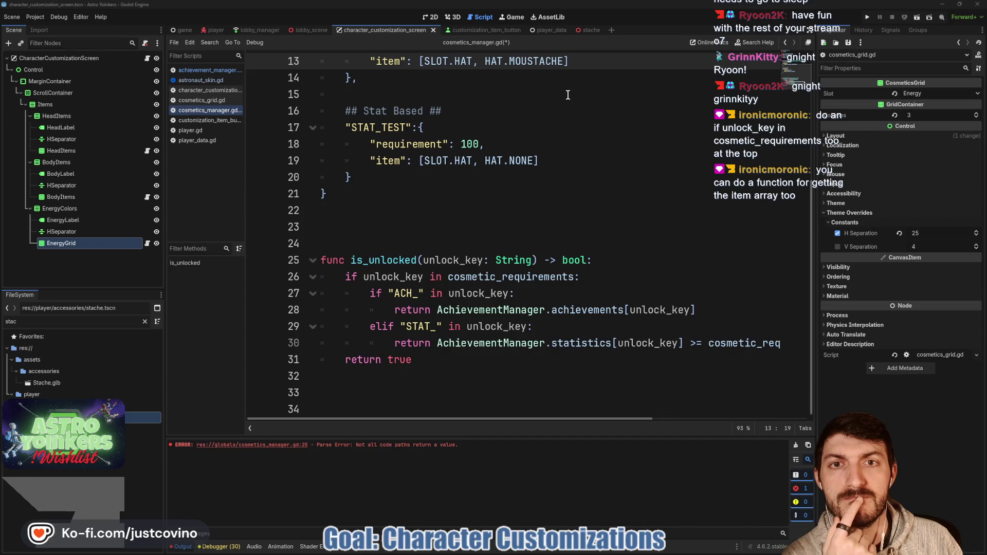
click(492, 30)
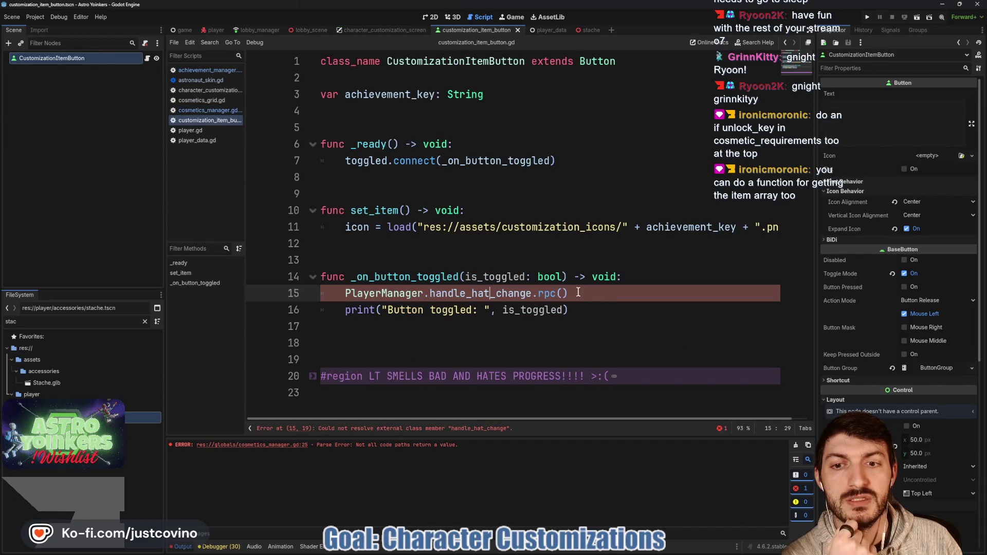
- Inspect how achievement_key is declared and used in set_item's icon-loading line
drag(343, 226, 814, 227)
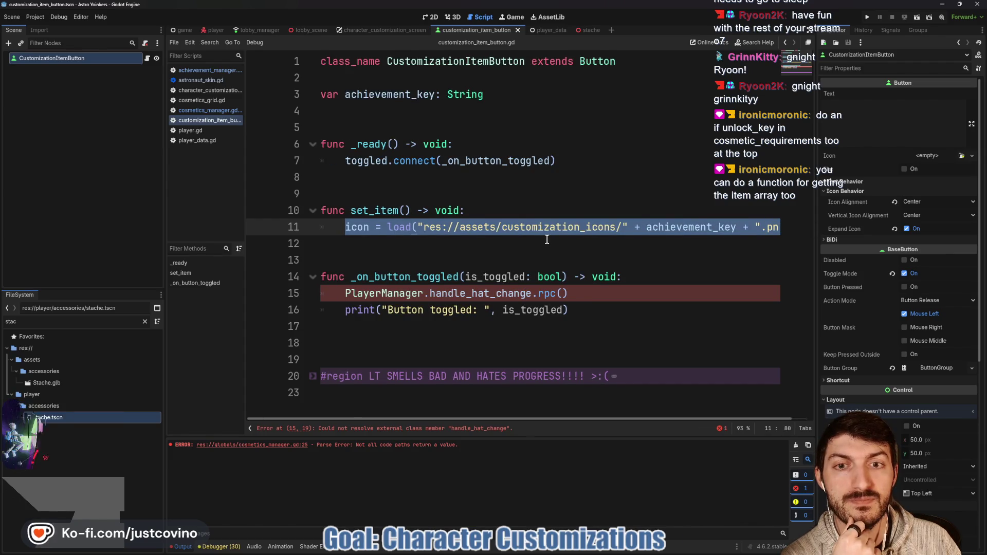
click(394, 94)
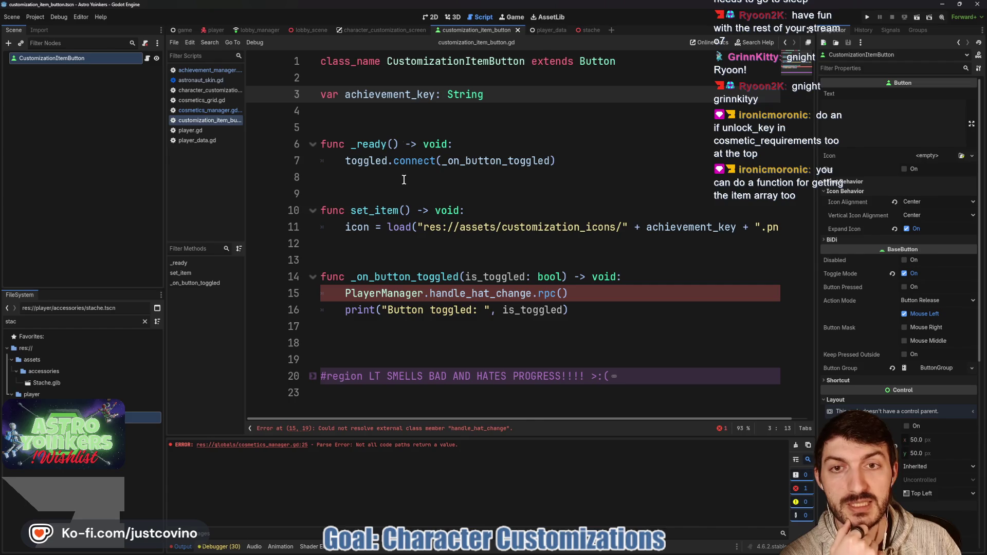
double_click(396, 94)
click(675, 230)
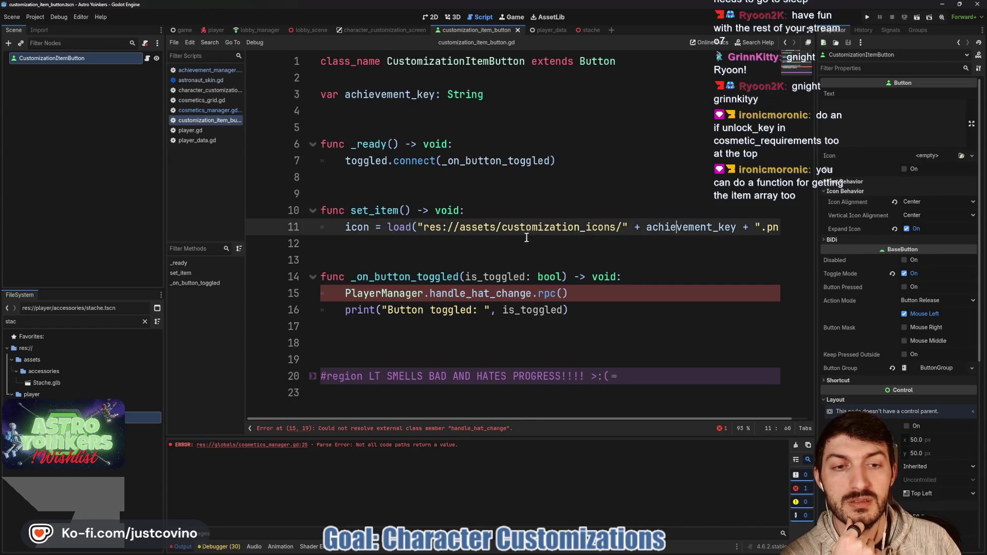
mouse_move(342, 229)
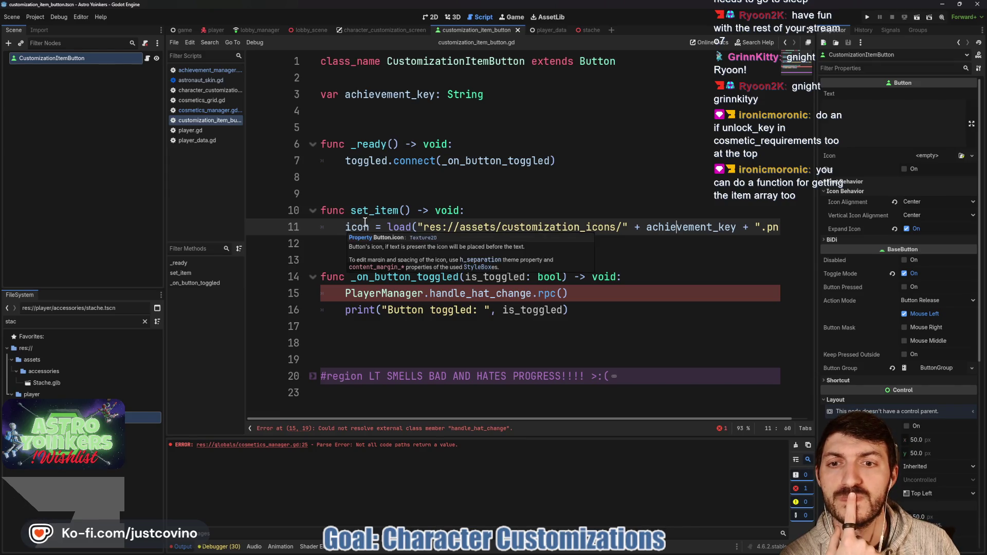
click(491, 213)
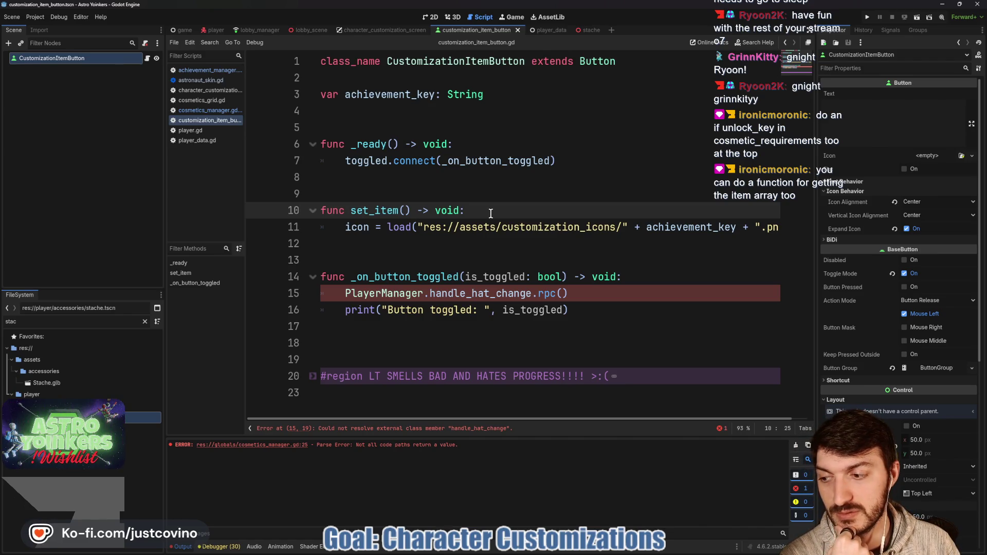
- Step through achievement_manager.gd and the customization screen script to cosmetics_manager.gd
click(215, 71)
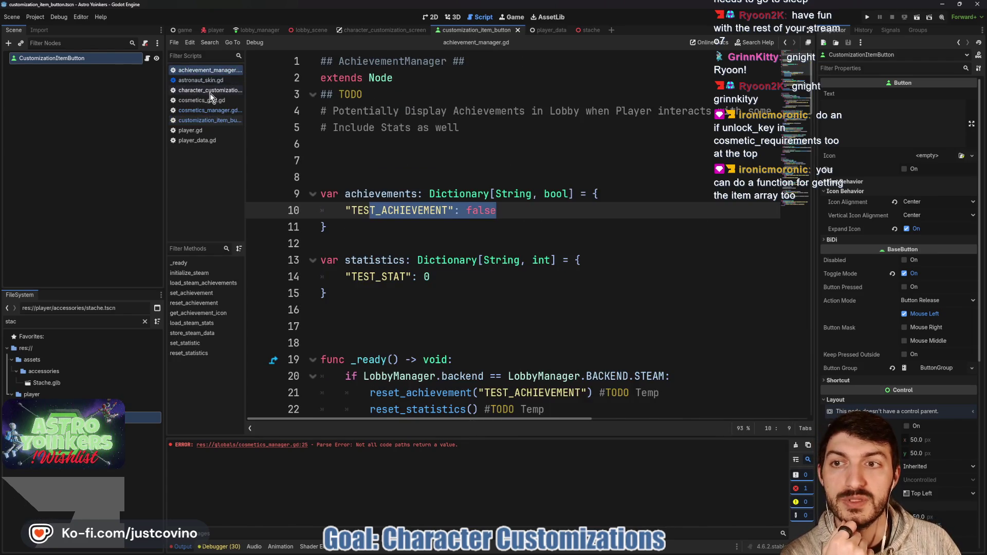
click(211, 91)
click(218, 111)
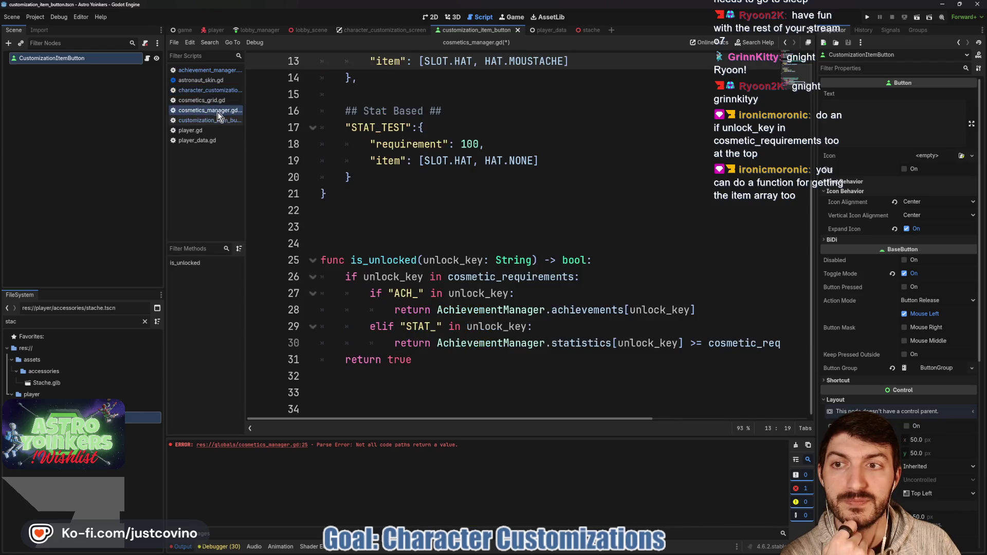
- Write get_item(unlock_key: String) -> Array returning cosmetic_requirements[unlock_key]["item"], with a blank line above it
click(465, 390)
text(func get_)
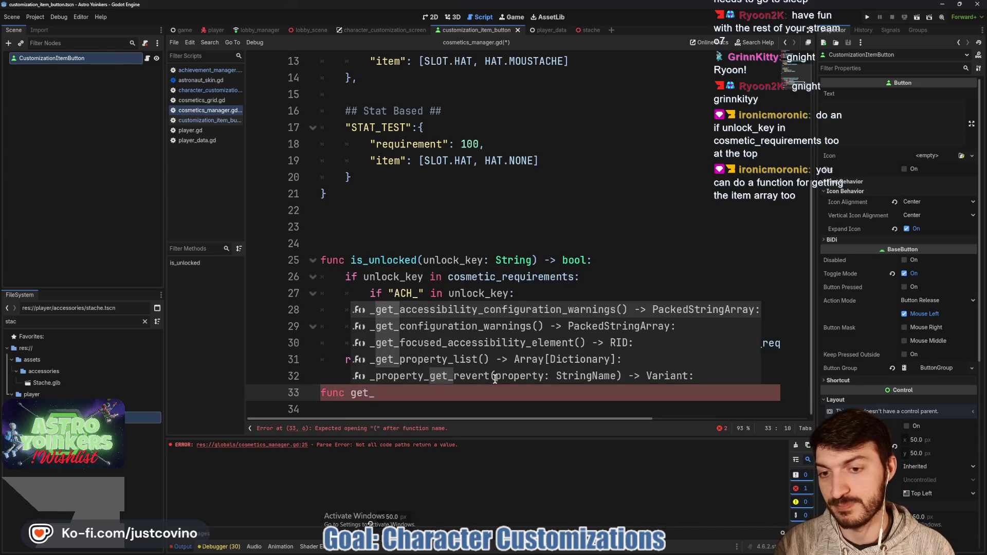
text(item)
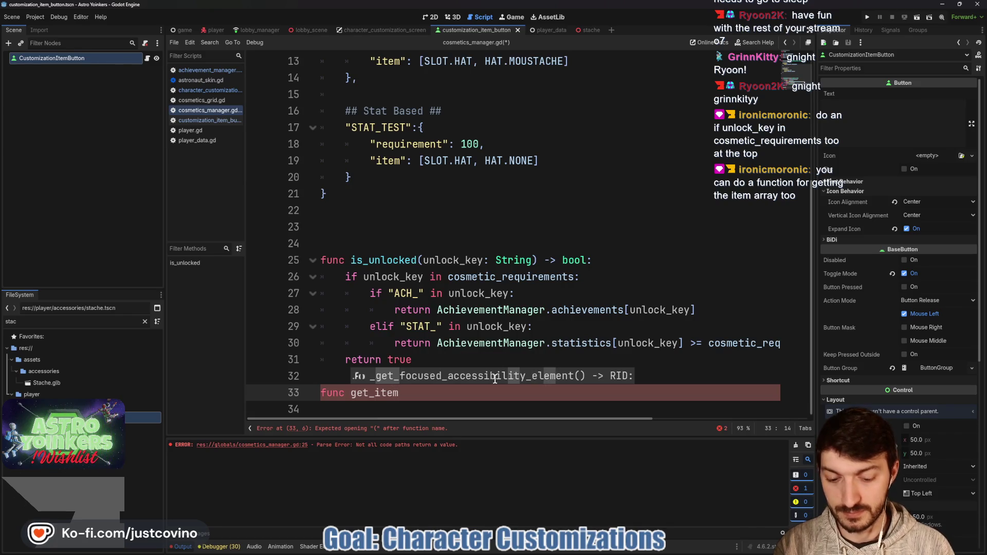
text(()
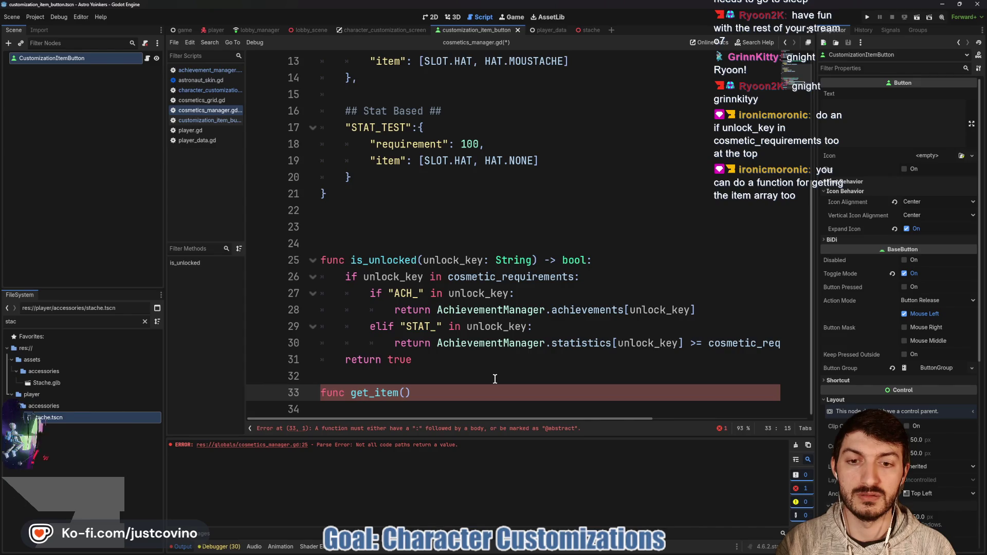
text(unlock_key: String) ->)
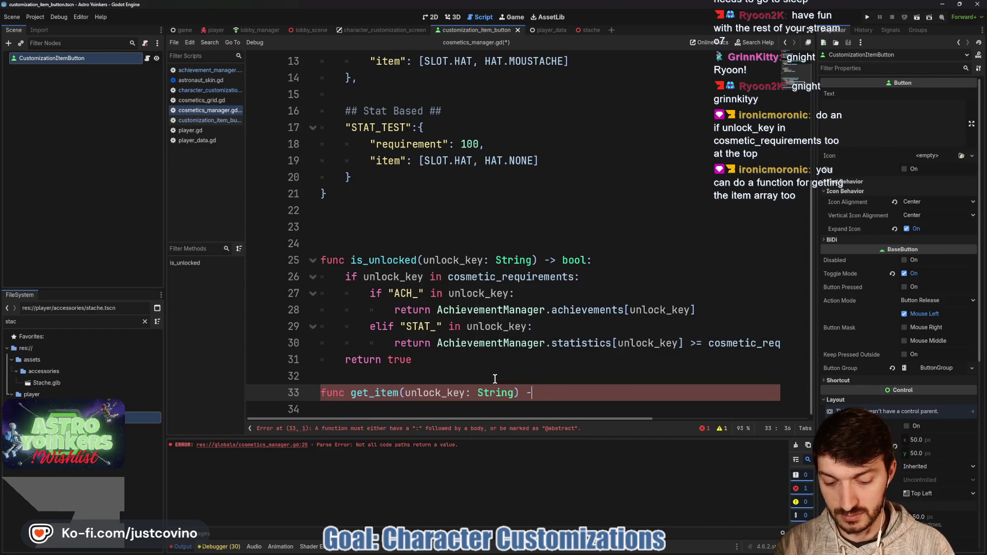
text( Array)
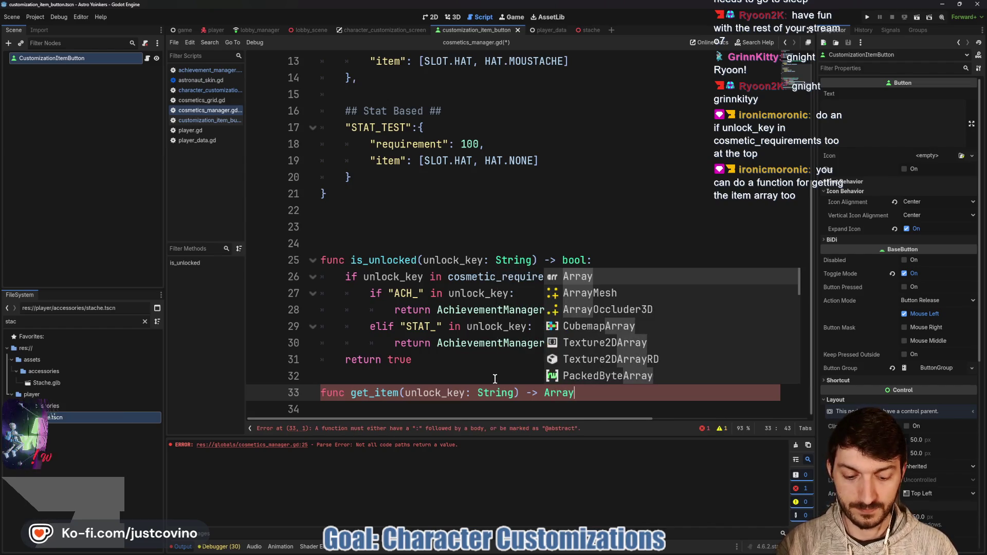
text(:)
key(Return)
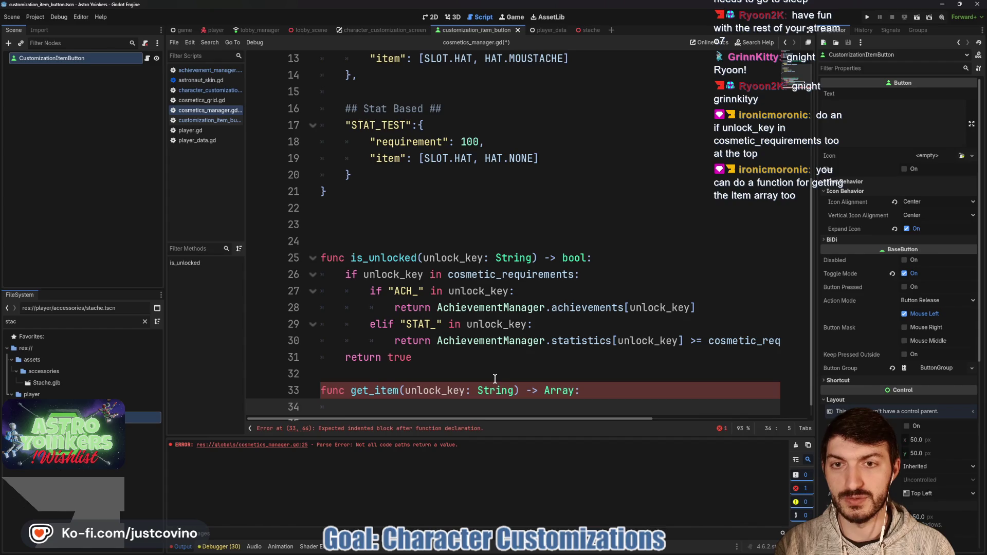
text(return cos)
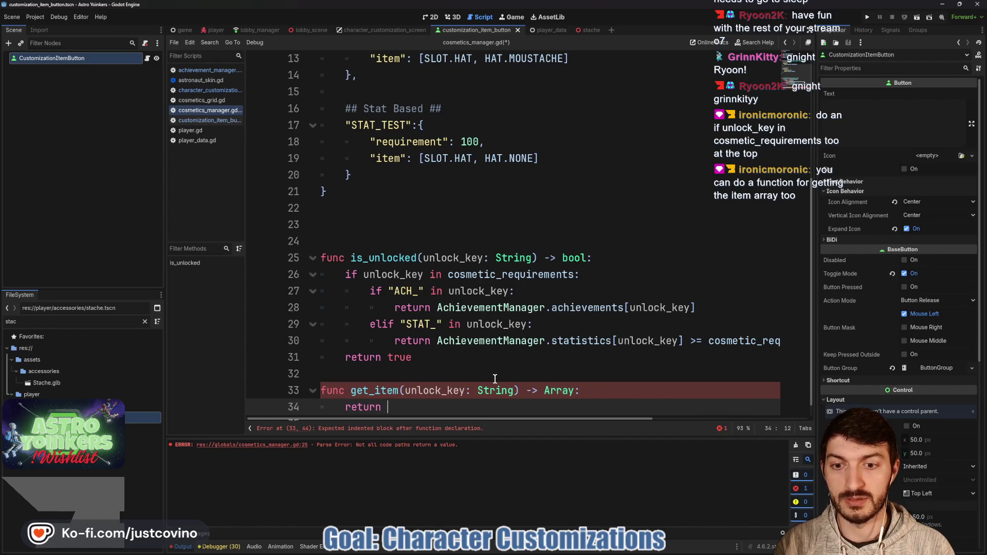
key(Return)
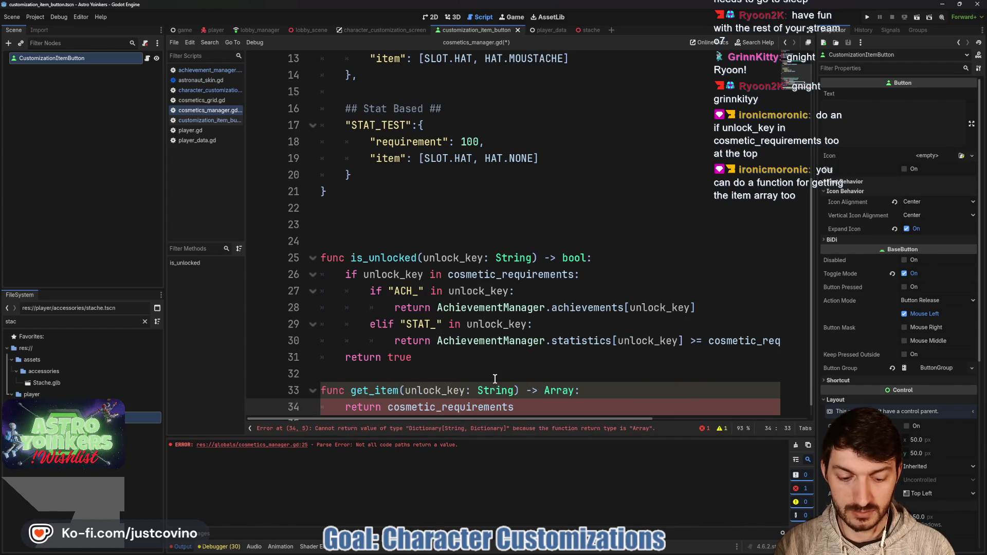
text(u)
key(Return)
key(Right)
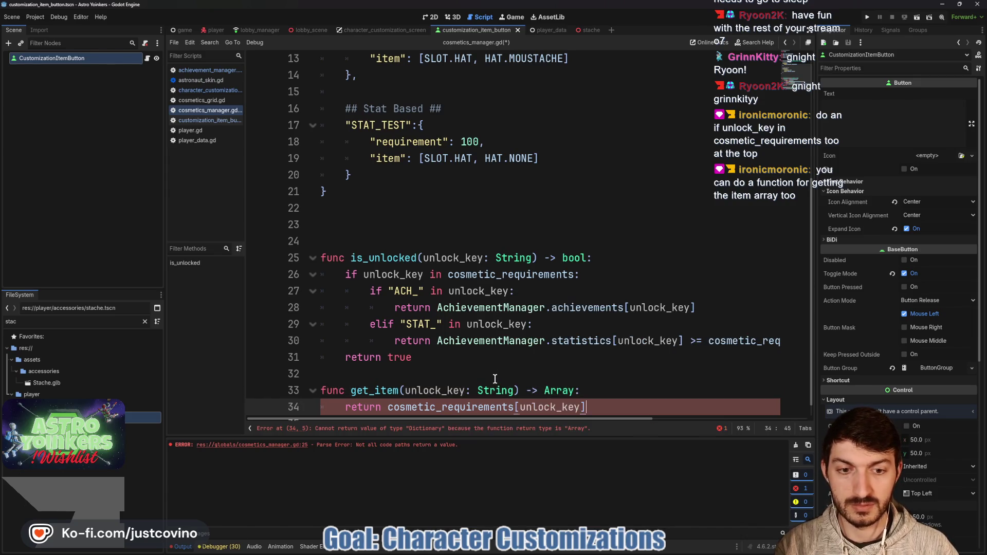
text("item"])
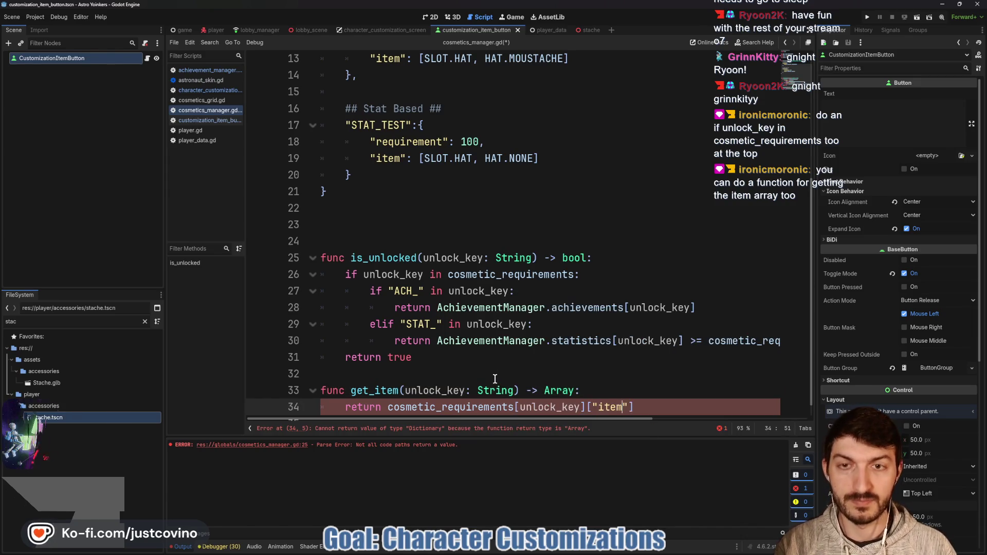
scroll(618, 363, down, 1)
click(435, 357)
key(Return)
scroll(435, 357, down, 1)
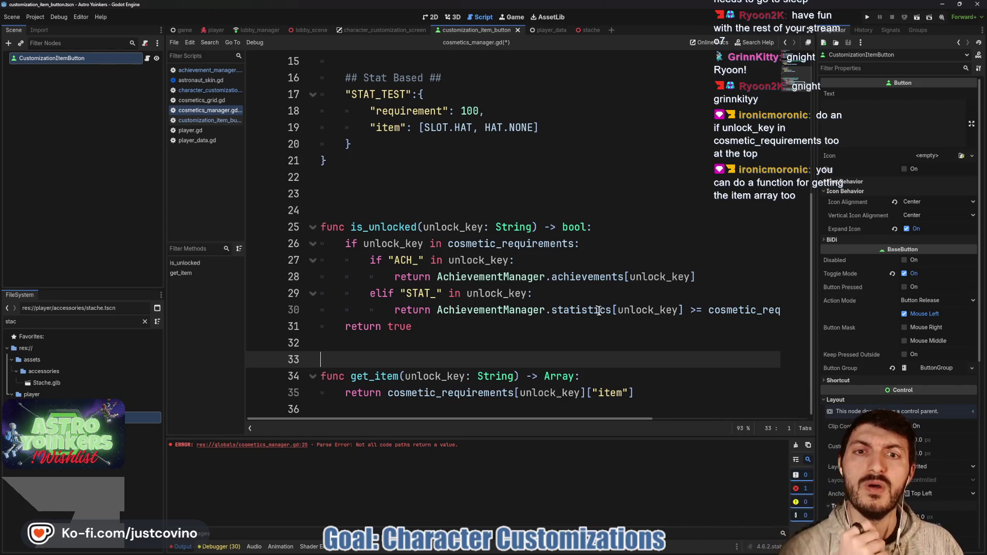
scroll(586, 267, up, 2)
scroll(533, 258, up, 1)
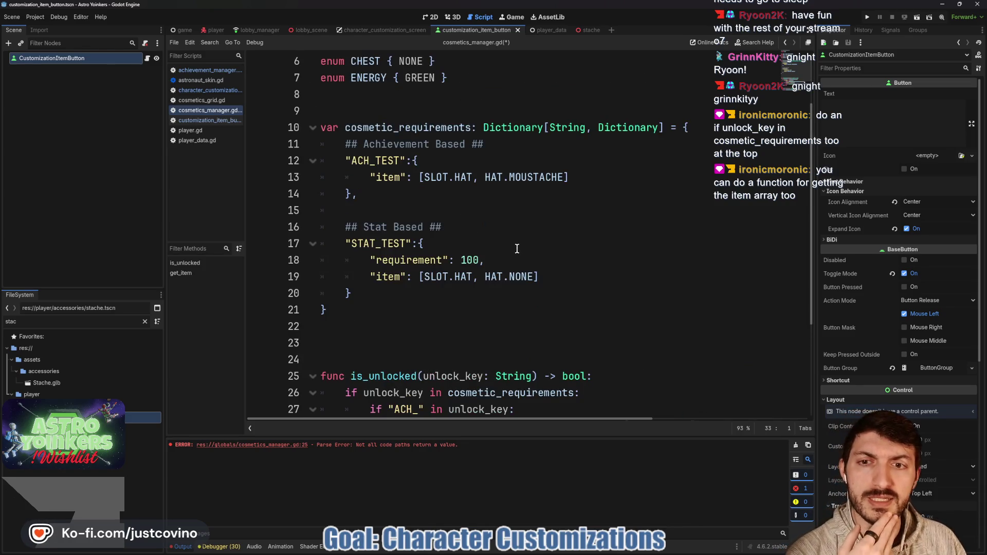
scroll(485, 276, down, 3)
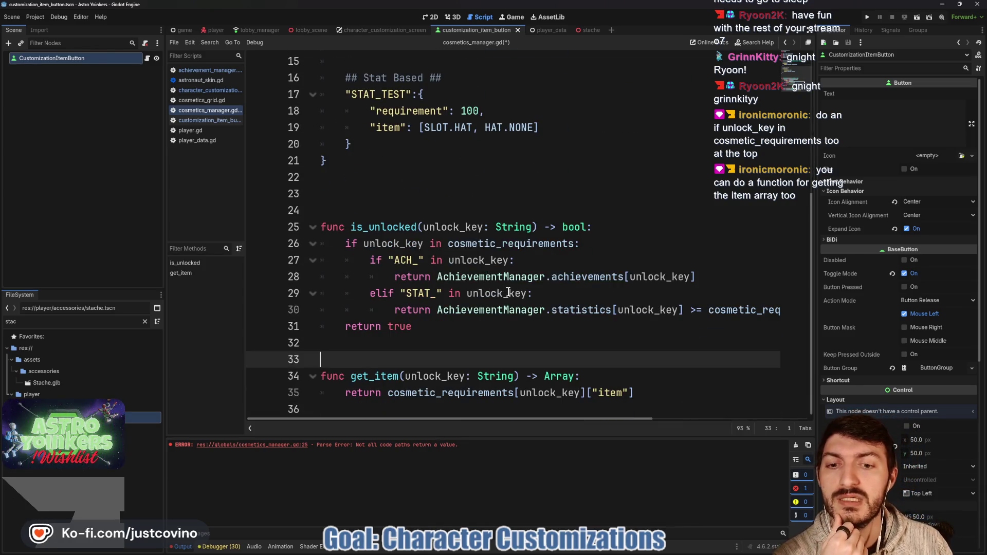
scroll(506, 291, up, 1)
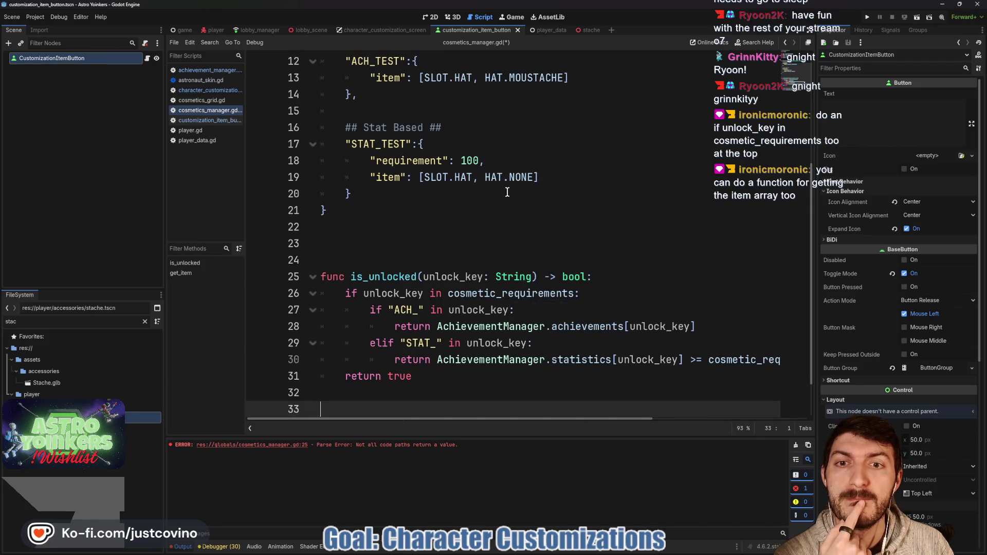
double_click(462, 178)
click(554, 177)
key(shift+Home)
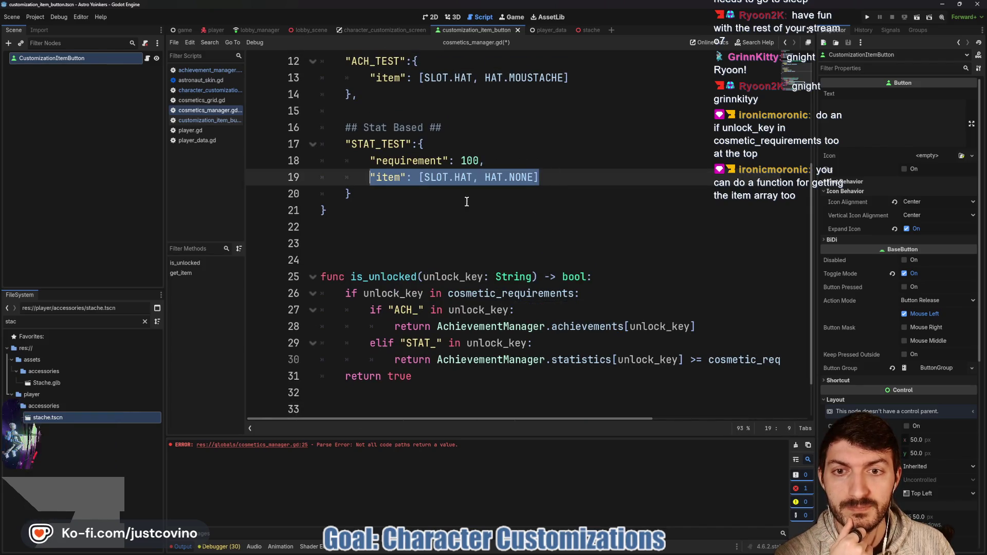
drag(547, 177, 414, 178)
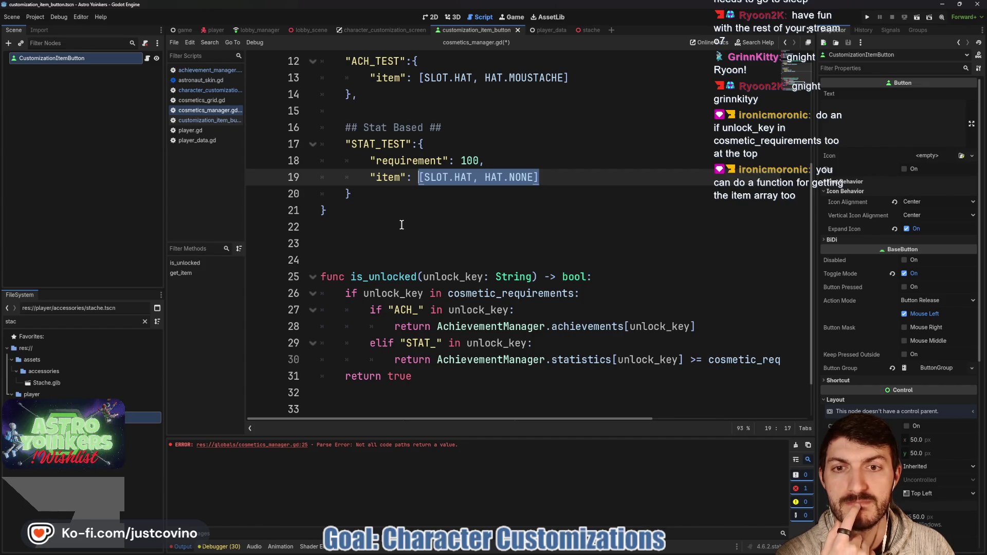
scroll(402, 225, up, 2)
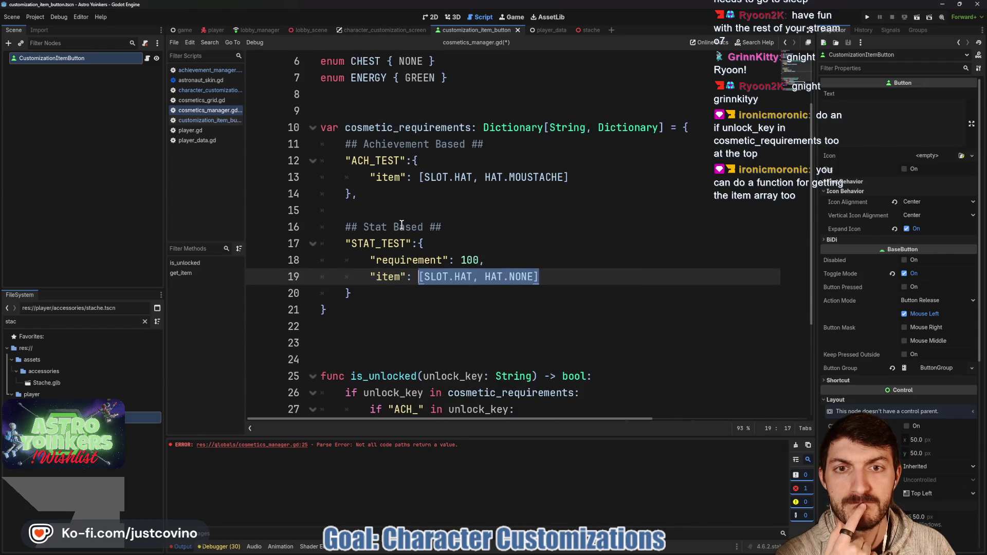
scroll(402, 225, down, 3)
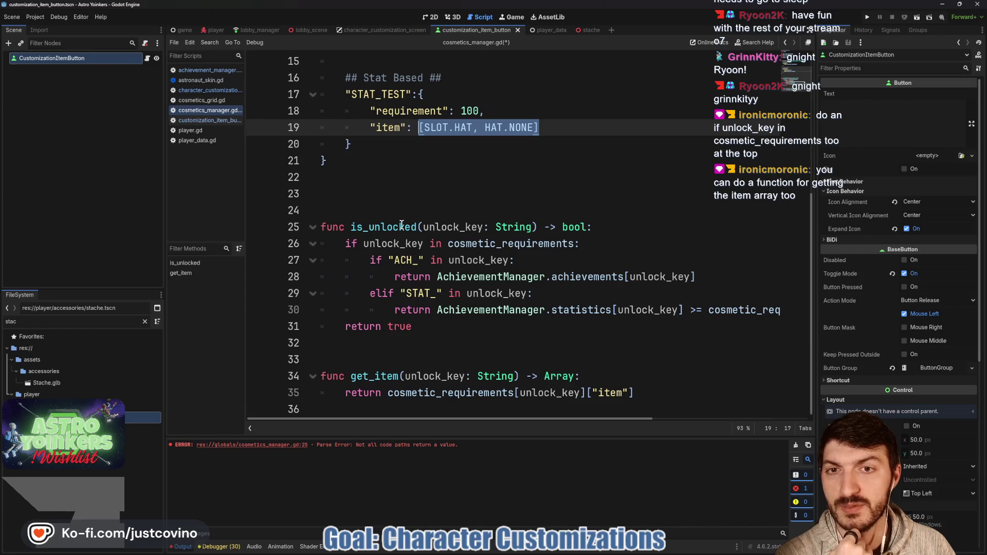
scroll(421, 177, up, 1)
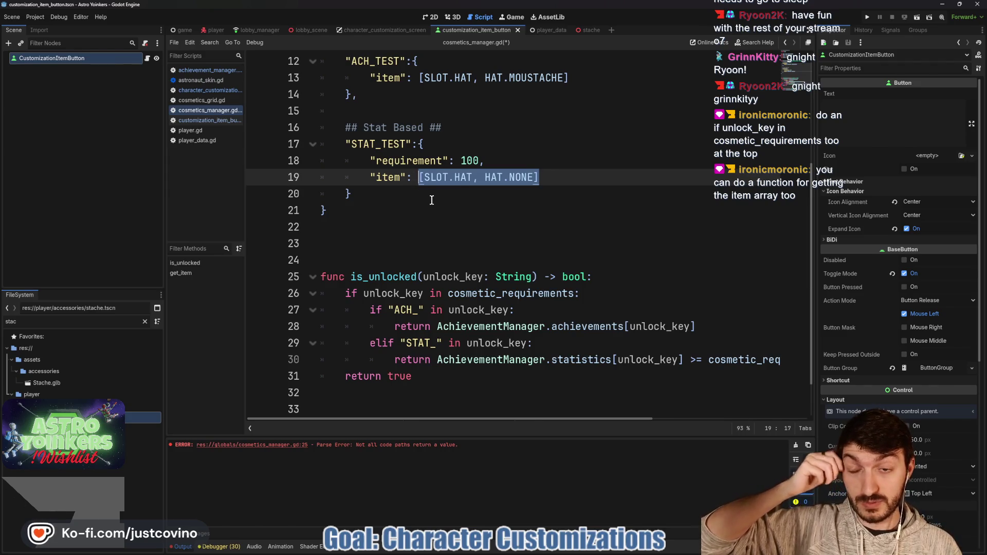
scroll(439, 264, down, 1)
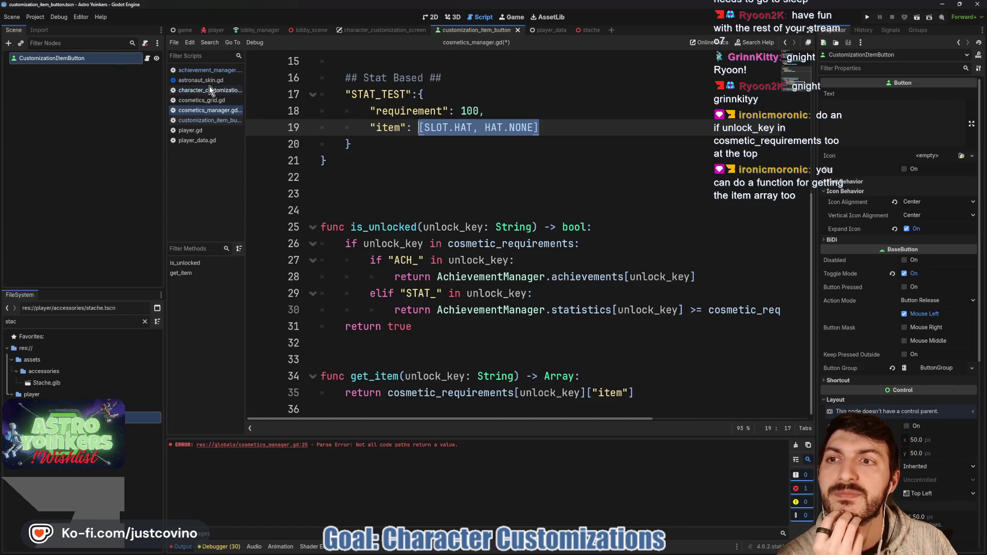
click(205, 72)
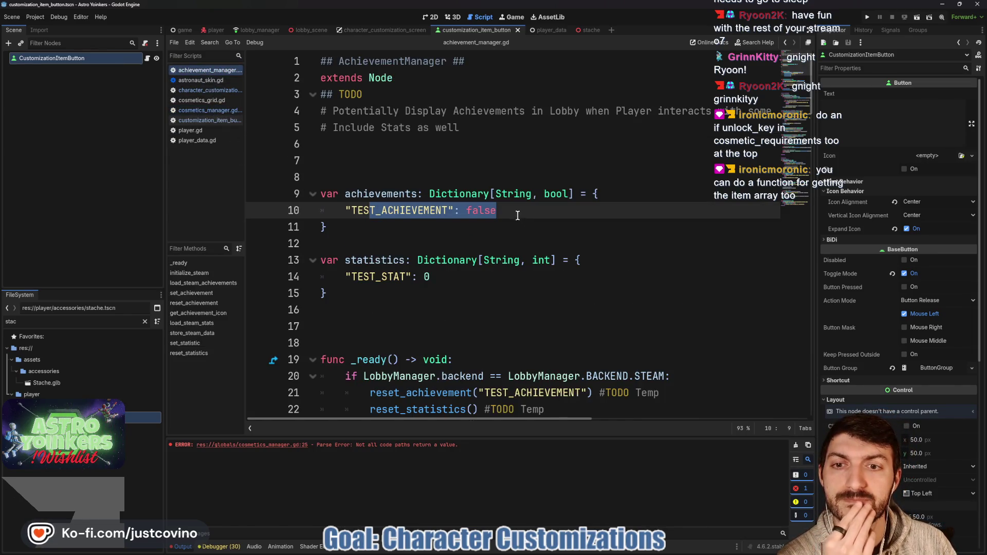
- In astronaut_skin.gd, review equip_hat's head_items lookup and its HATS parameter type
click(201, 81)
click(522, 294)
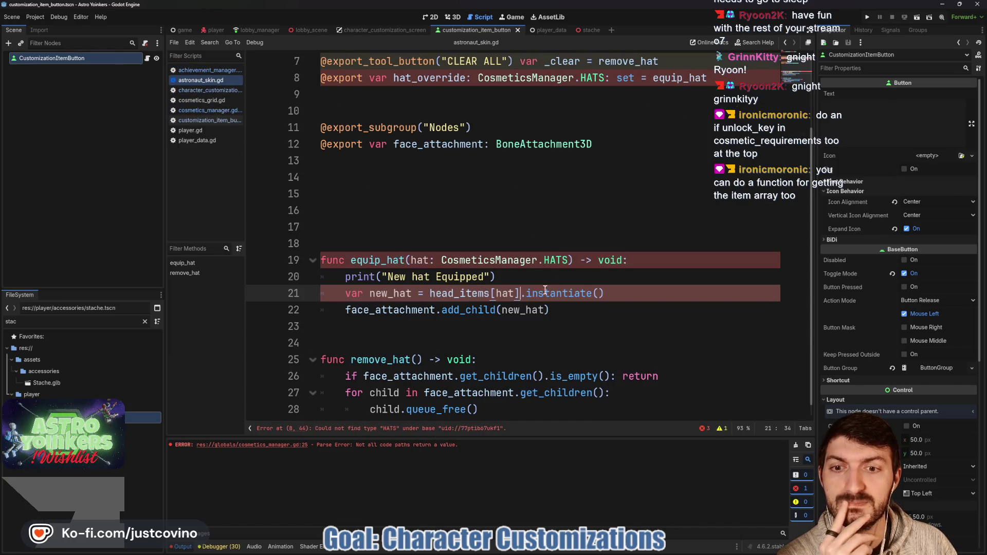
scroll(568, 276, down, 1)
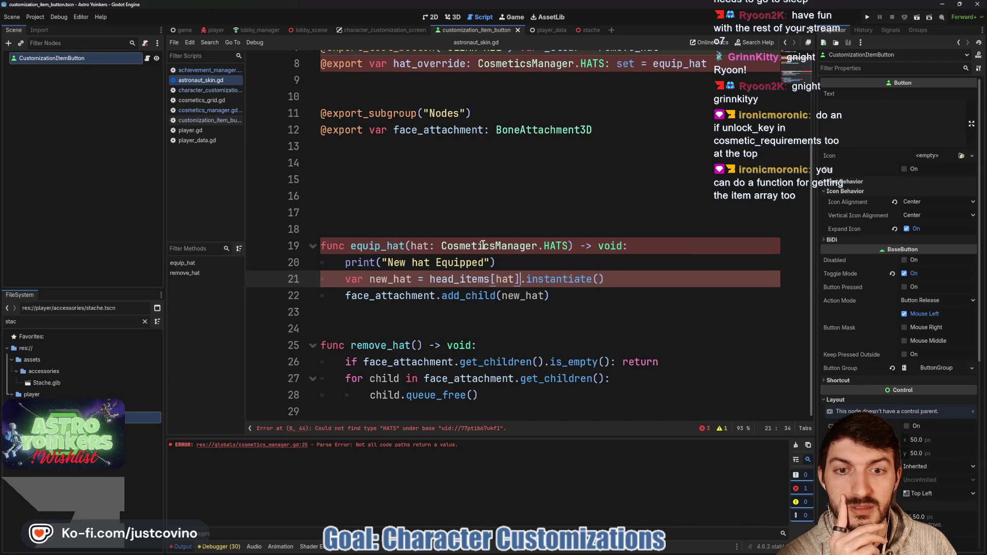
click(567, 245)
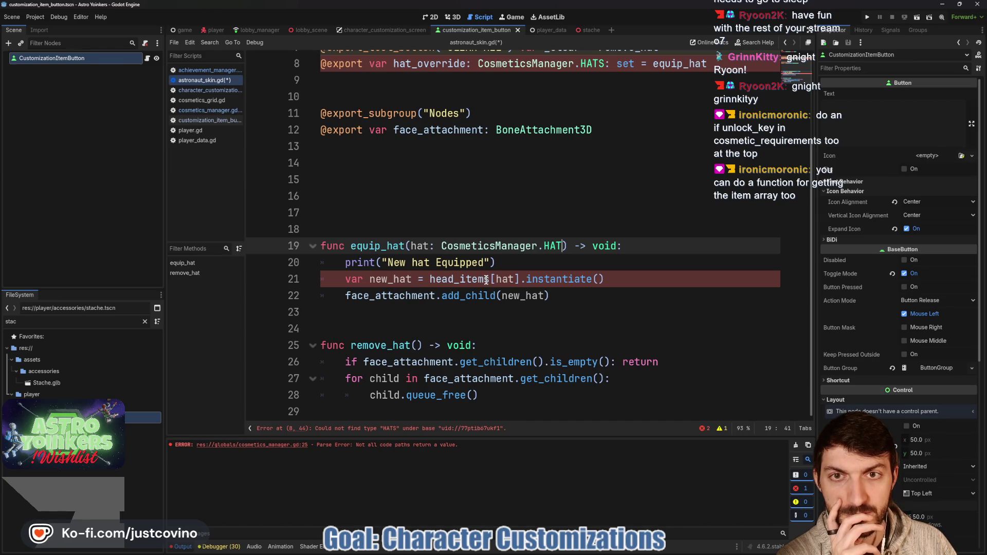
scroll(486, 280, up, 3)
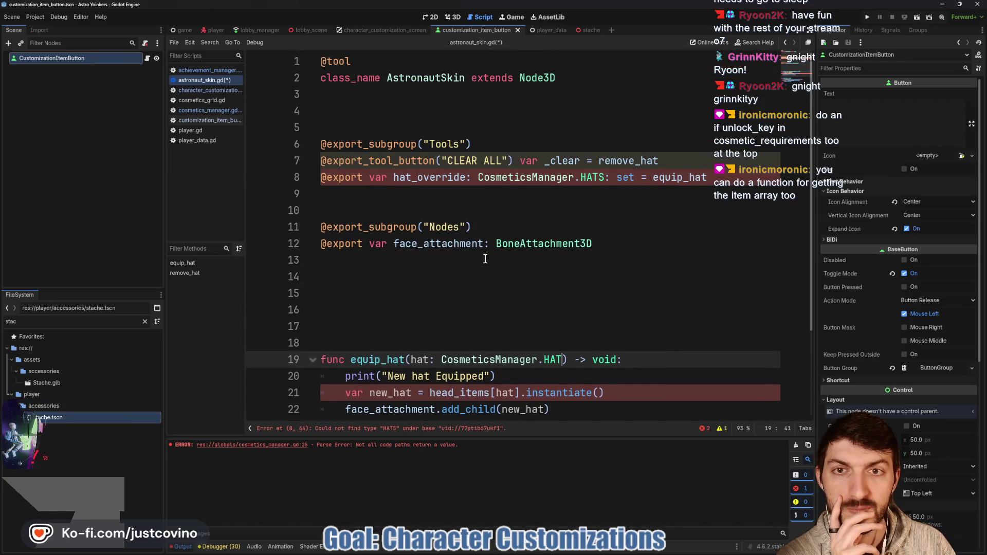
scroll(485, 259, down, 2)
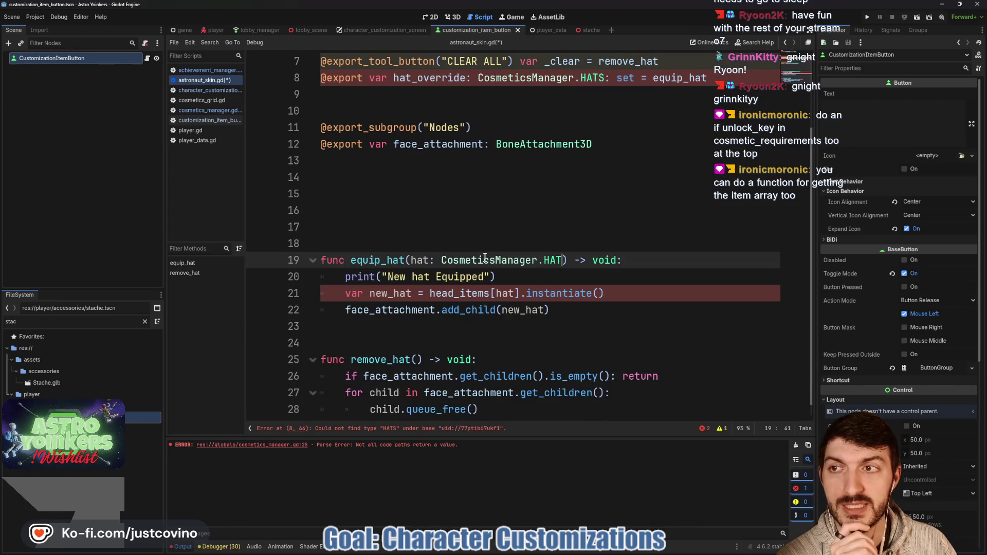
scroll(498, 208, up, 2)
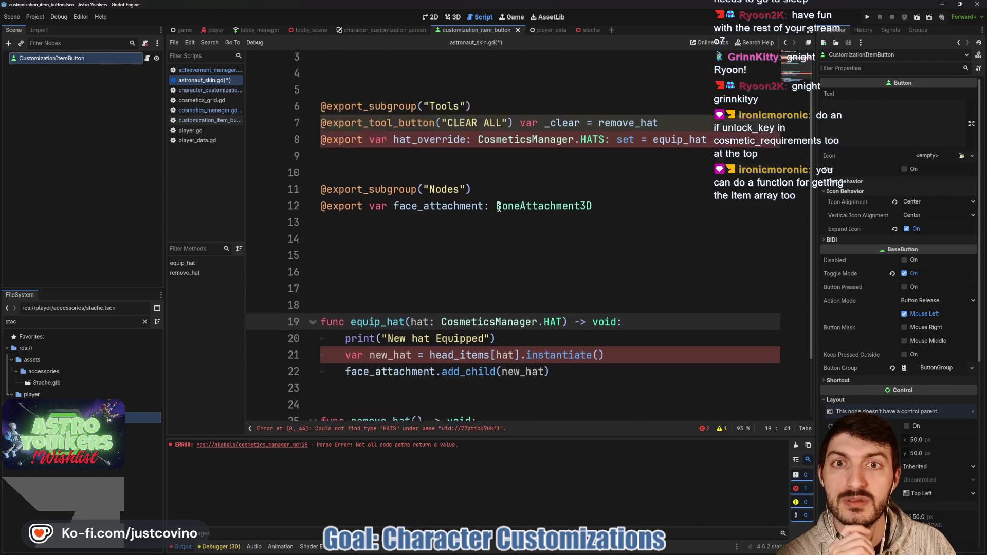
scroll(464, 185, down, 2)
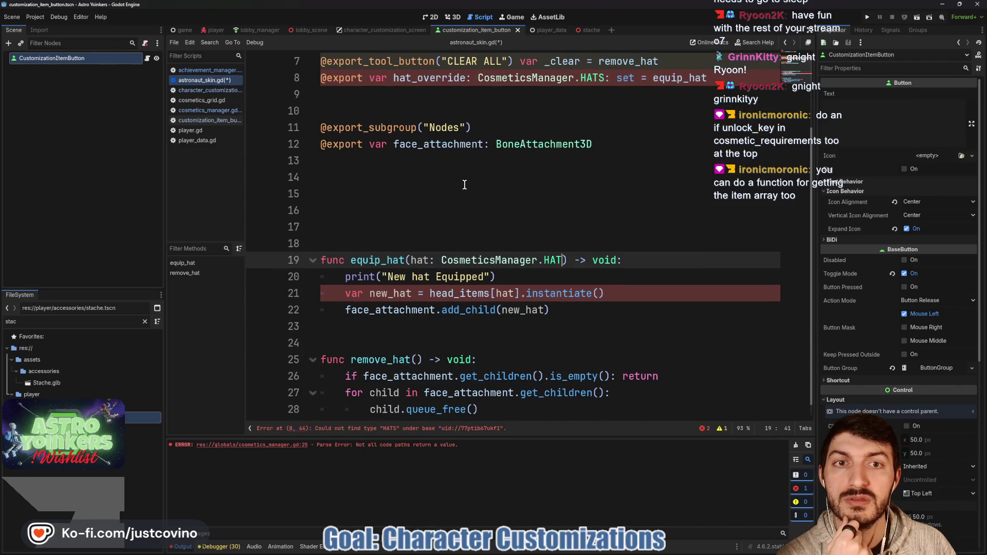
- Change CosmeticsManager.HATS to CosmeticsManager.HAT on line 8, then return to cosmetics_manager.gd
click(603, 78)
key(BackSpace)
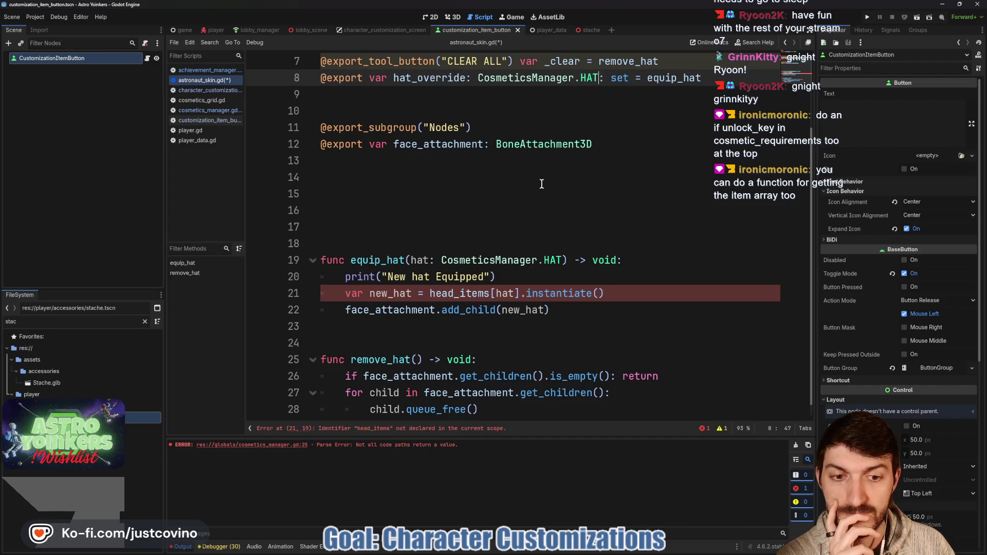
scroll(542, 183, down, 1)
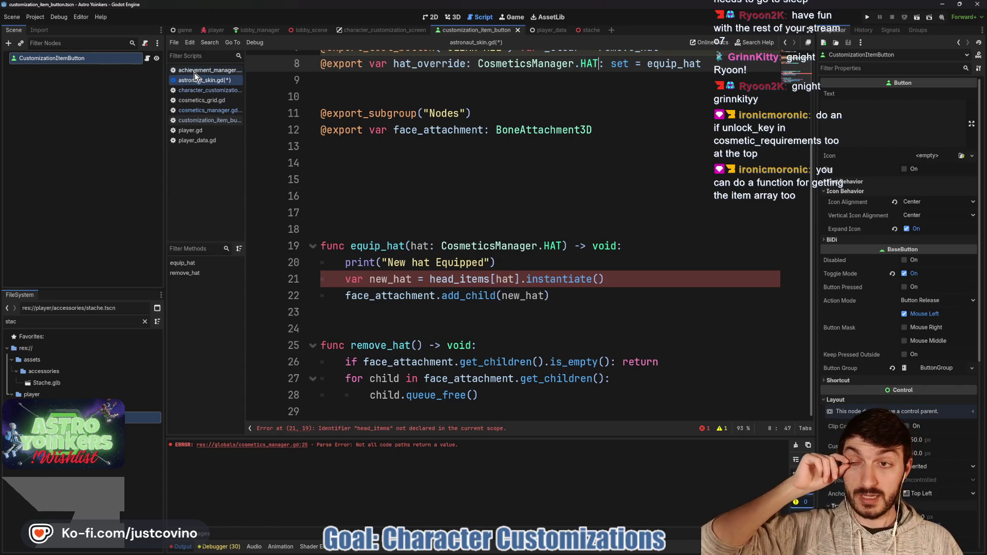
click(208, 110)
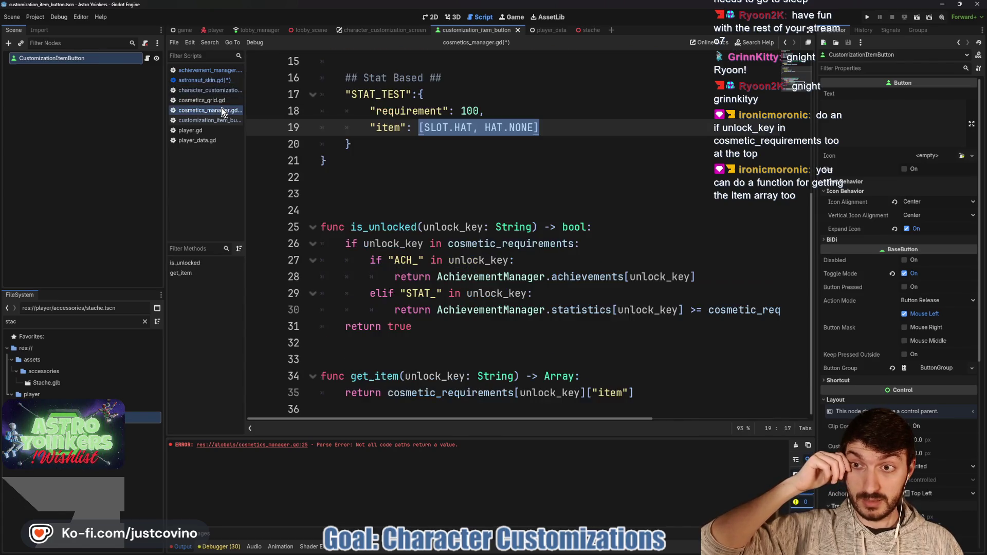
click(401, 161)
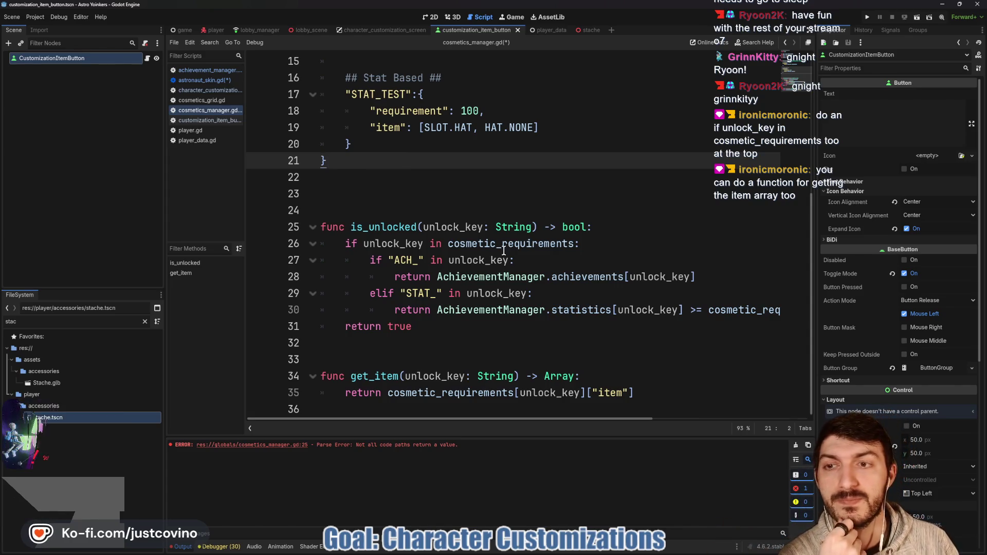
scroll(485, 200, up, 5)
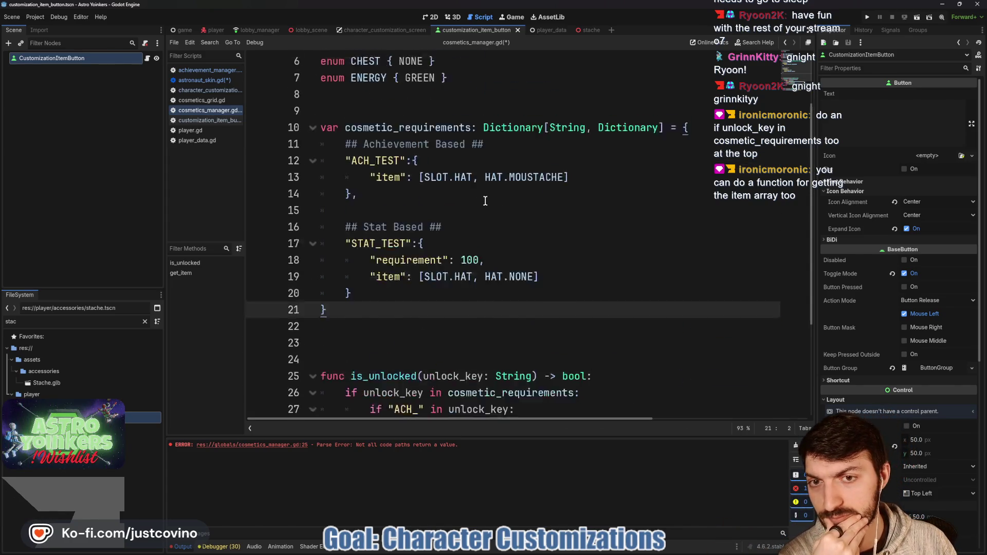
scroll(484, 199, down, 2)
scroll(484, 199, down, 2)
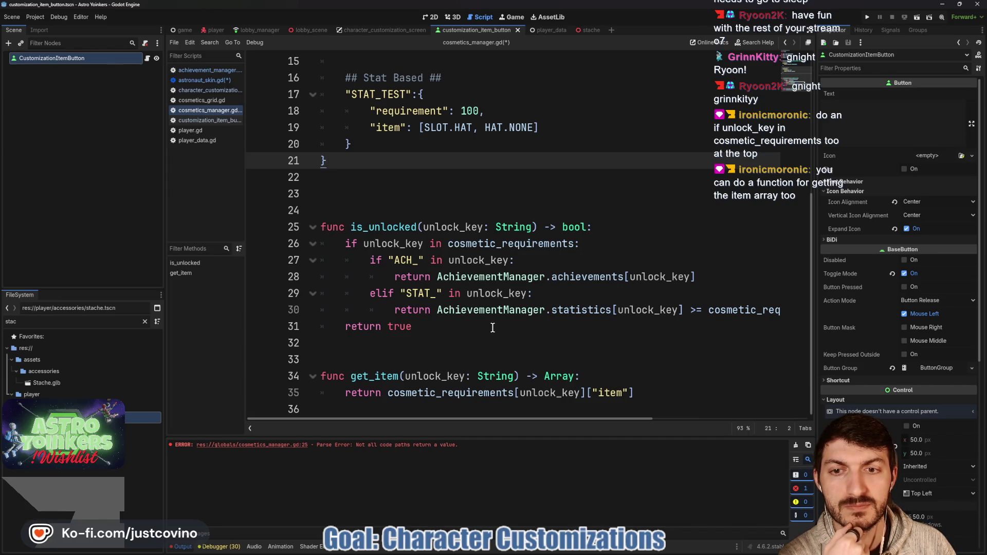
- Open cosmetics_grid.gd, replace AchievementManager.SLOTS with CosmeticsManager.SLOT on line 3, and save
click(403, 29)
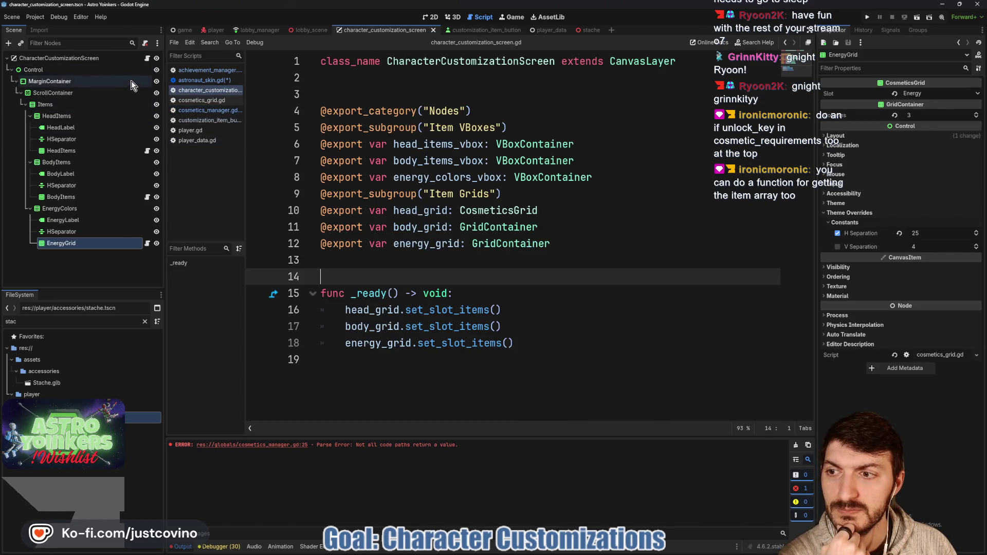
click(147, 150)
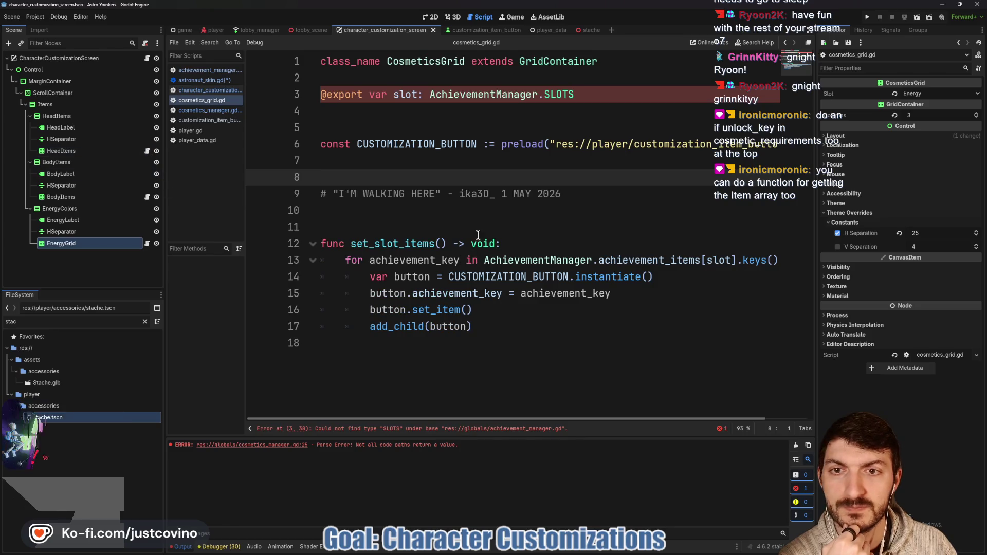
click(581, 98)
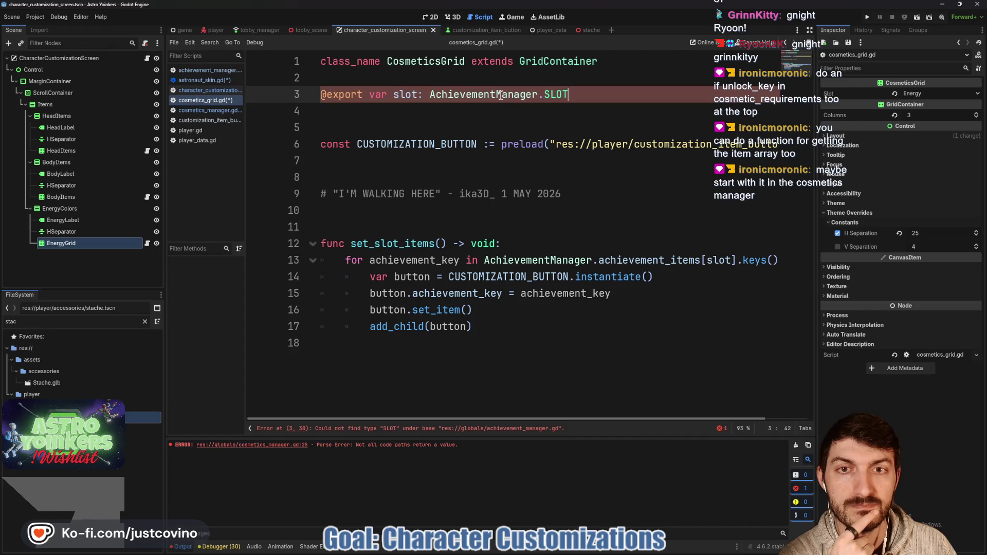
drag(569, 94, 430, 95)
text(COS)
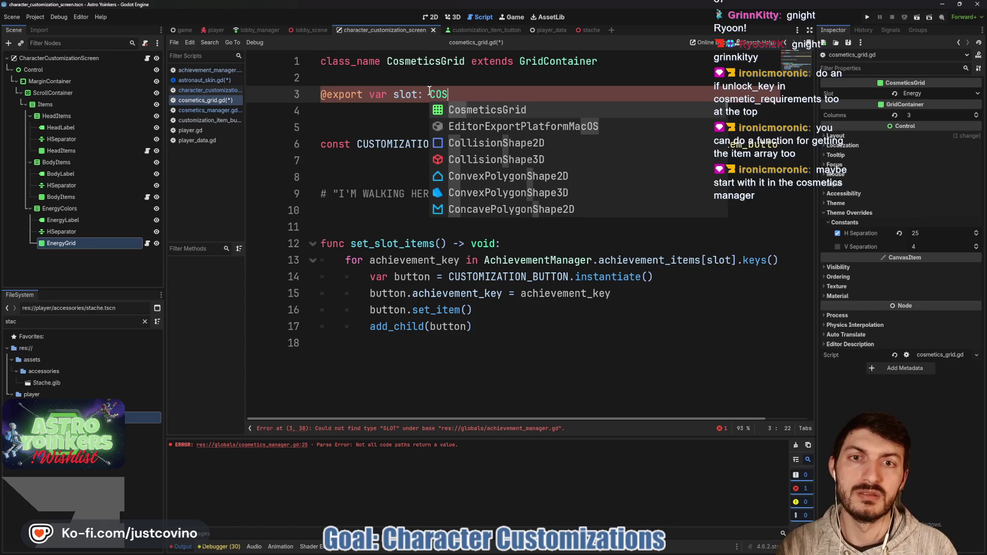
text(METIC)
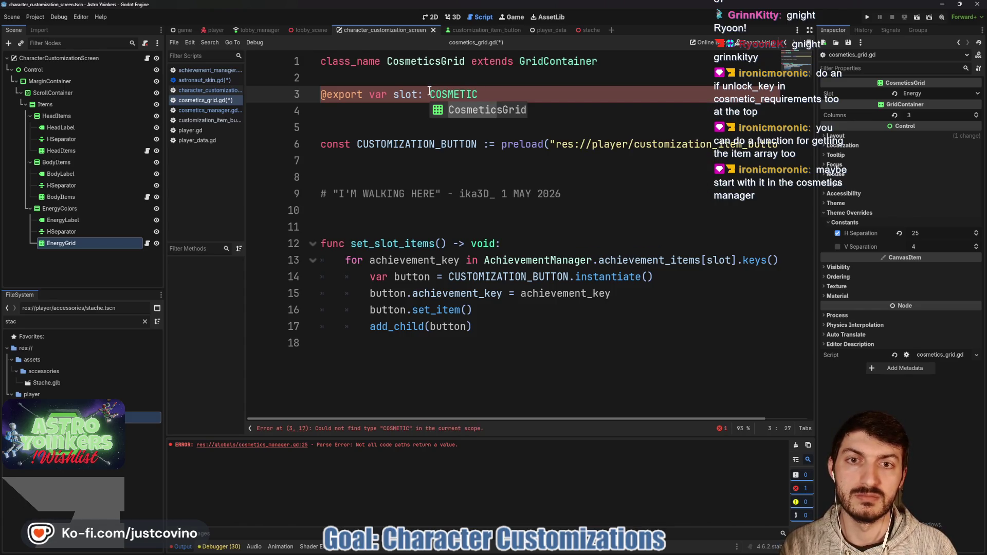
key(ctrl+BackSpace)
text(Cosme)
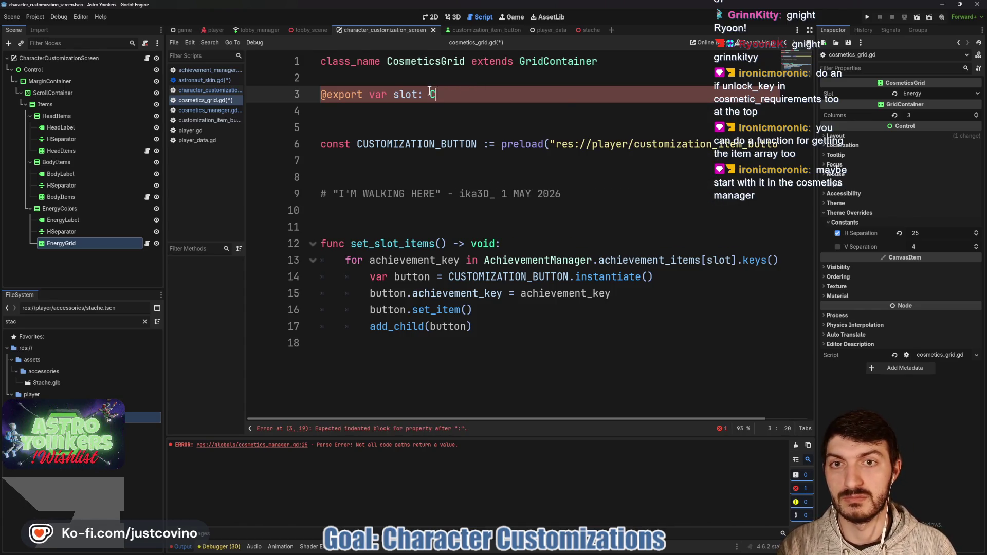
text(ticsManager)
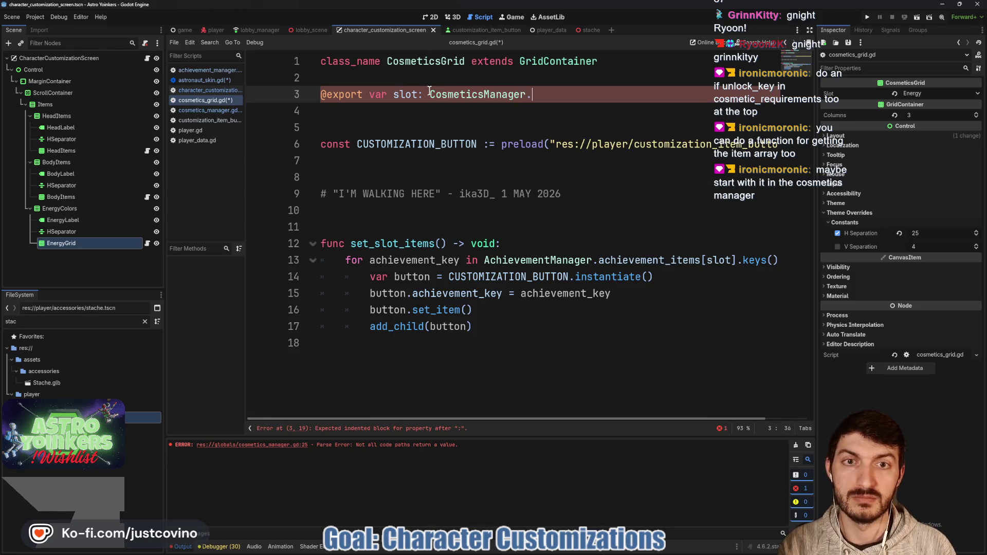
text(.SLOT)
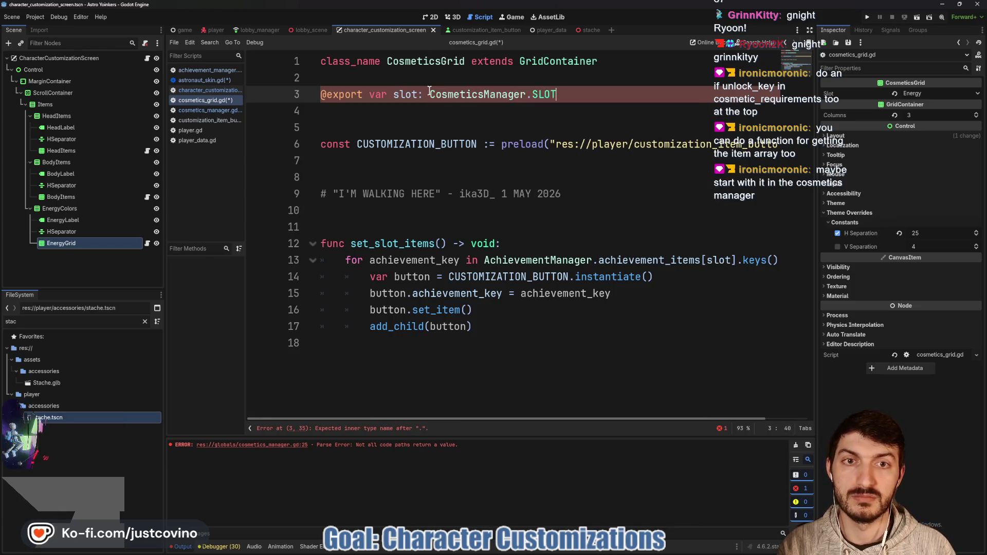
click(421, 124)
key(ctrl+s)
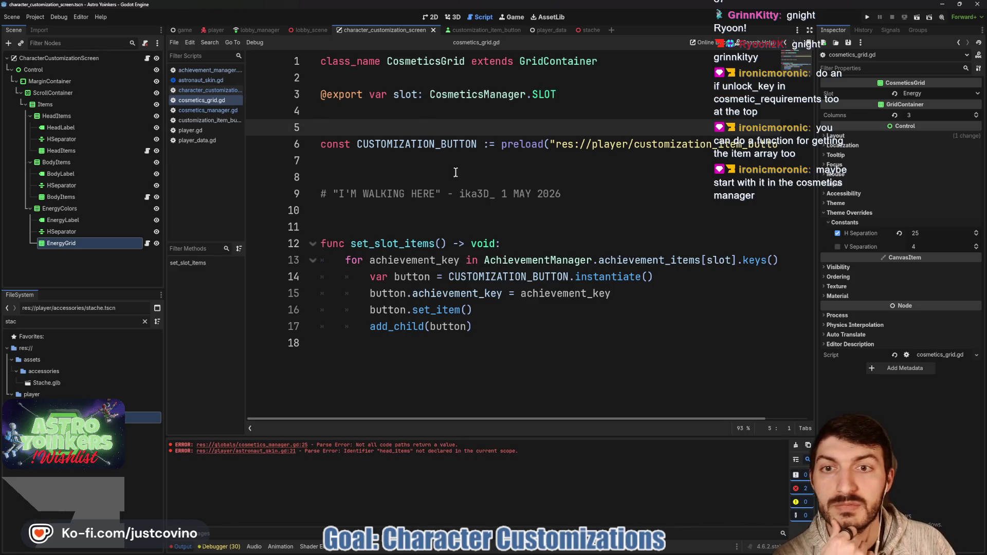
scroll(469, 174, right, 2)
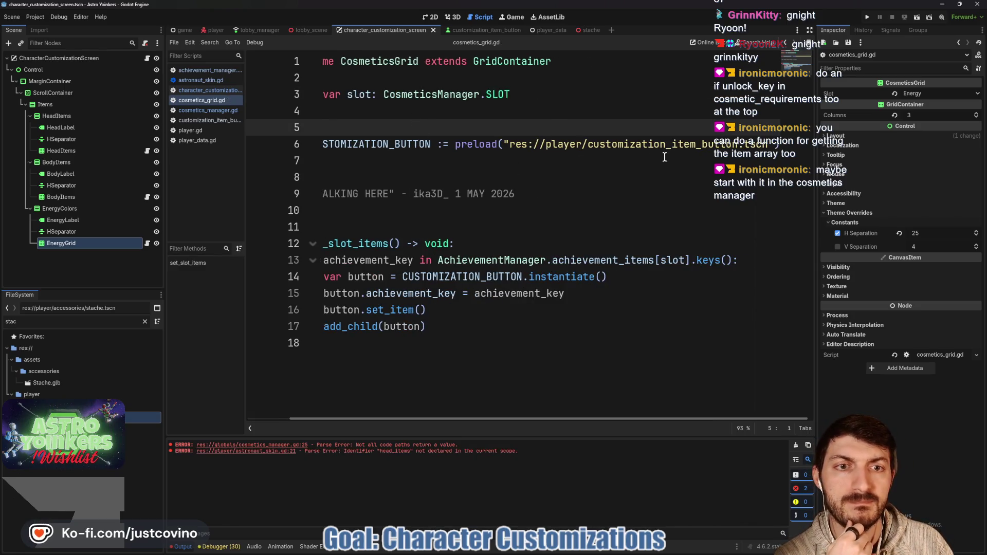
scroll(652, 157, left, 2)
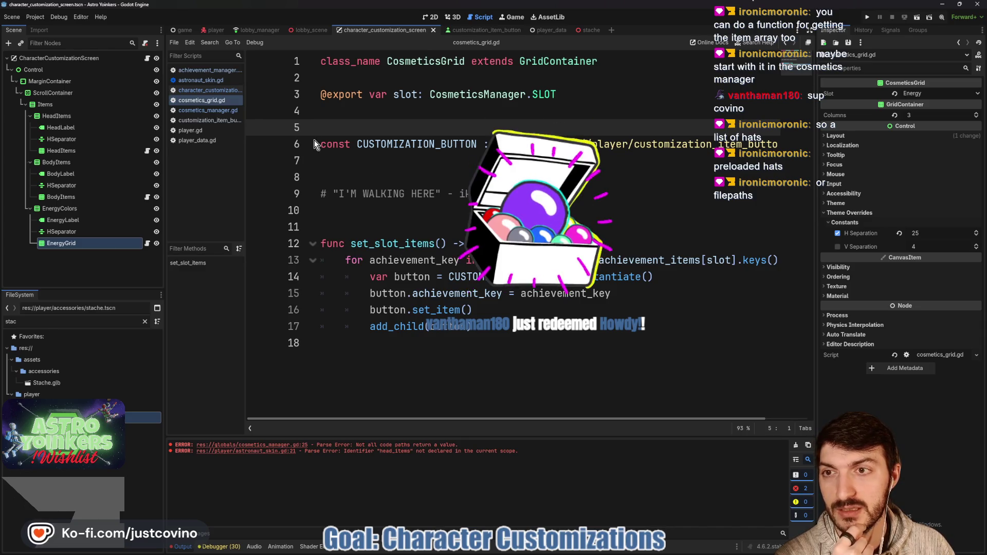
- Move through achievement_manager.gd and character_customization_screen.gd to cosmetics_manager.gd
click(201, 72)
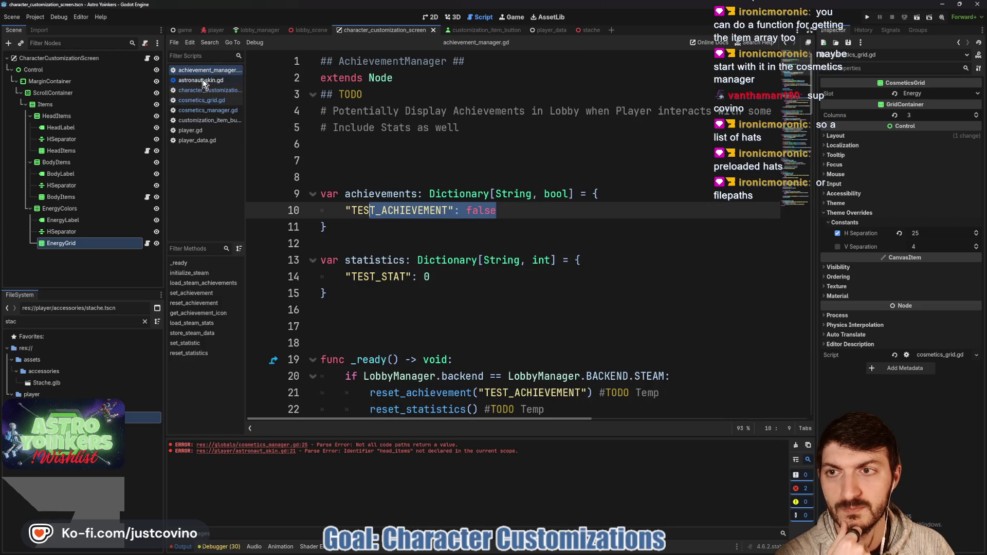
scroll(411, 189, down, 1)
scroll(411, 189, up, 1)
click(198, 91)
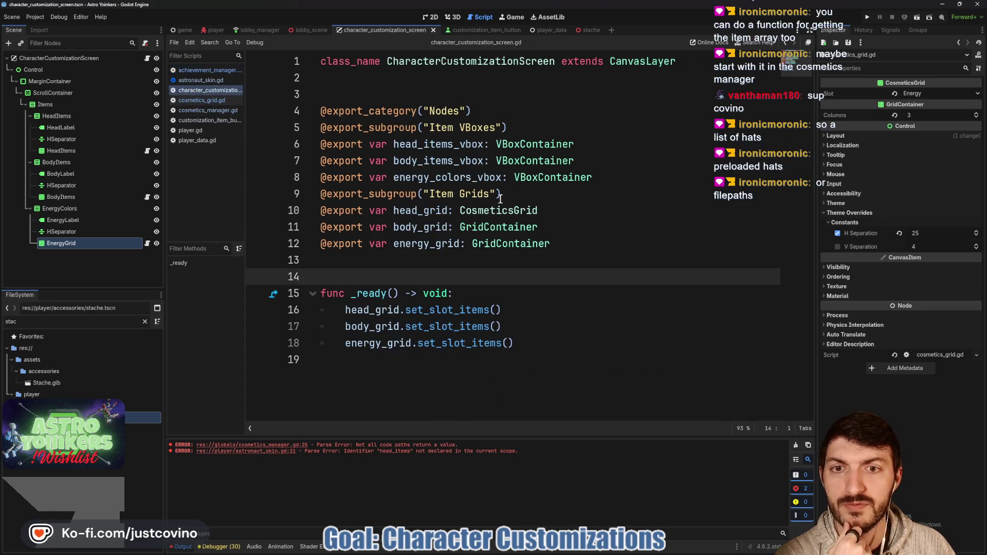
click(208, 110)
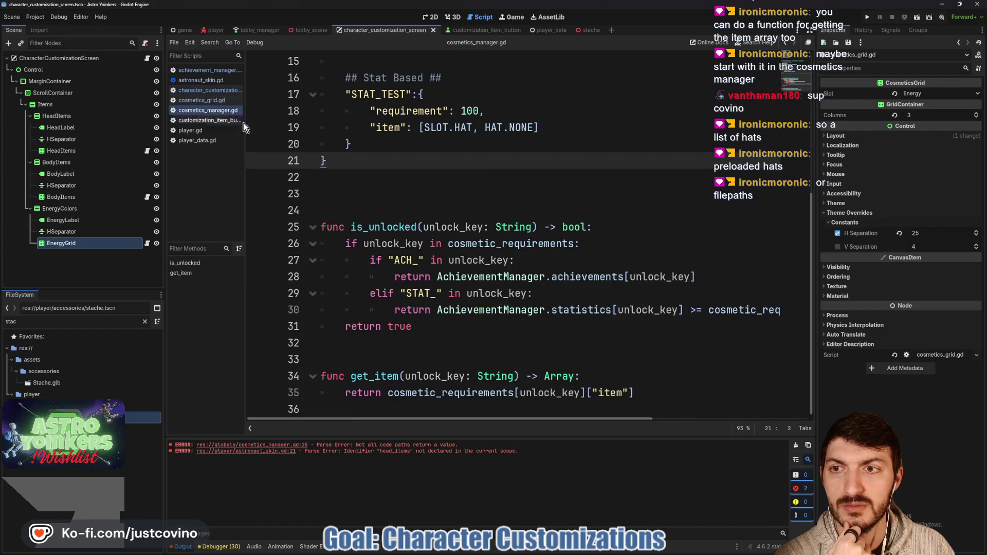
- Inspect the STAT_TEST item's SLOT and HAT.NONE references, then bring the Astro Yoinkers store page forward
scroll(453, 221, up, 2)
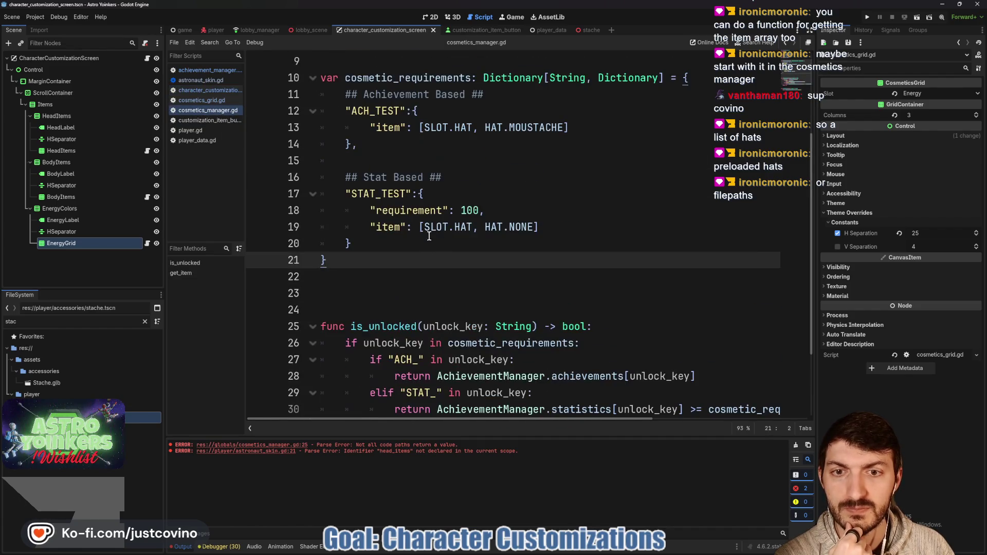
double_click(436, 227)
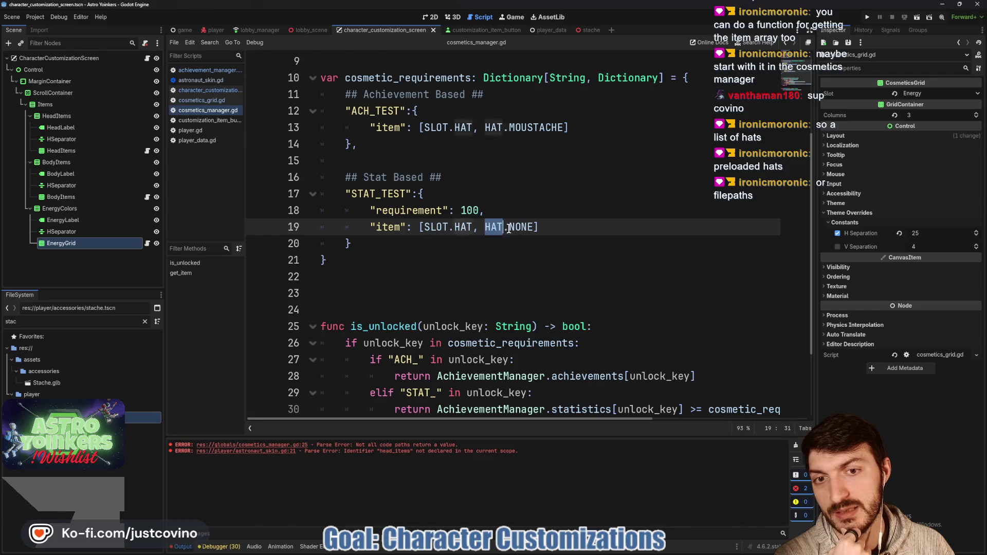
click(391, 279)
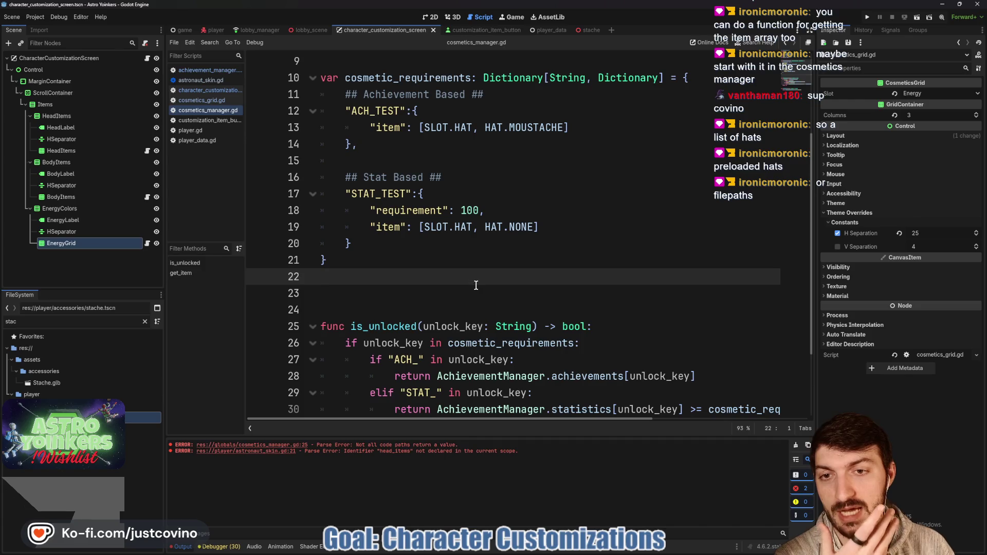
double_click(445, 227)
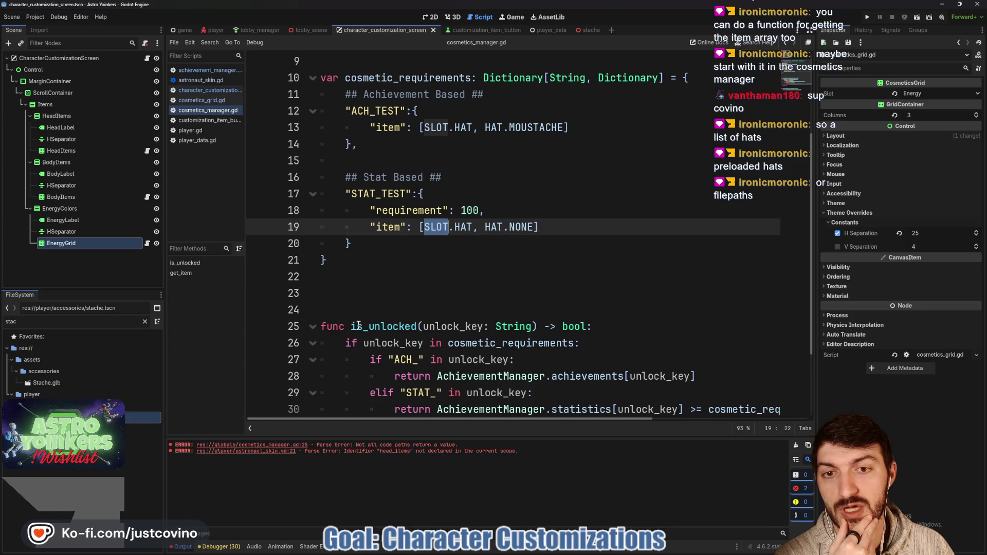
click(532, 227)
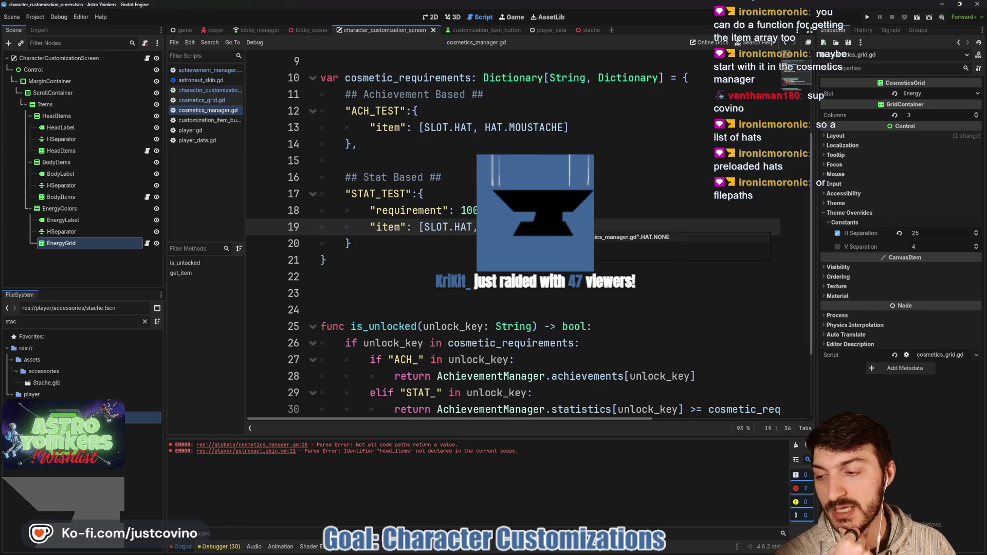
click(410, 262)
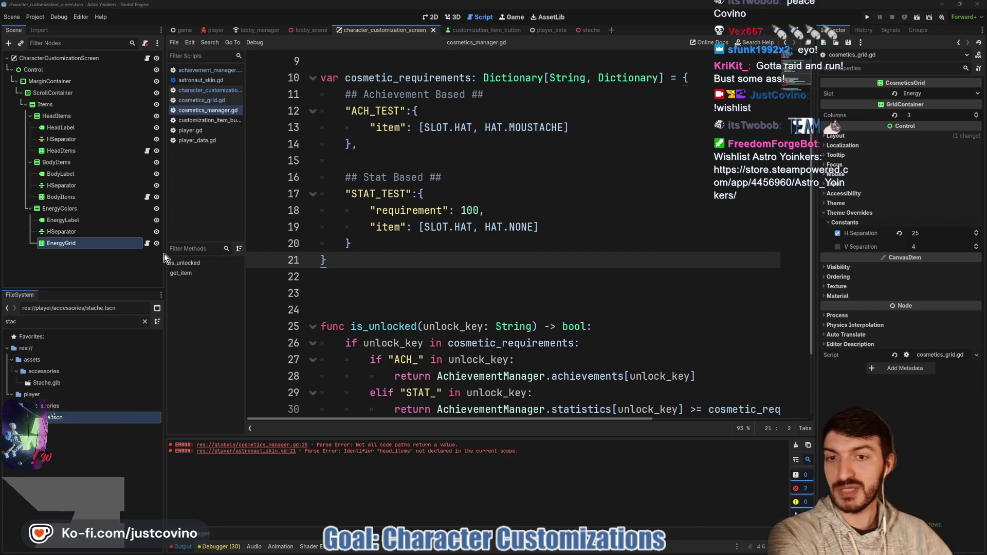
click(586, 552)
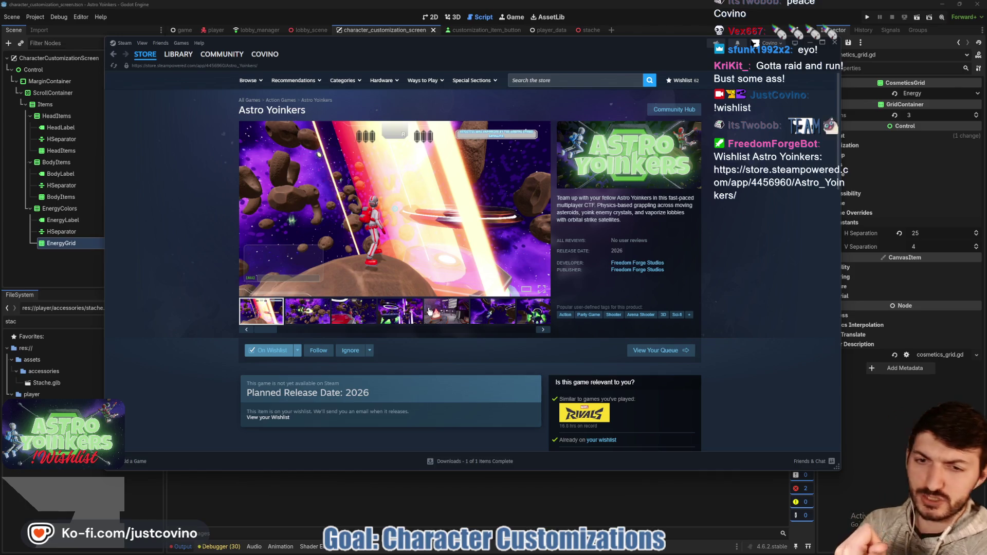
- View the fourth Astro Yoinkers screenshot, expand the store description, then put Steam away
click(396, 315)
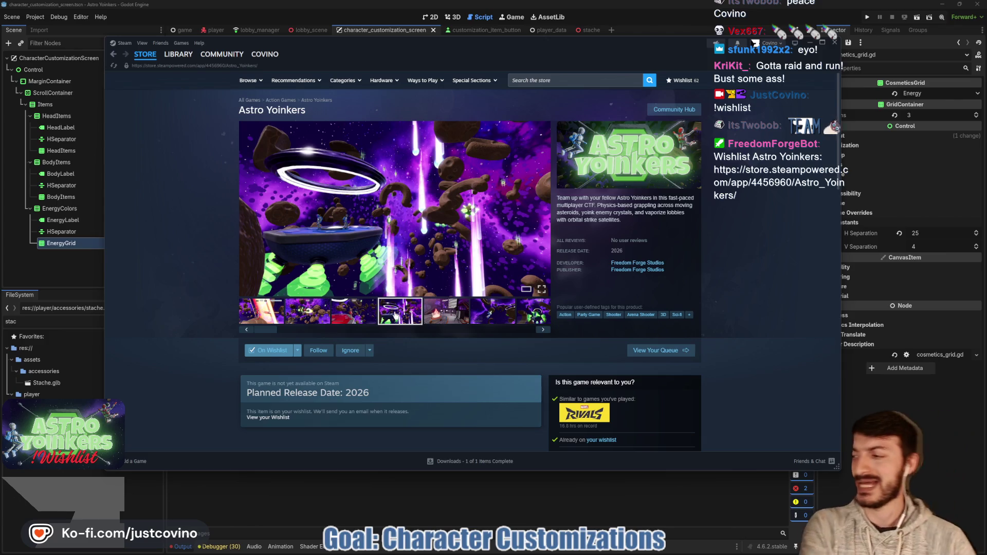
scroll(391, 303, down, 15)
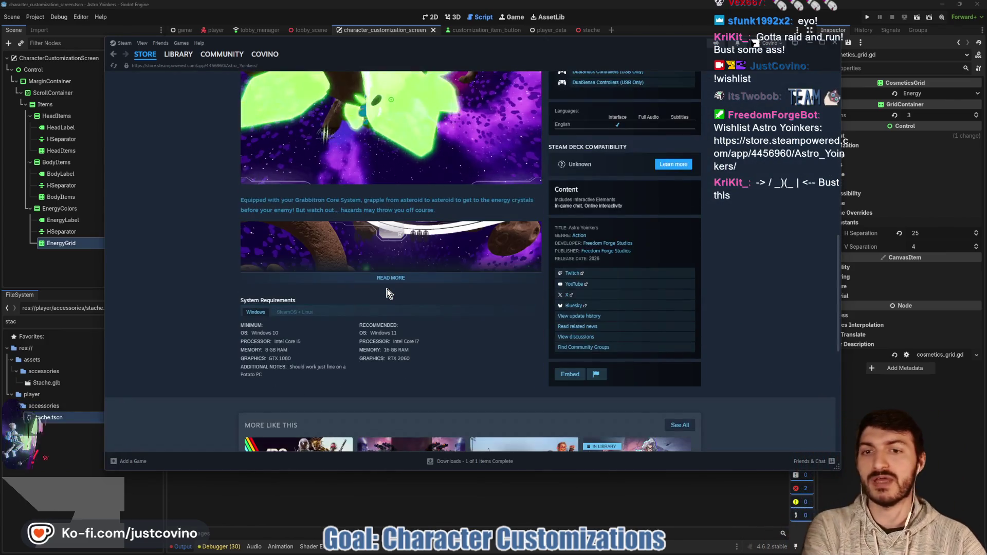
click(387, 279)
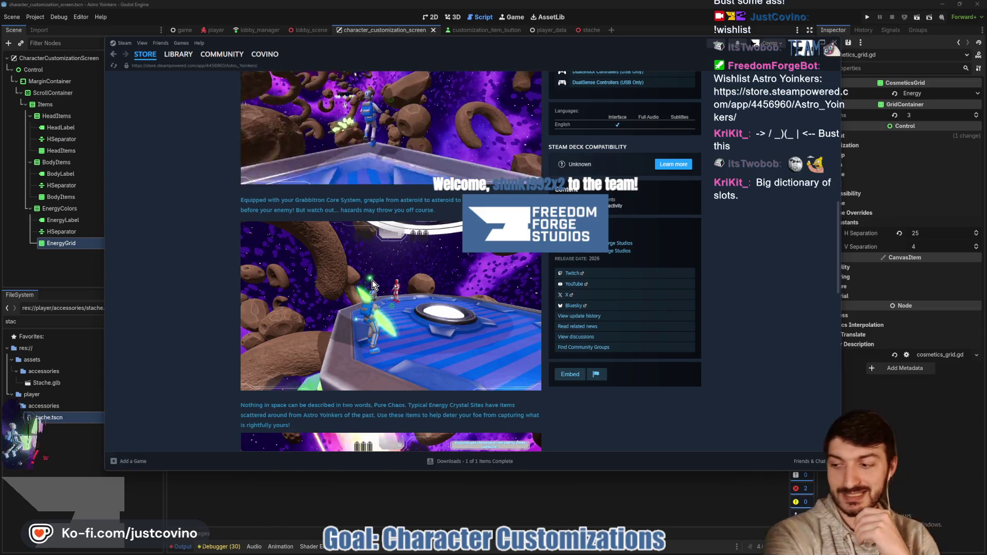
click(315, 511)
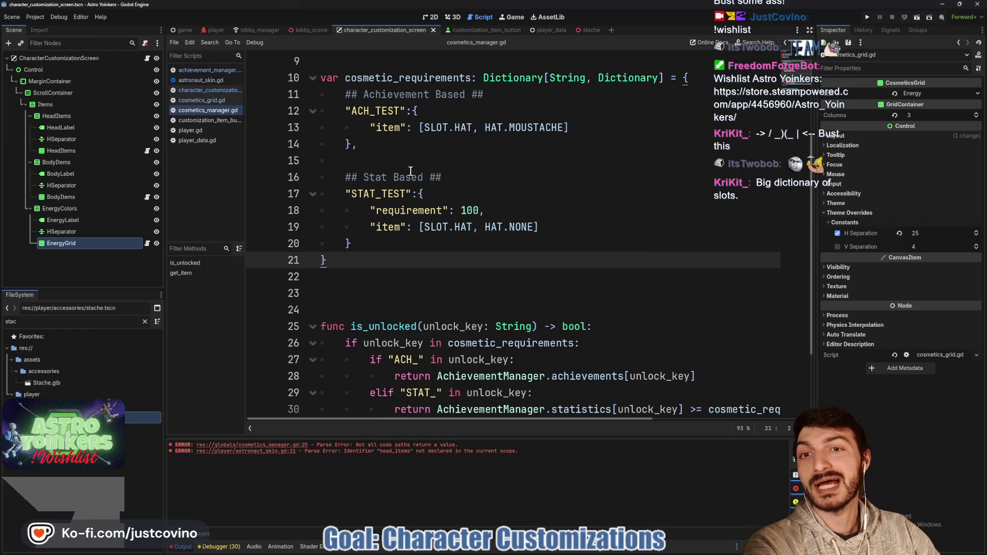
scroll(396, 190, up, 1)
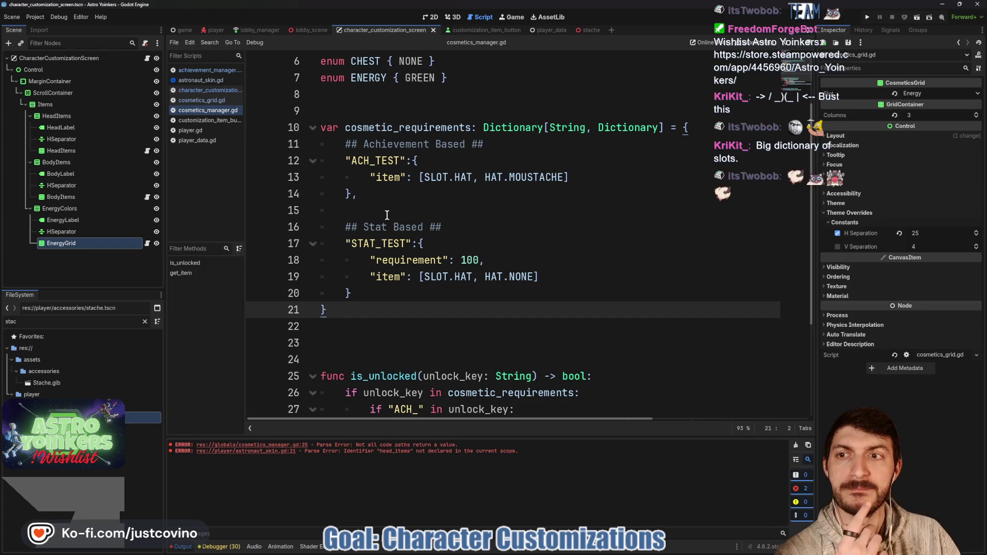
scroll(391, 221, down, 3)
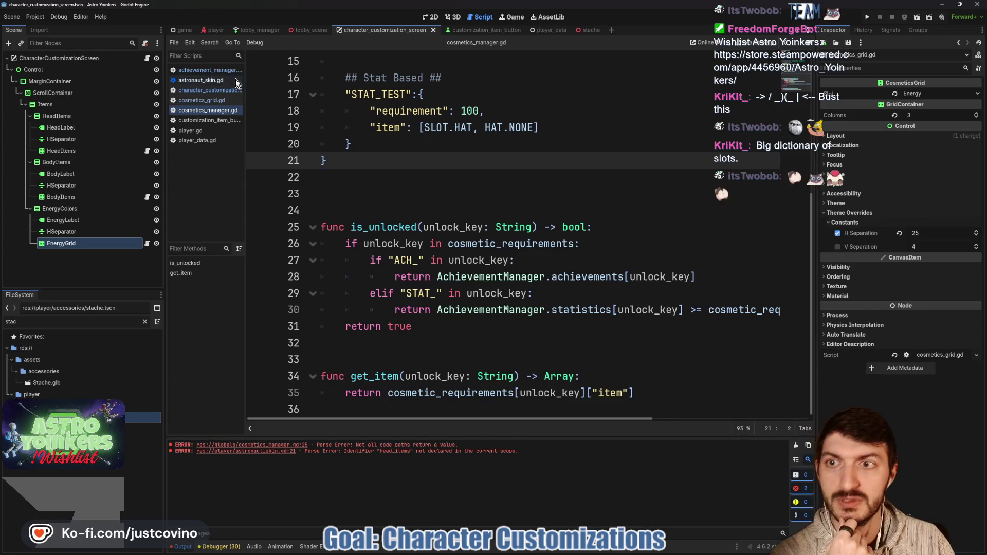
click(193, 73)
click(508, 231)
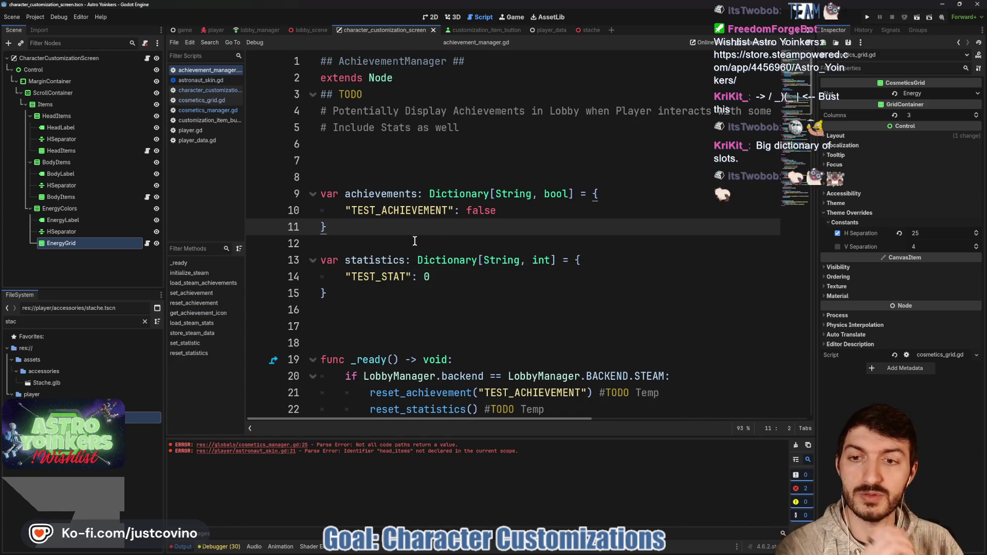
scroll(415, 241, down, 2)
scroll(450, 191, down, 3)
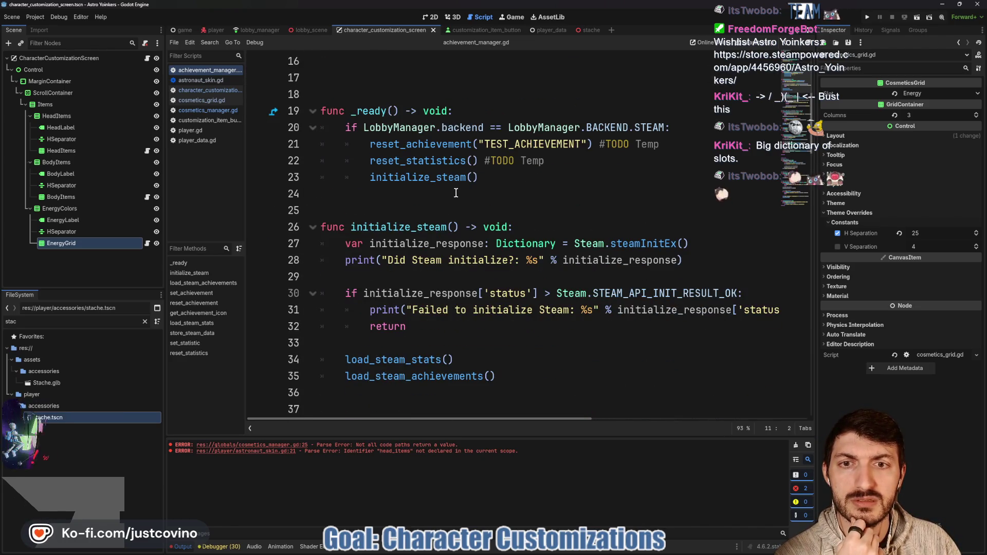
scroll(444, 144, up, 4)
click(200, 80)
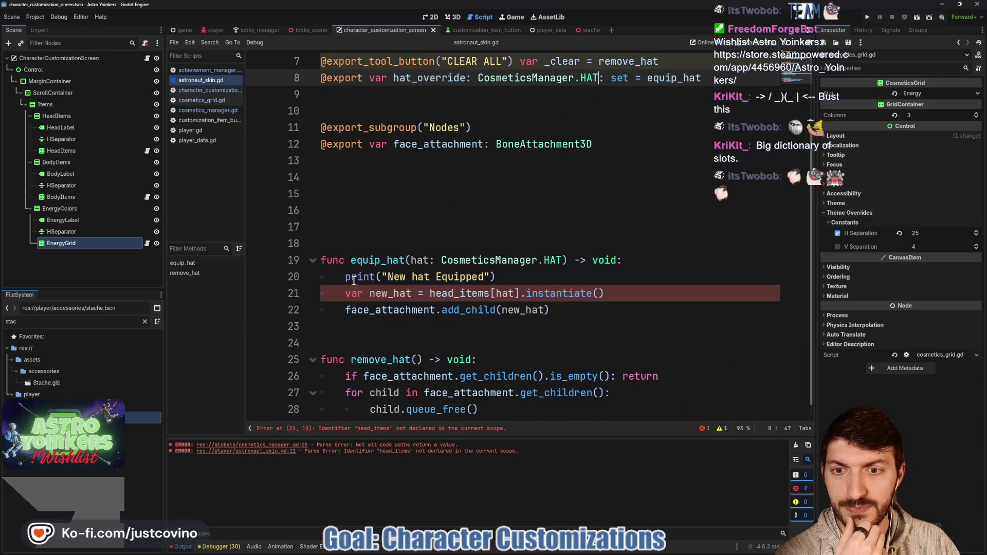
click(200, 110)
scroll(482, 215, up, 2)
scroll(482, 215, up, 3)
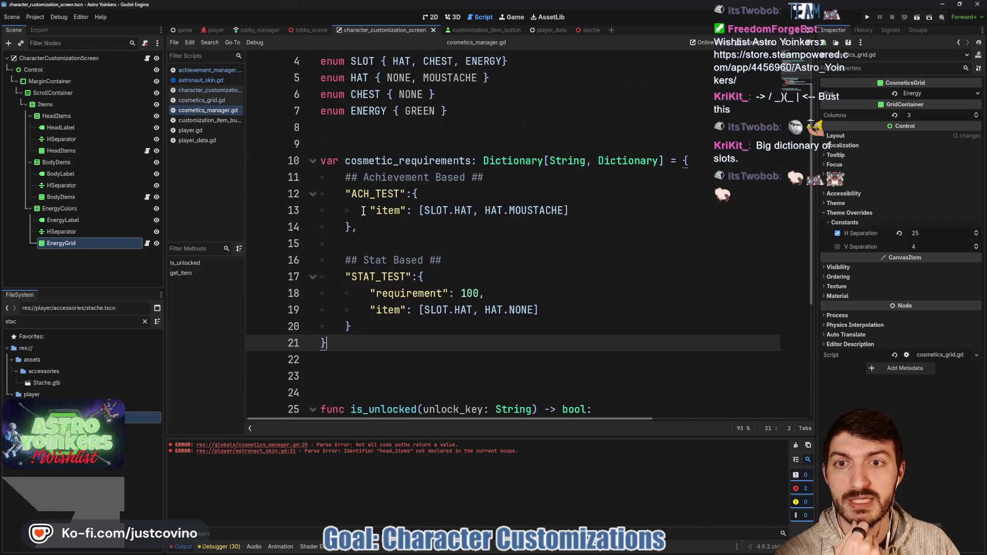
scroll(362, 207, down, 2)
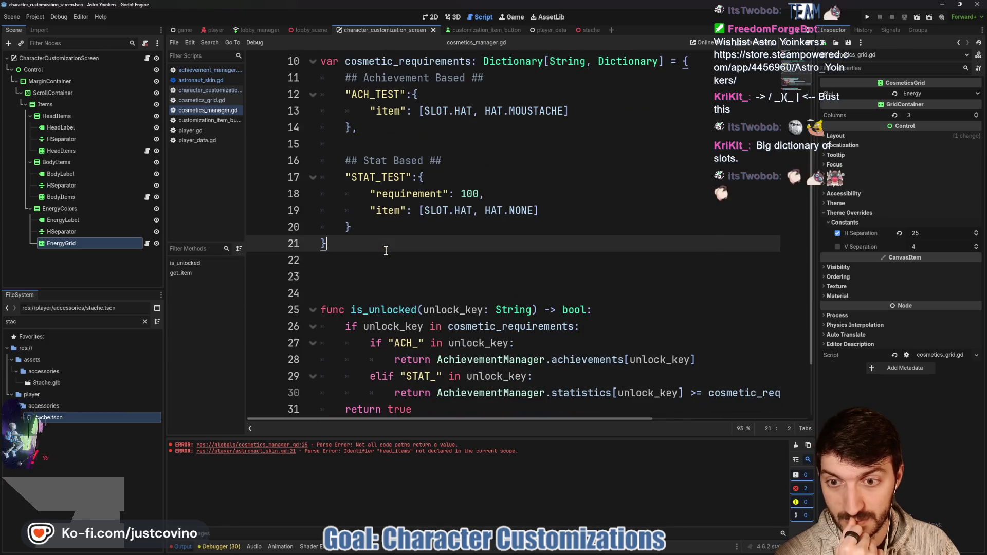
click(363, 260)
scroll(558, 213, up, 3)
scroll(559, 213, down, 3)
- Declare var cosmetics: Dictionary[SLOT, Dictionary] = { with an indented line inside the braces
key(Return)
key(Return)
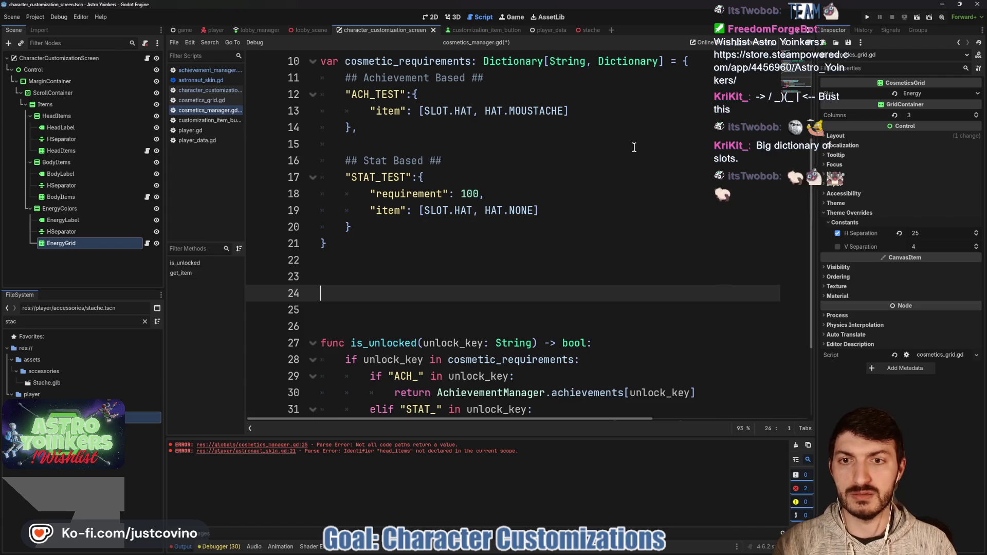
text(var cos)
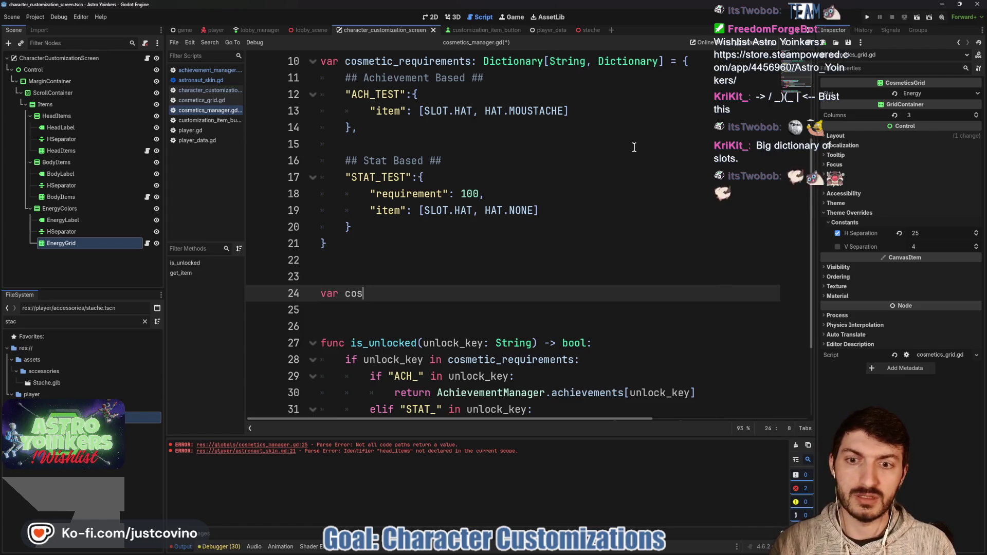
text(metics: Dictio)
key(Return)
text([)
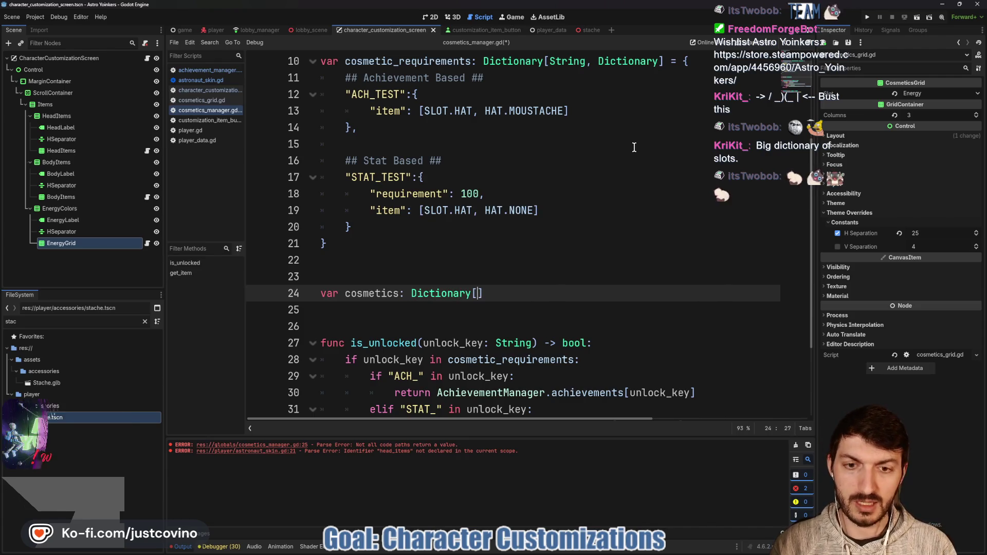
text(S)
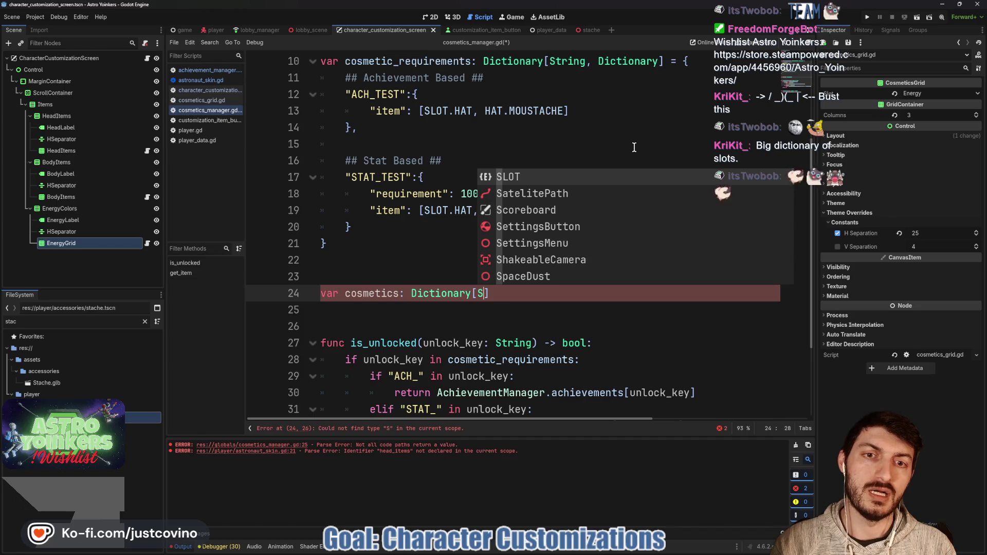
key(Return)
scroll(634, 148, up, 3)
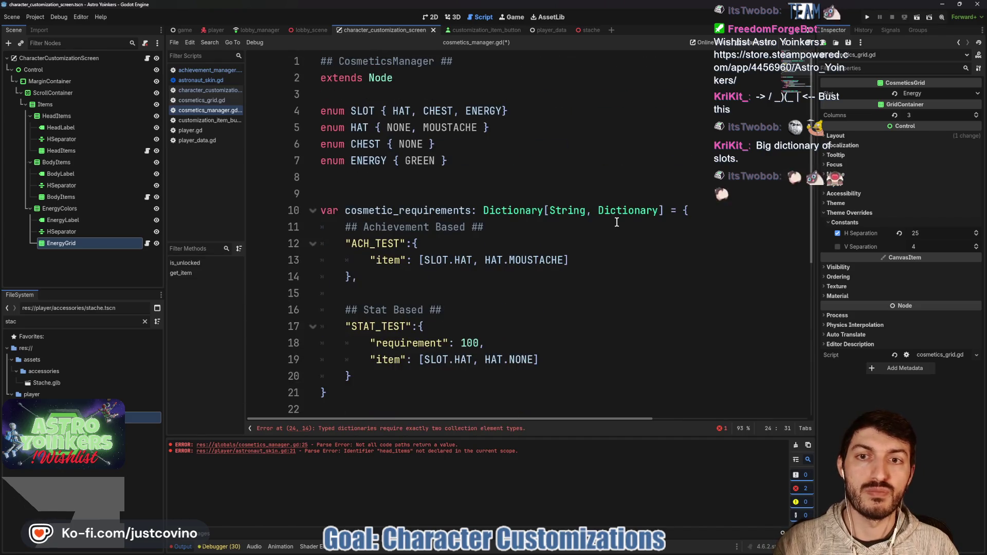
scroll(616, 220, down, 4)
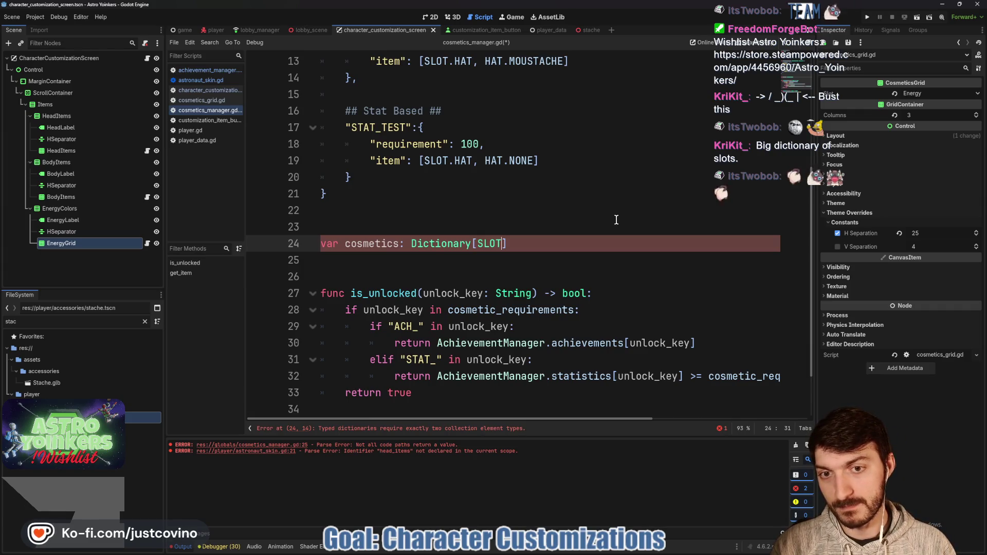
text(, Dictionary)
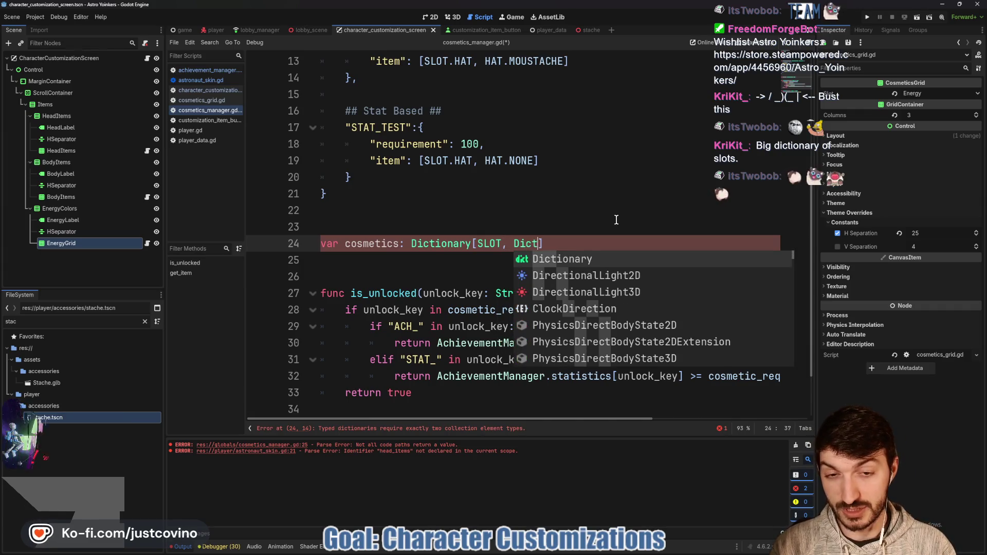
key(Return)
text(= {)
key(Return)
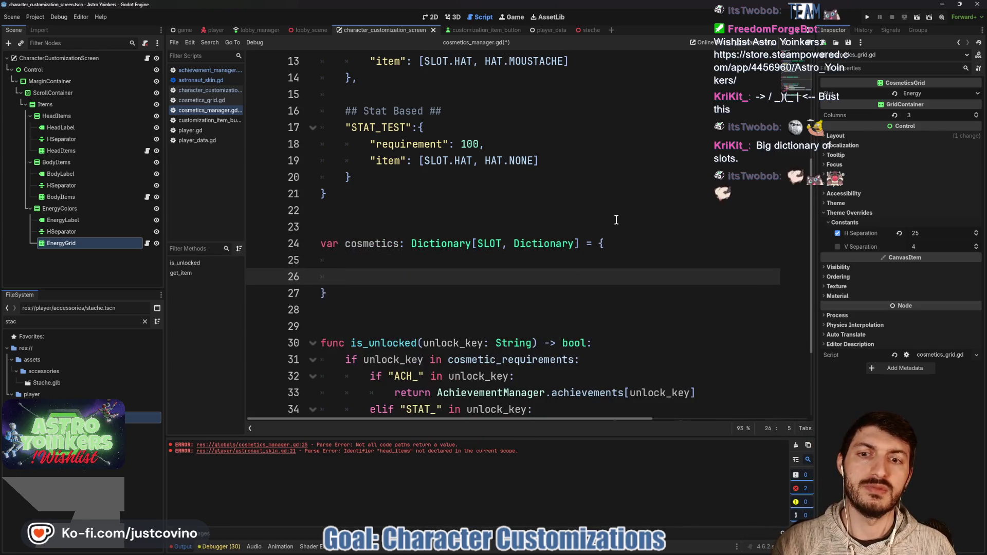
key(Return)
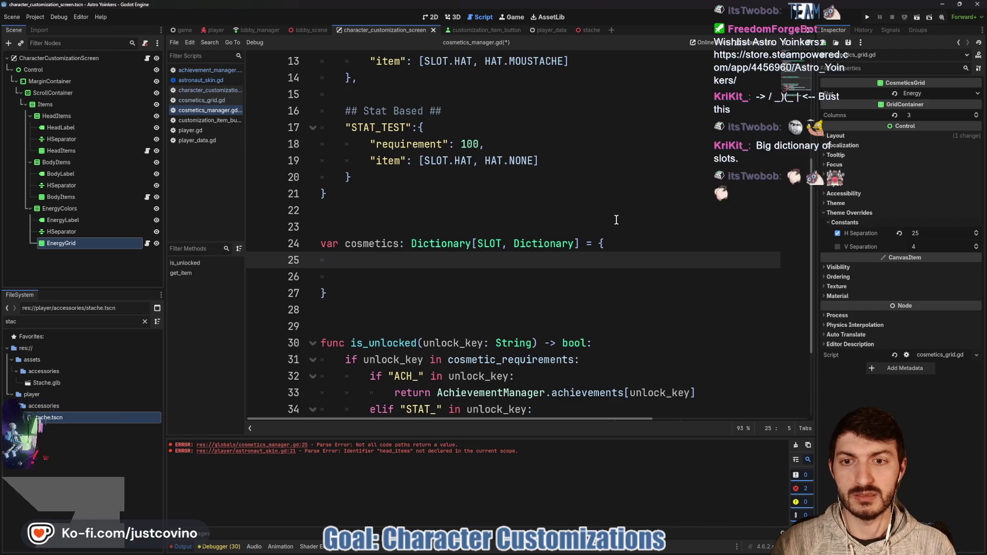
- Open a SLOT.HAT entry whose first item is HAT.NONE: null
text(SLOT.)
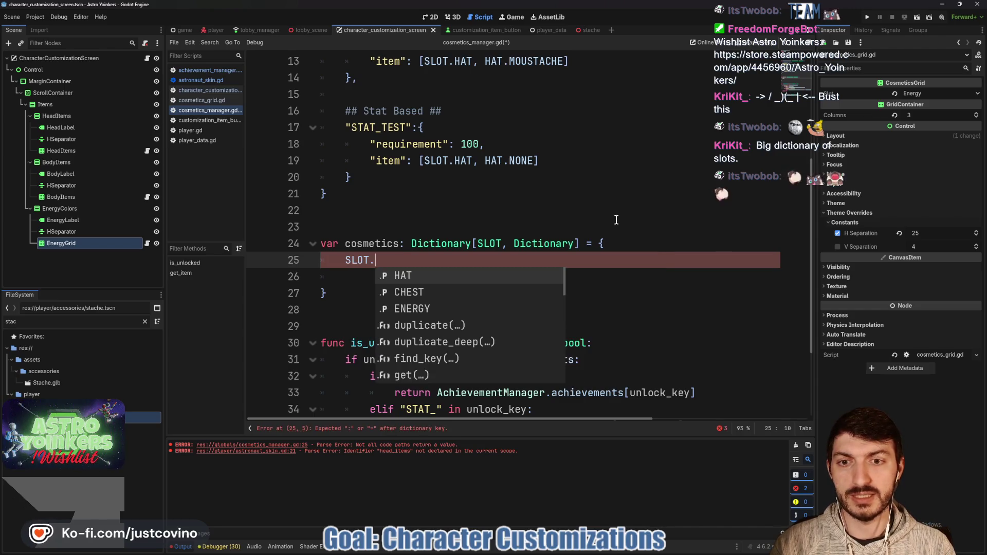
key(Return)
text(:)
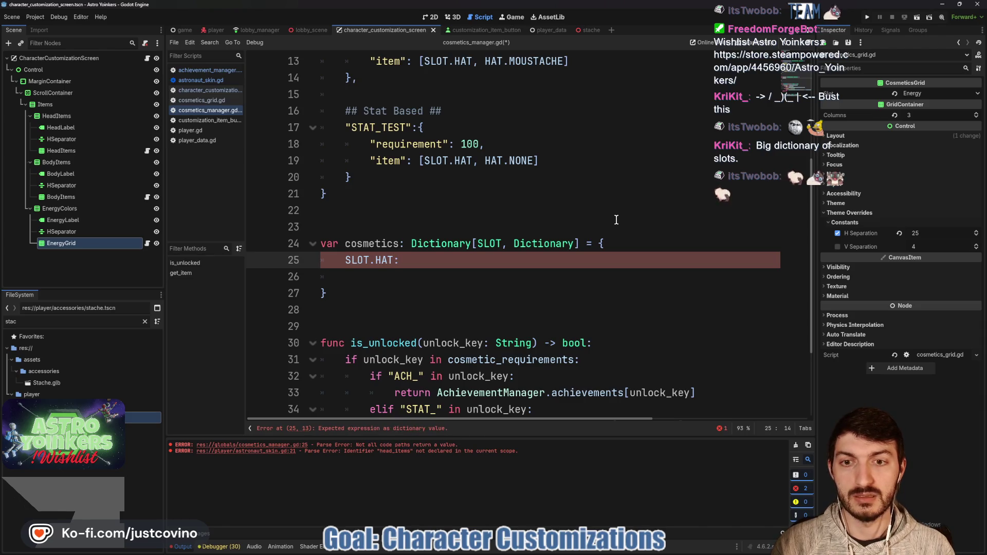
text({)
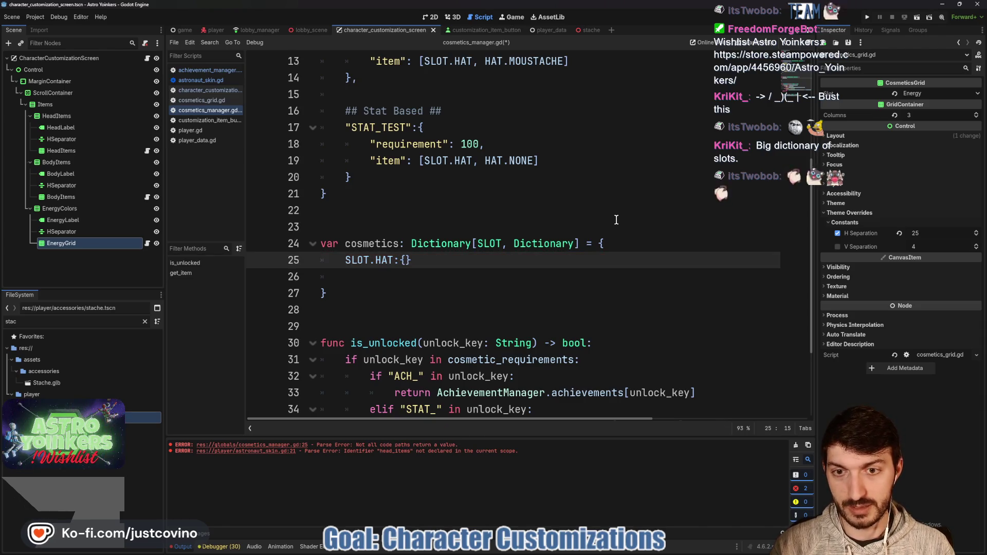
key(Return)
text(Ha)
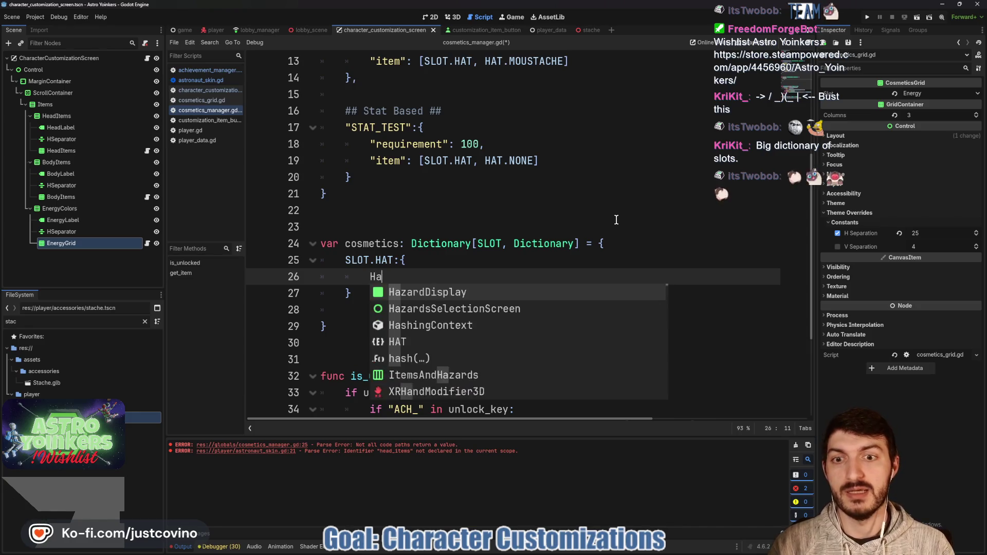
text(t.T.)
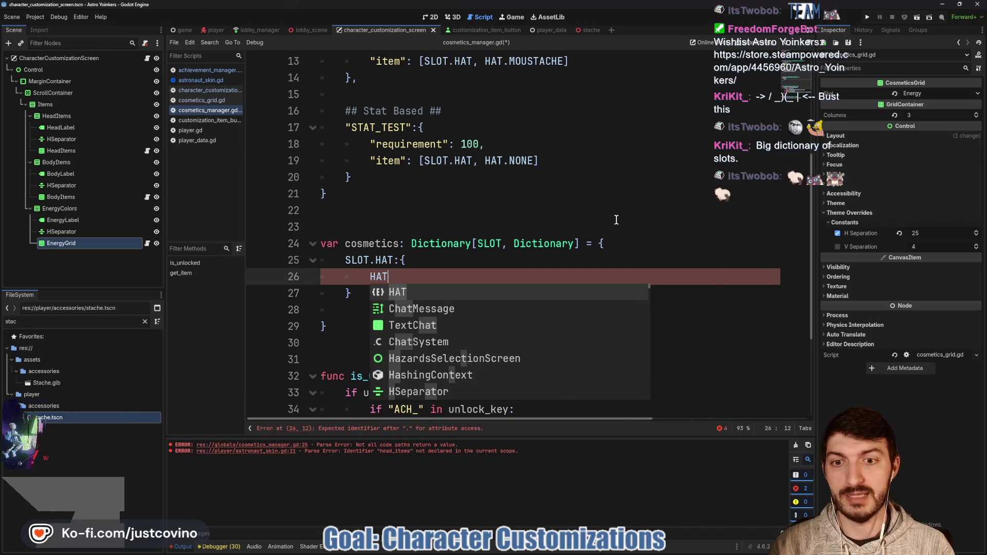
key(Return)
text(: null)
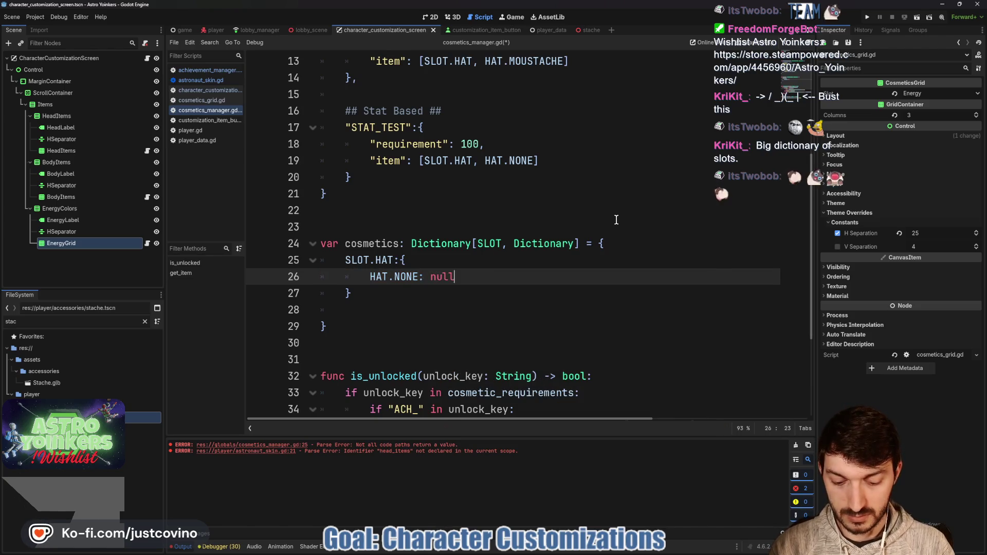
text(,)
key(Return)
- Add HAT.MOUSTACHE: preload("res://player/accessories/stache.tscn") via Copy Path, and end the HAT block with a comma
text(HAT.)
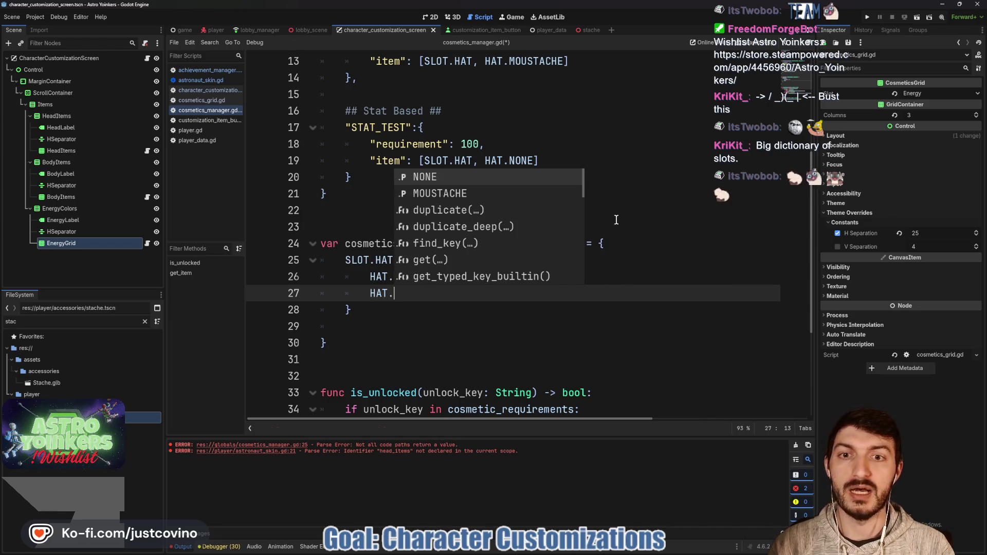
key(Down)
key(Return)
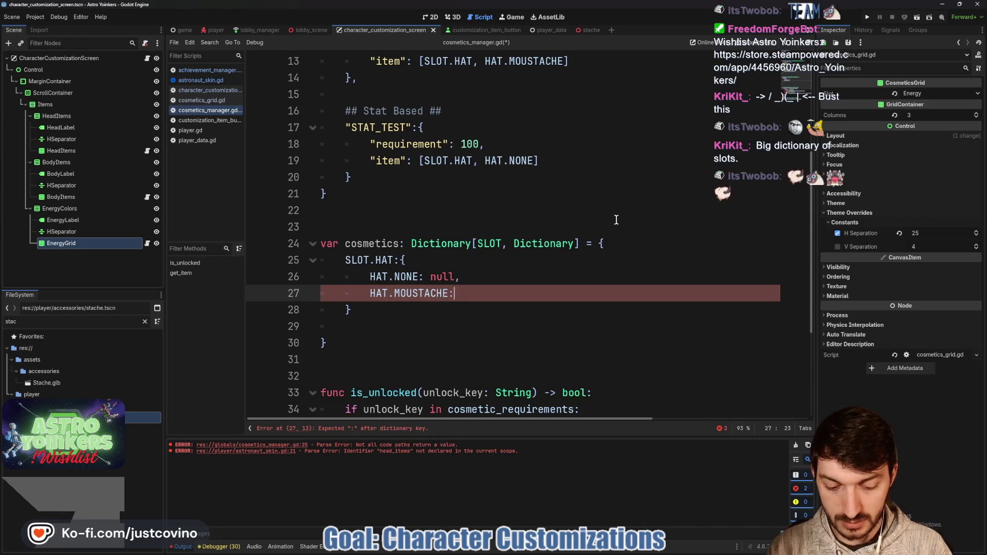
text( preload(")
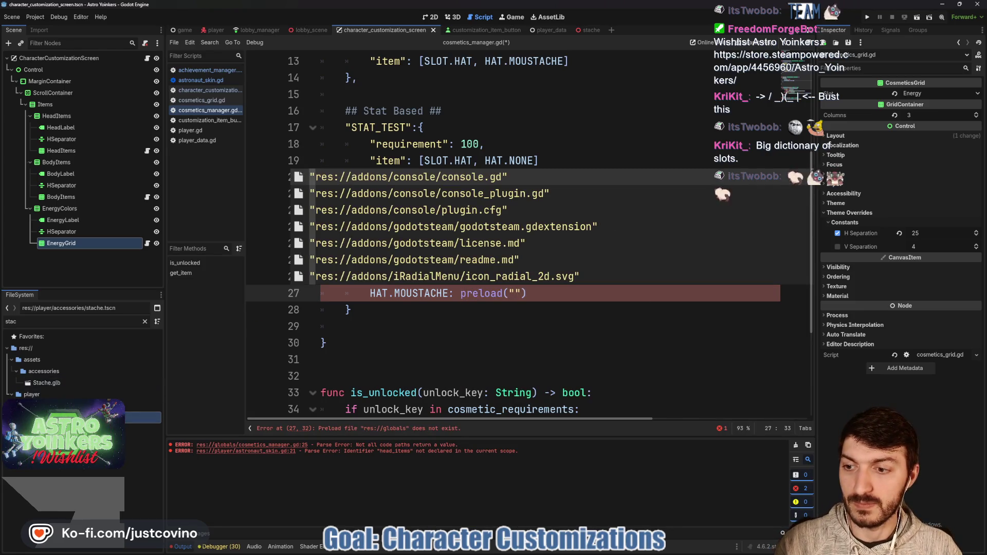
right_click(82, 417)
click(149, 440)
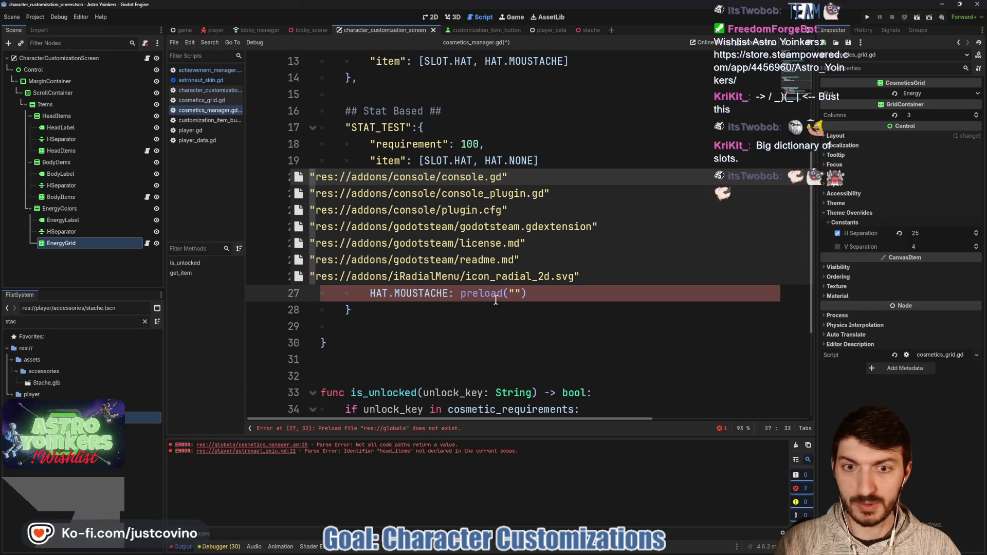
text(res://player/accessories/stache.tscn)
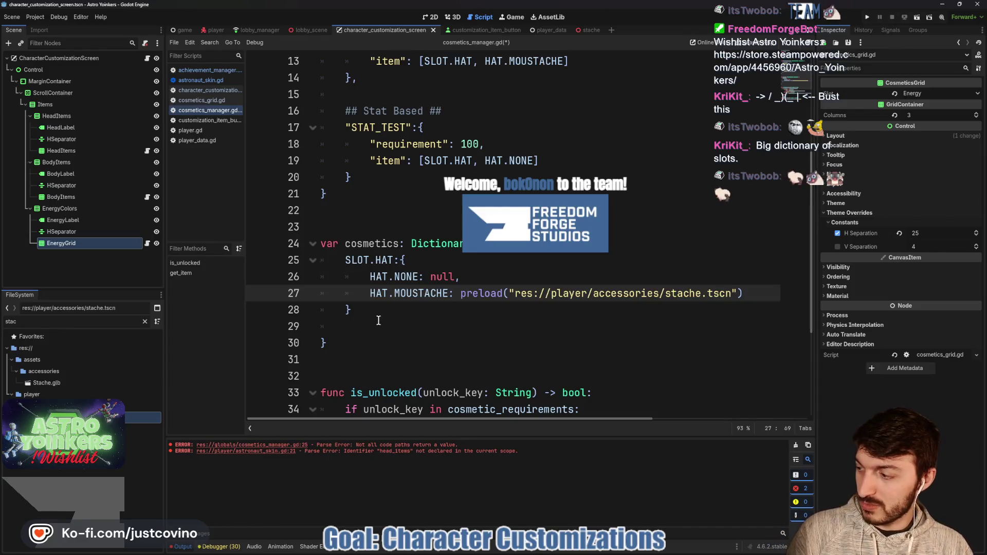
click(407, 311)
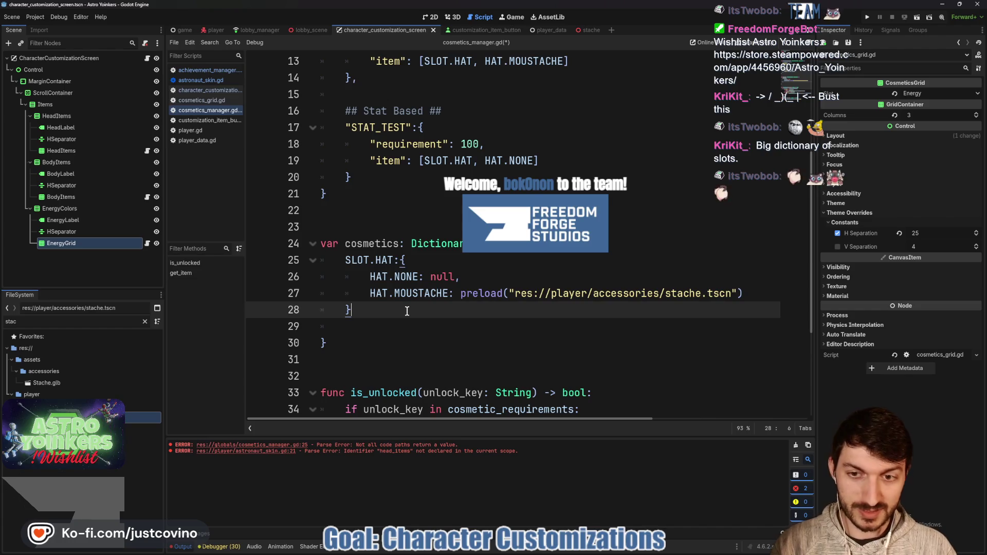
text(,)
key(Return)
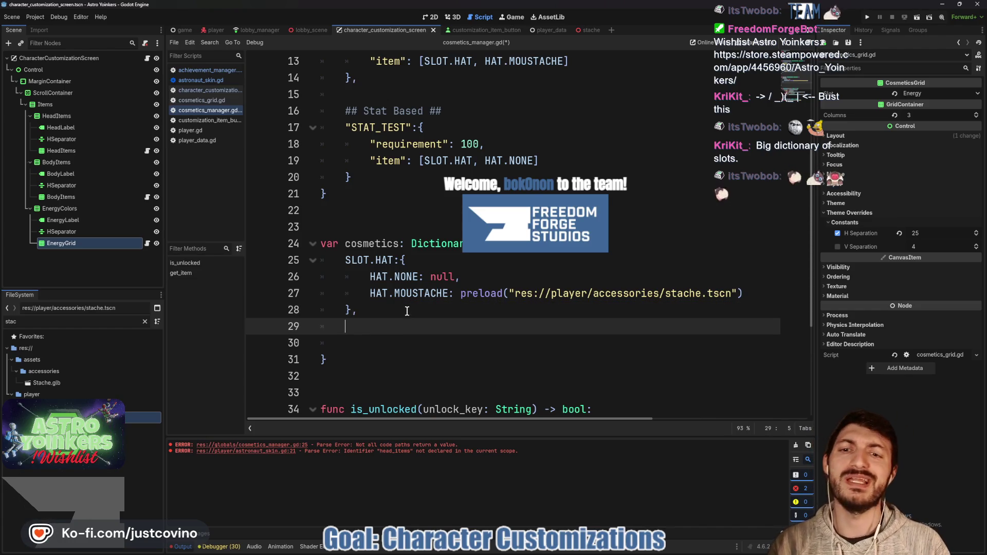
- Add a SLOT.CHEST entry to the dictionary mapping CHEST.NONE to null
text(SLOT.CHEST)
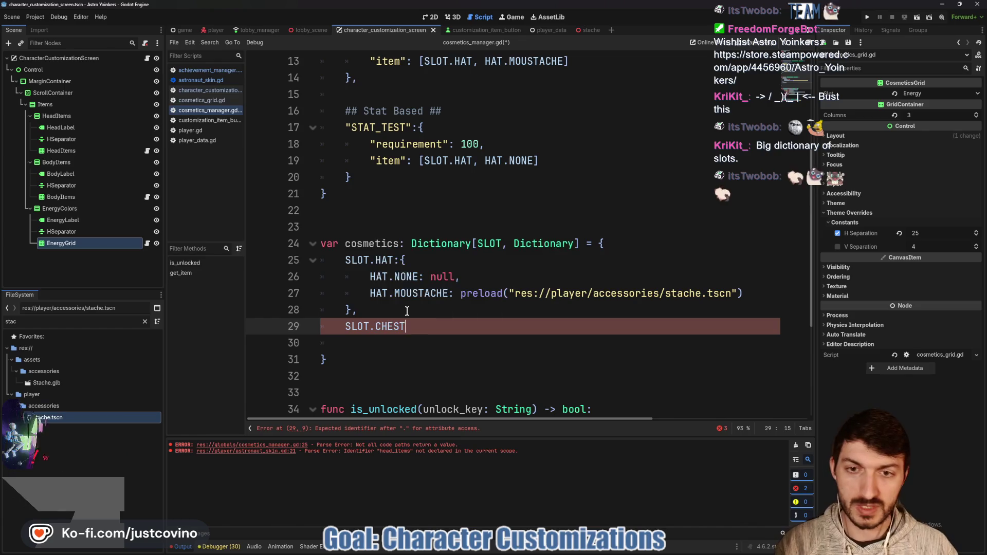
text(:{)
key(Return)
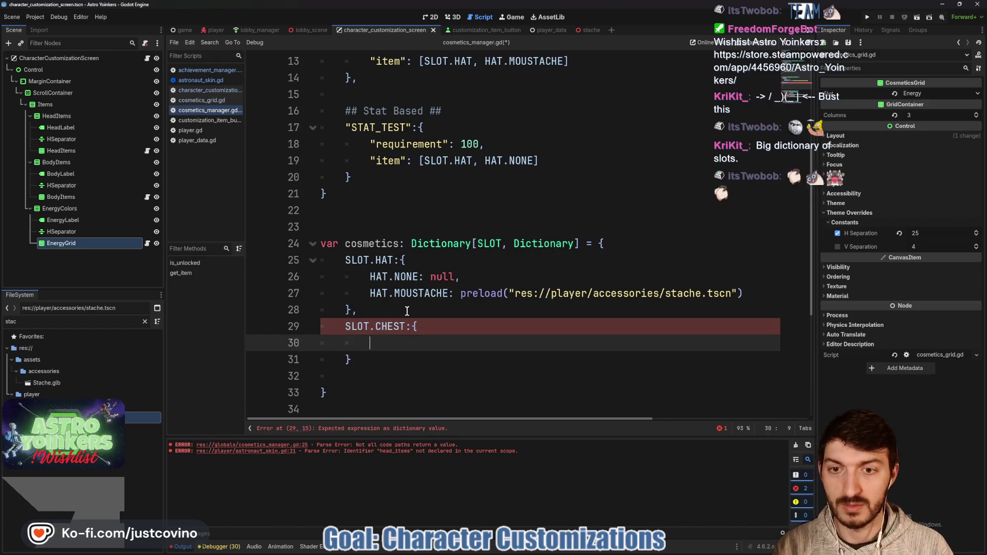
text(CHEST.NONE: null)
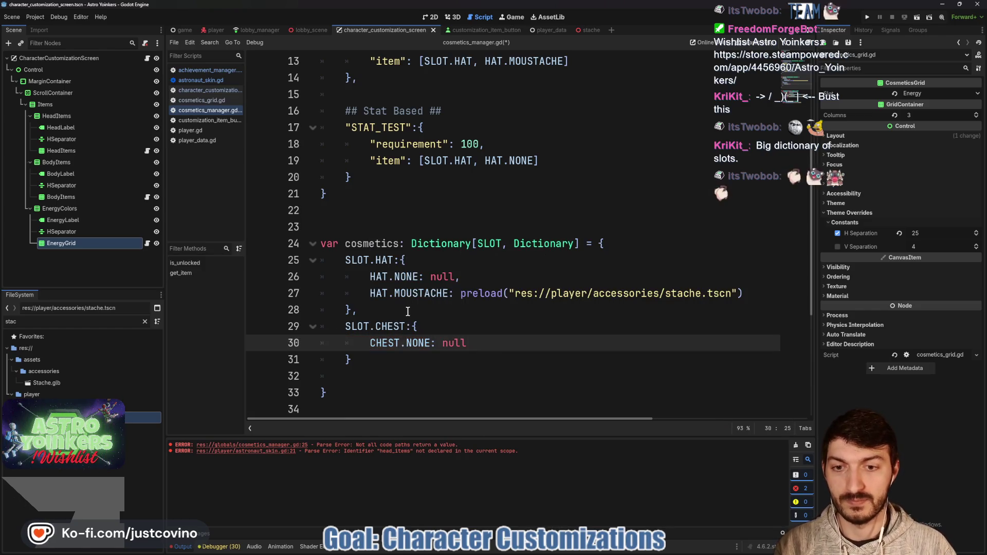
click(376, 365)
text(,)
- Begin a SLOT.ENERGY entry with ENERGY.GREEN set to Color() using autocomplete
key(Return)
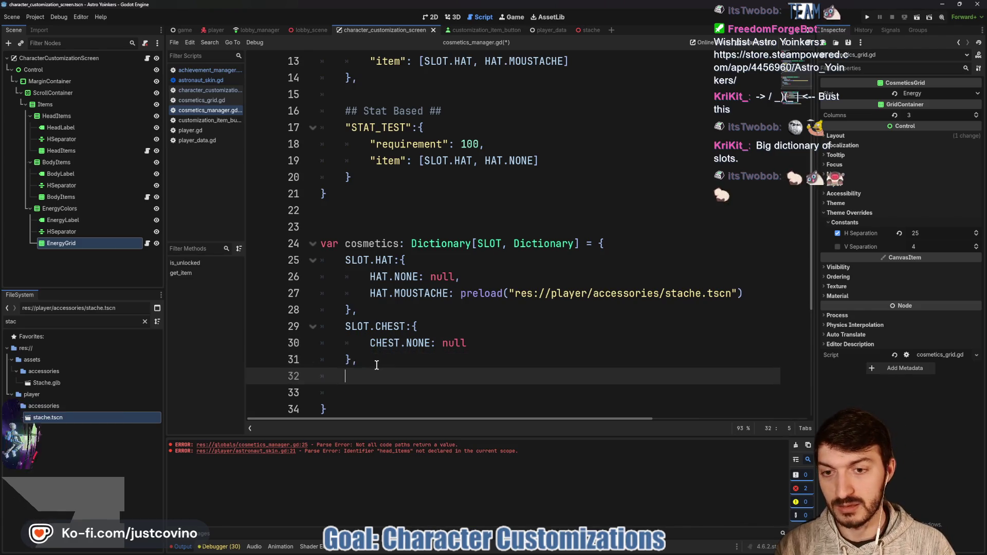
text(SLOT.)
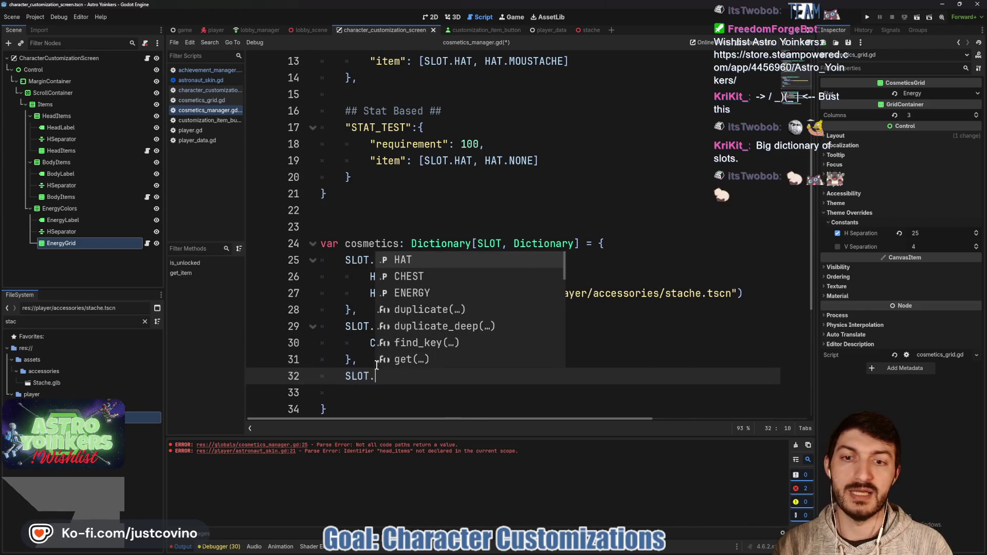
key(Down)
key(Down)
key(Return)
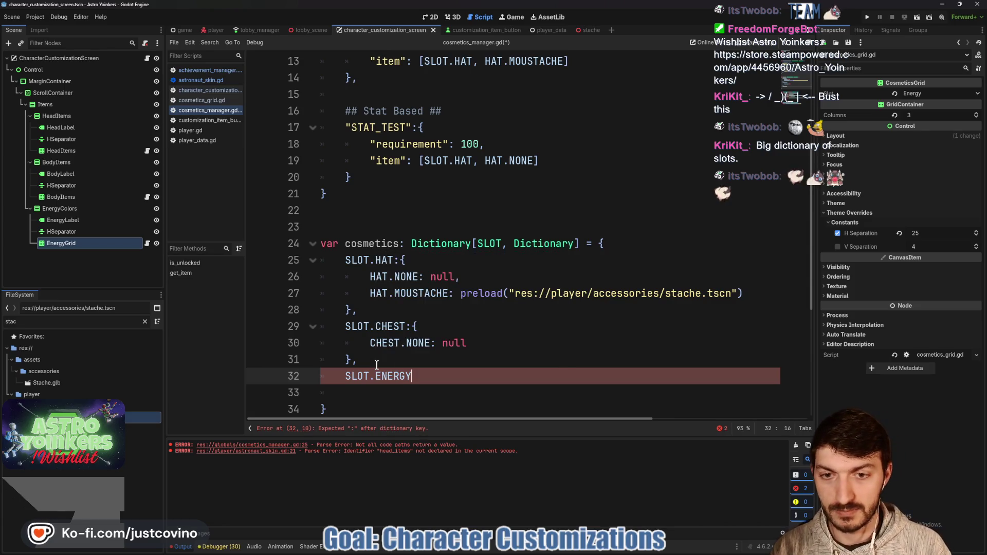
text(:)
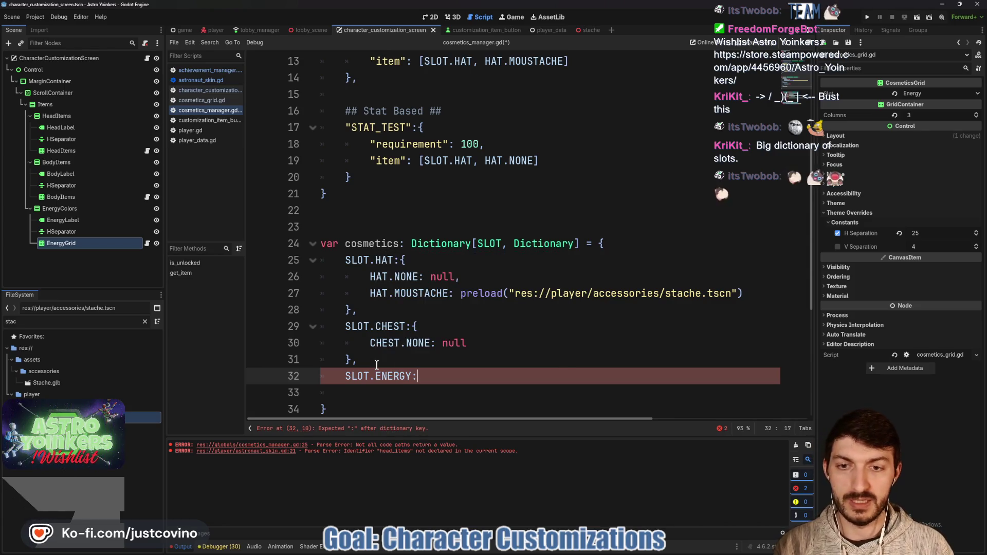
text({)
key(Return)
text(NE)
key(Return)
text(.)
key(Return)
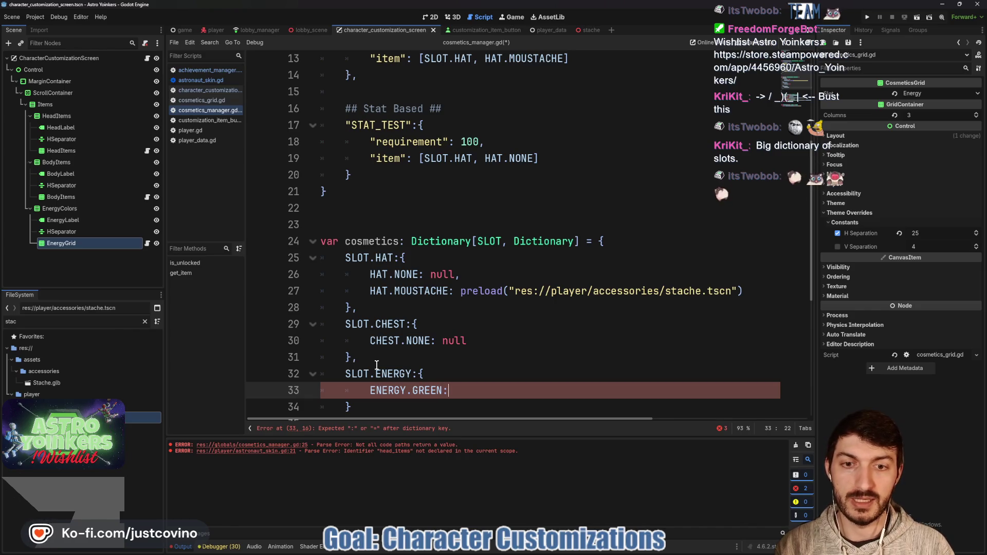
text(Color)
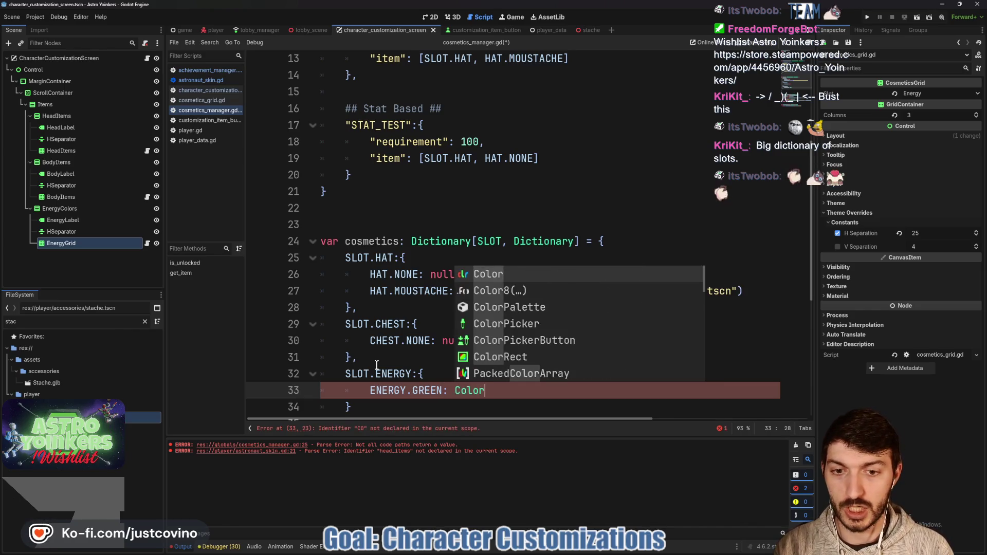
key(Return)
- Set ENERGY.GREEN to bright green Color(0.253, 0.848, 0.086, 1.0) via the colour picker
click(462, 390)
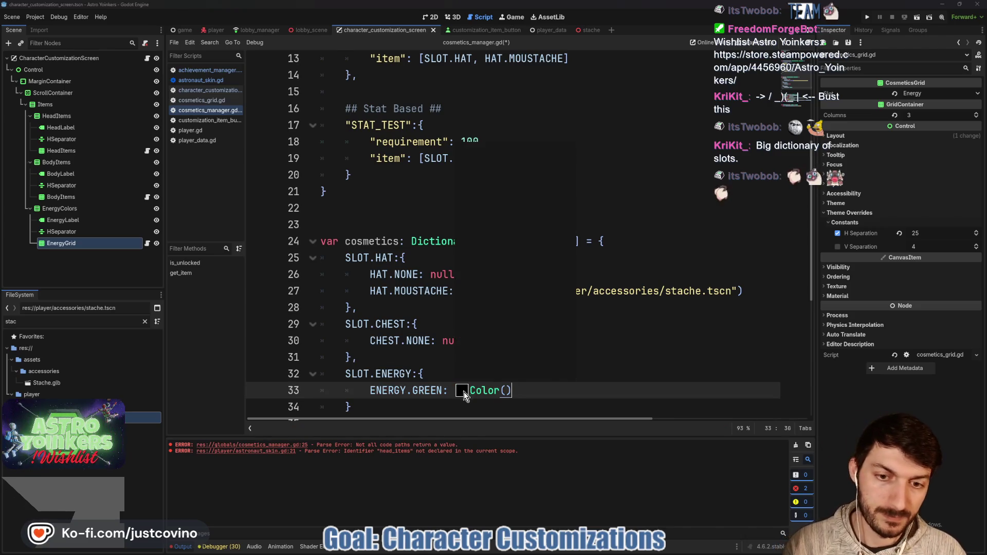
click(568, 181)
click(549, 162)
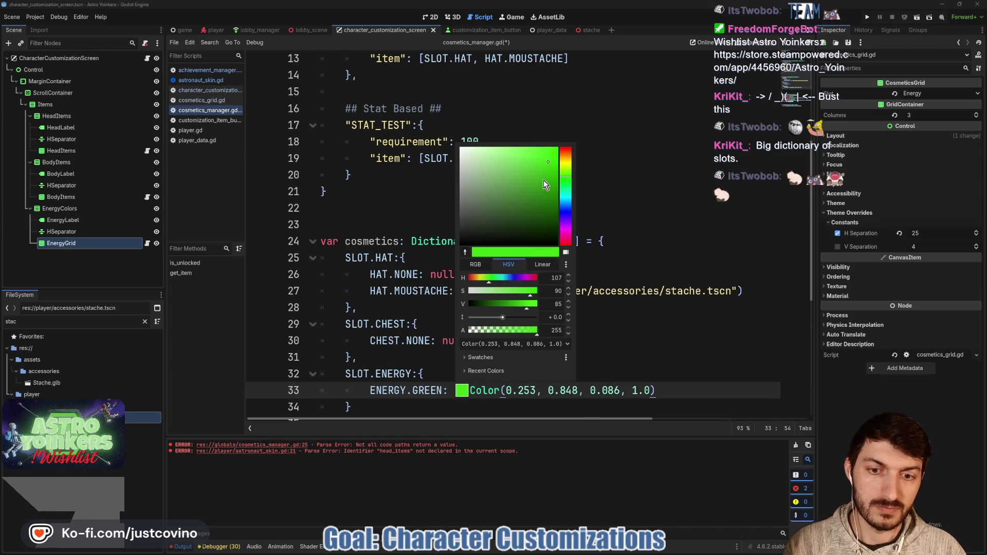
click(616, 371)
- Insert blank lines after the HAT and CHEST slot blocks to separate the entries
scroll(387, 256, down, 2)
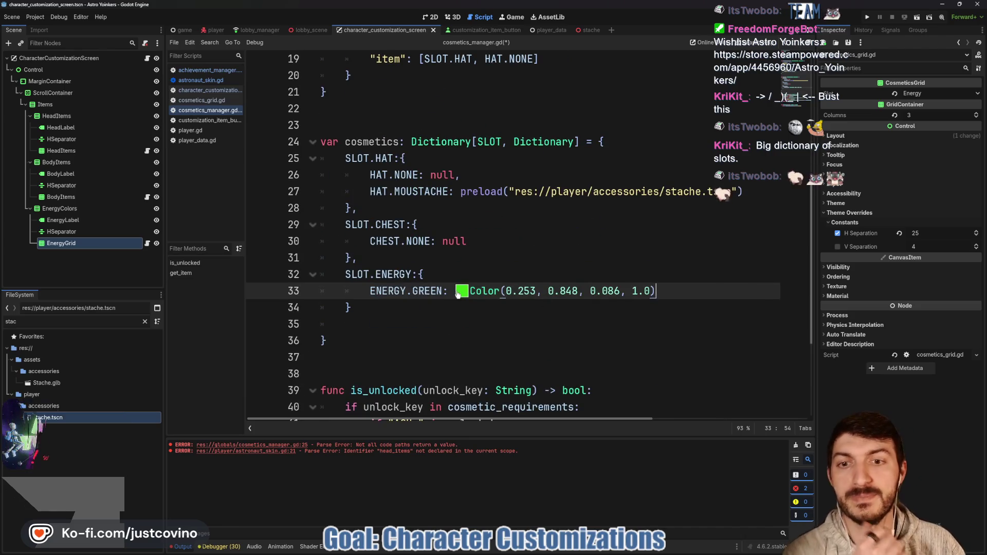
click(387, 255)
key(Return)
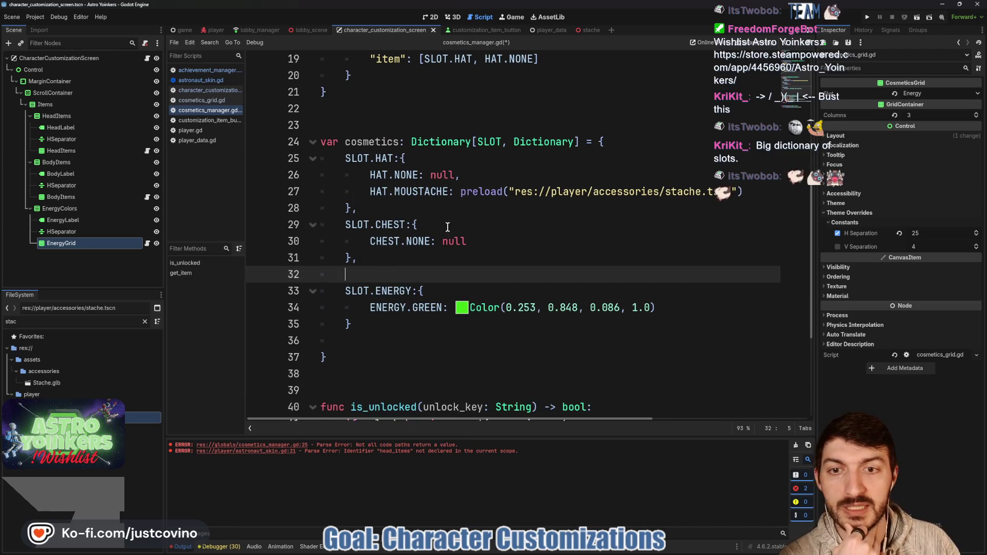
click(393, 206)
key(Return)
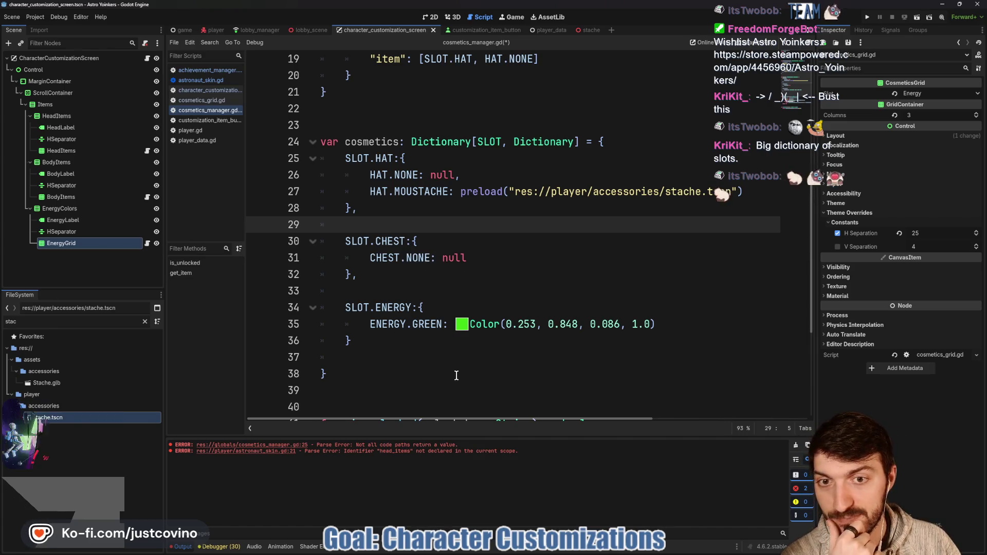
- Scroll through cosmetics_manager.gd to review the cosmetics dictionary
scroll(457, 376, down, 4)
scroll(442, 348, up, 4)
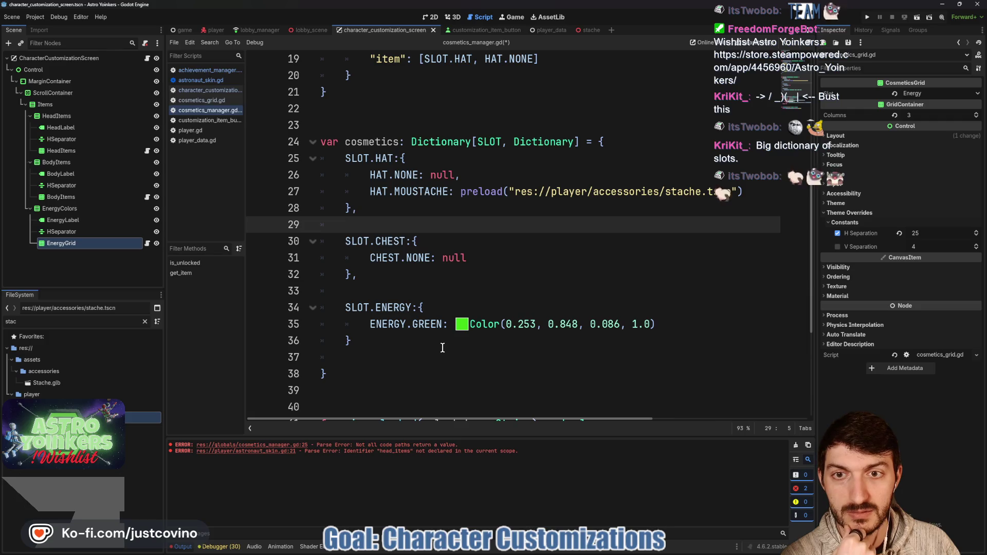
scroll(442, 348, down, 4)
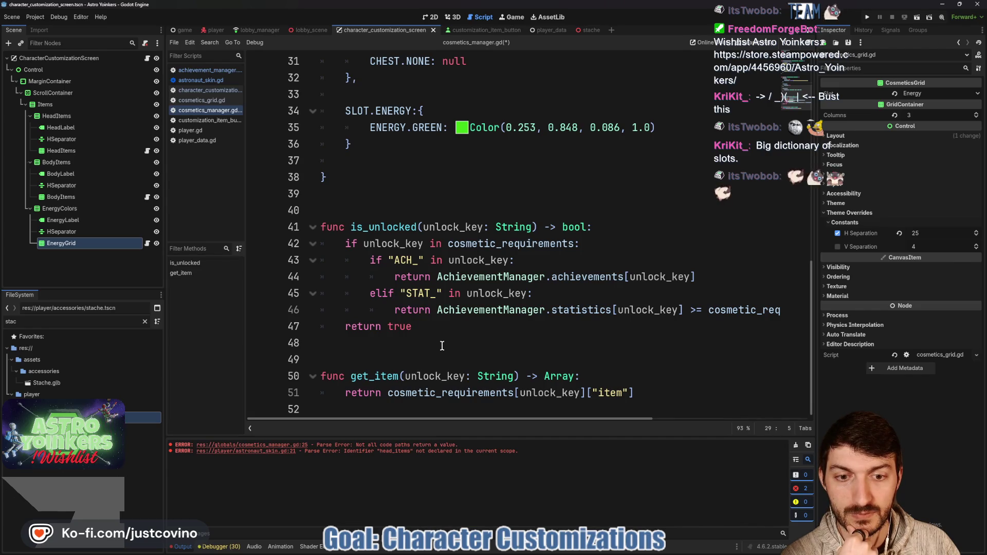
scroll(443, 346, up, 5)
scroll(443, 345, down, 5)
scroll(442, 346, up, 3)
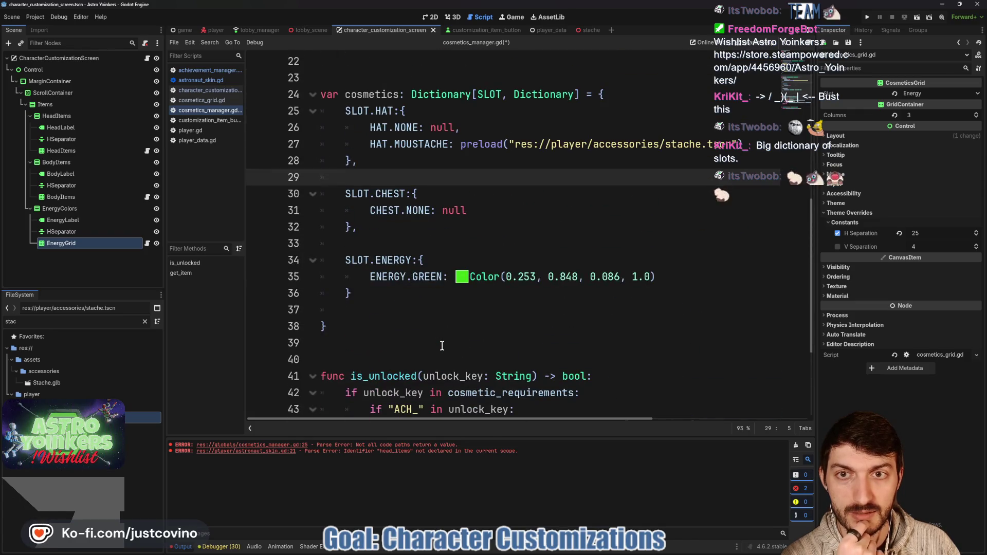
scroll(442, 346, down, 3)
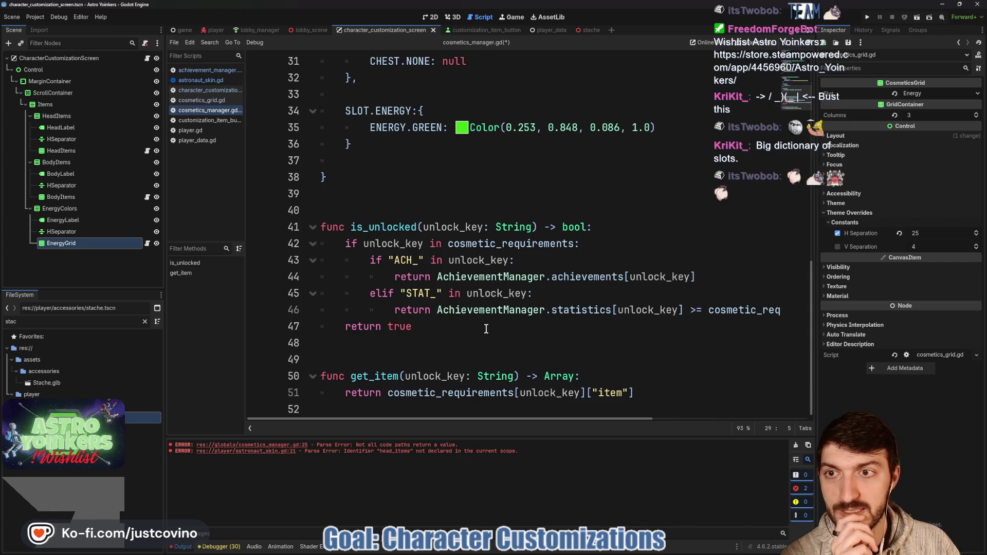
scroll(454, 298, up, 4)
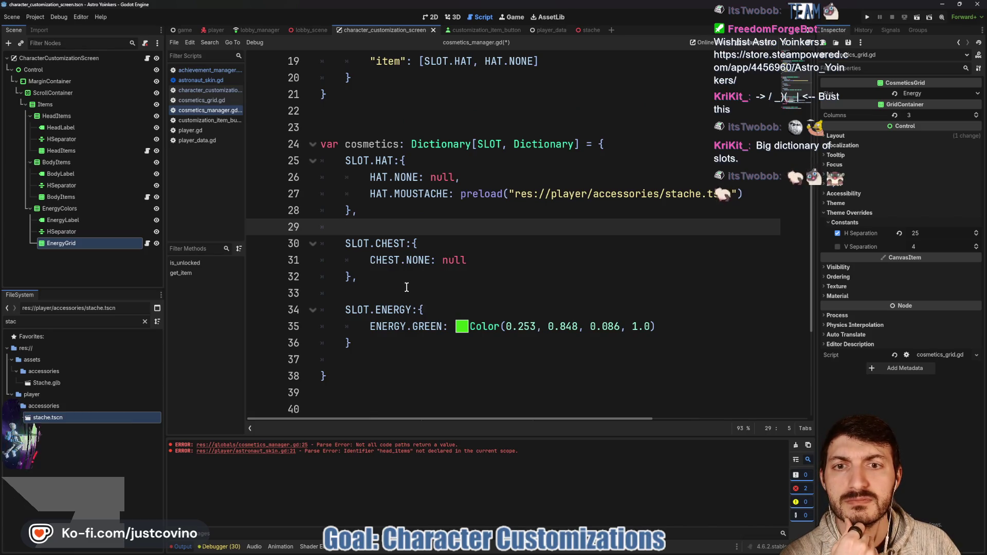
scroll(407, 288, down, 4)
scroll(407, 284, up, 3)
scroll(406, 284, up, 1)
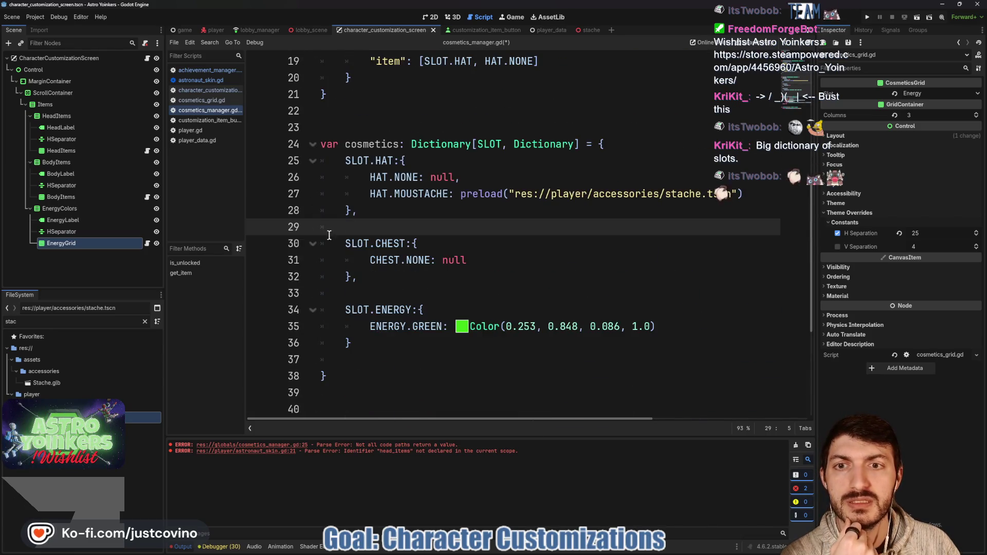
- Save cosmetics_manager.gd and switch to the astronaut_skin.gd script
click(435, 210)
key(ctrl+s)
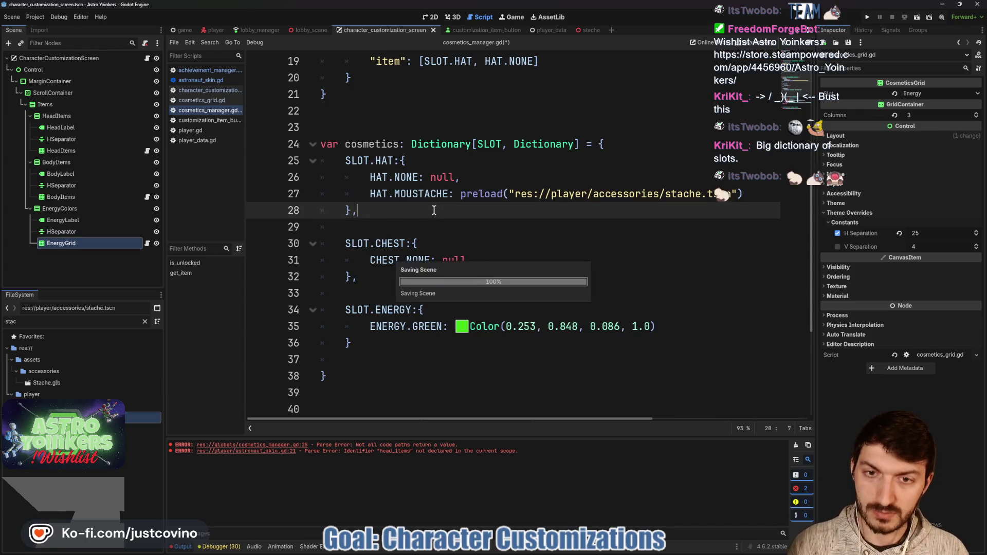
scroll(427, 226, down, 4)
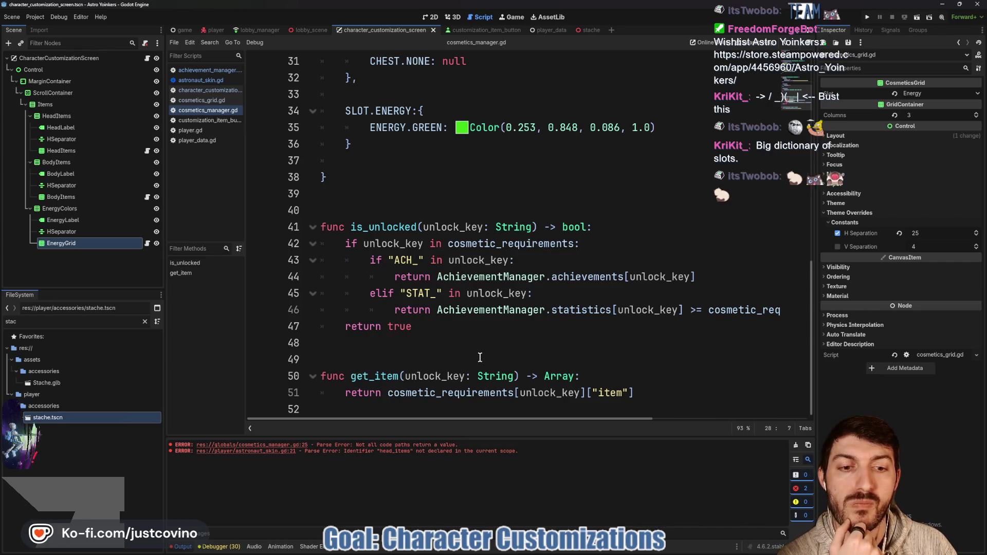
click(189, 80)
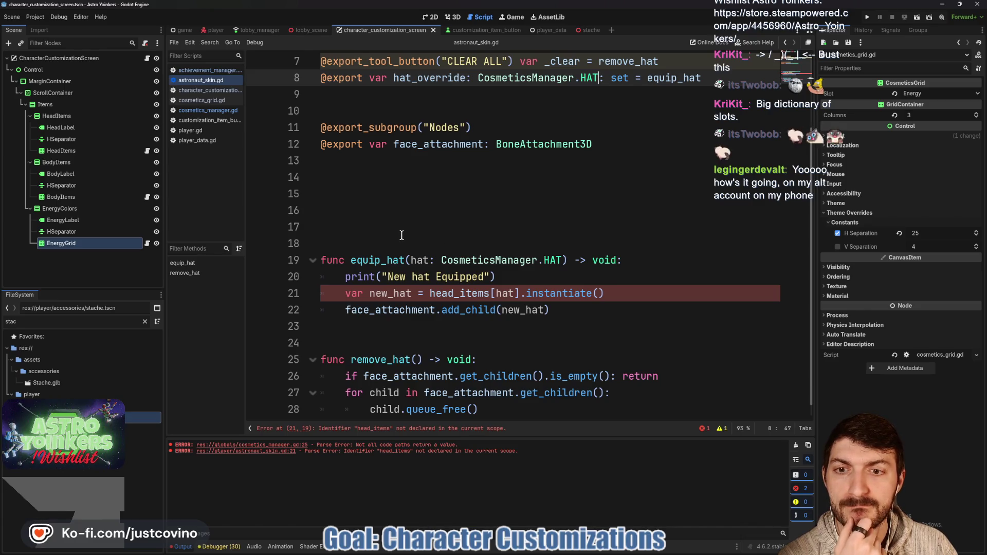
- Comment out the equip_hat and remove_hat functions on lines 19–28
click(359, 257)
drag(324, 326, 265, 242)
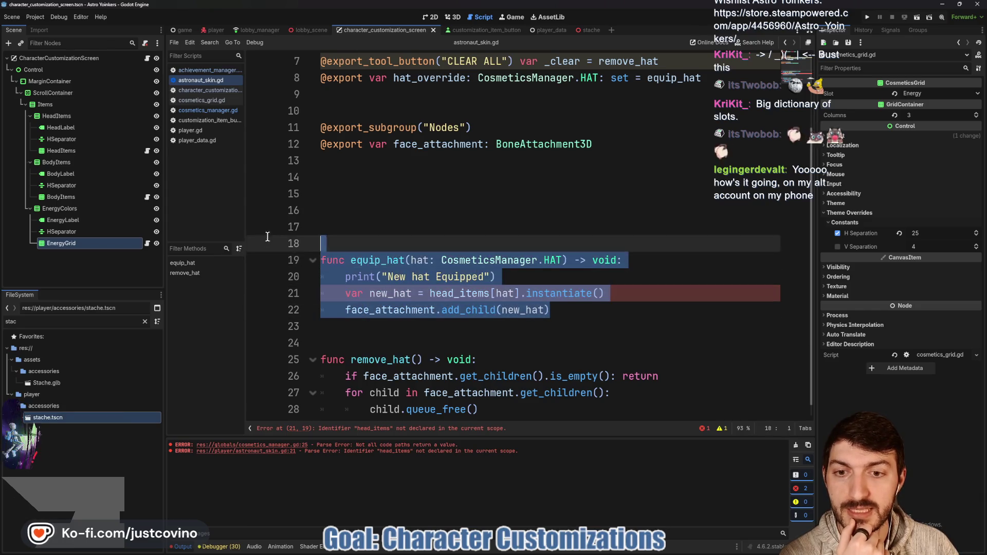
key(Up)
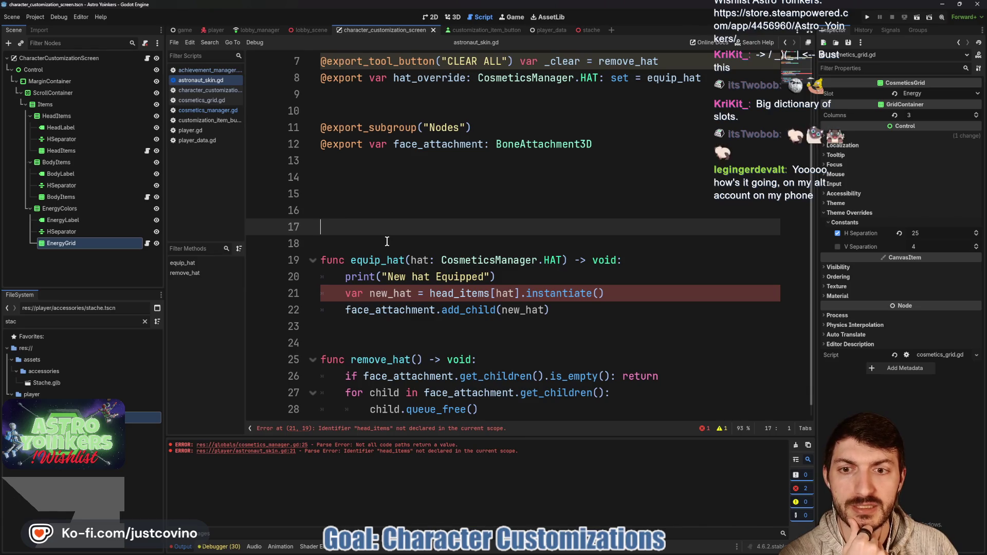
scroll(412, 251, down, 1)
mouse_move(515, 396)
mouse_down()
mouse_move(319, 280)
mouse_move(300, 240)
mouse_up()
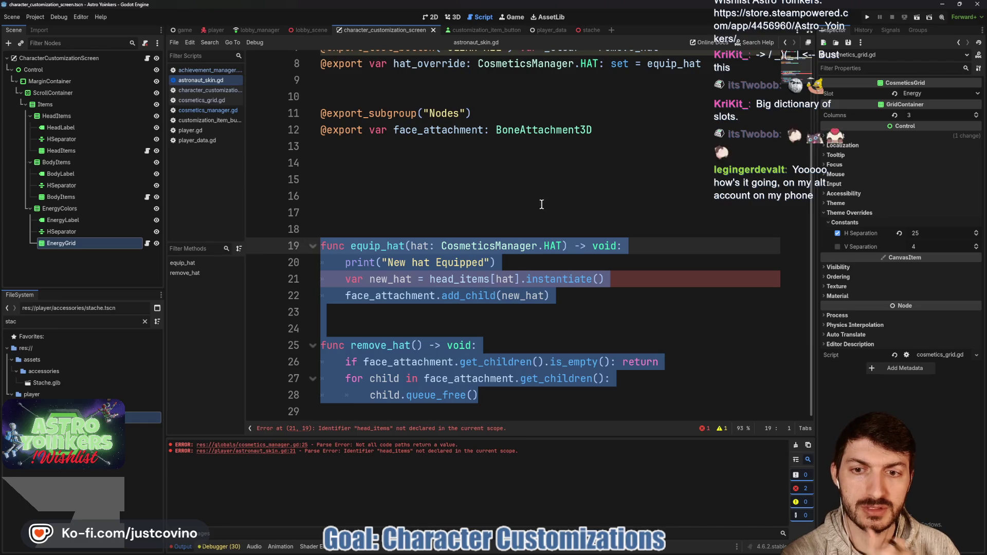
key(ctrl+k)
click(363, 198)
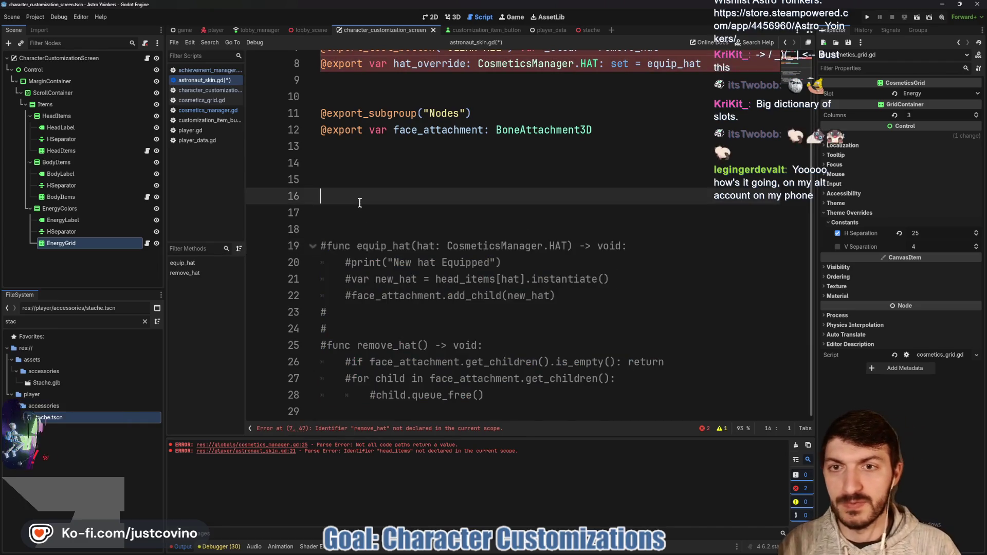
- Comment out the Tools export lines 6–8
scroll(384, 208, up, 2)
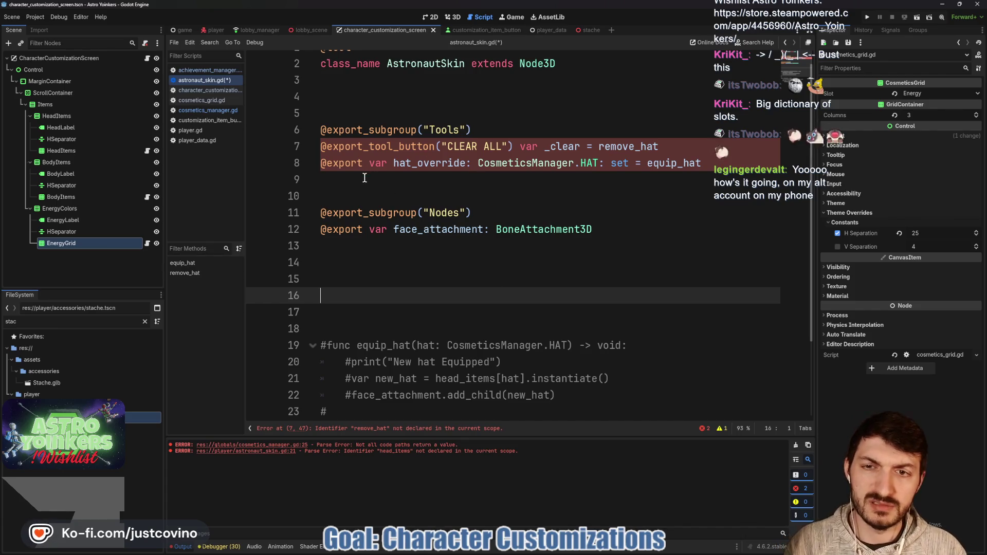
drag(364, 177, 305, 134)
key(ctrl+k)
click(344, 284)
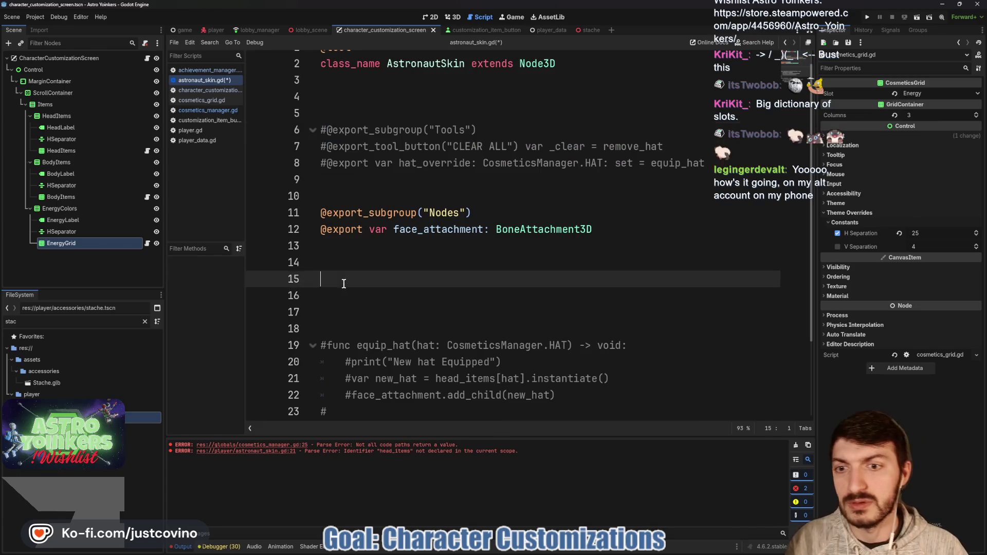
- Start a 'func equip_cosmetic' declaration on a new line 16
key(Return)
text(func )
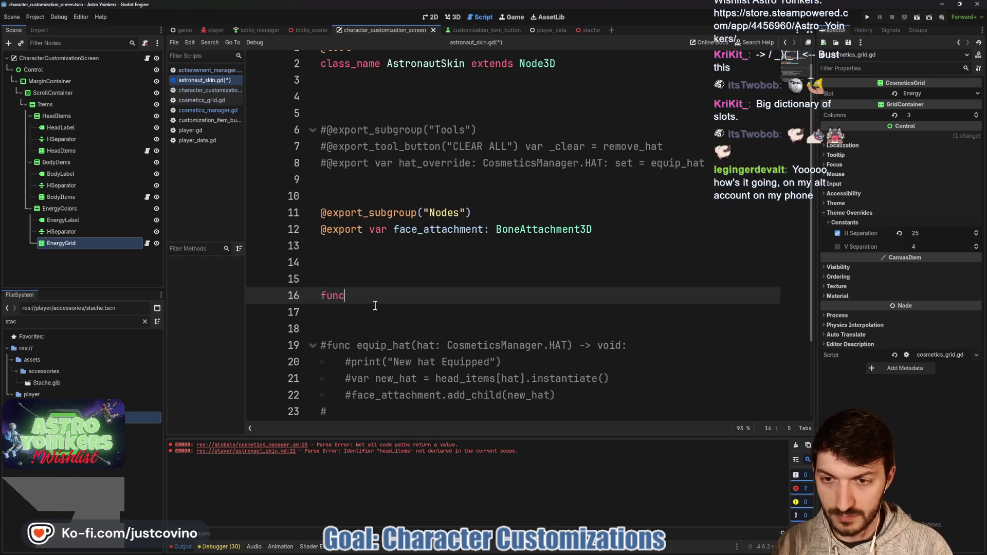
text(equip)
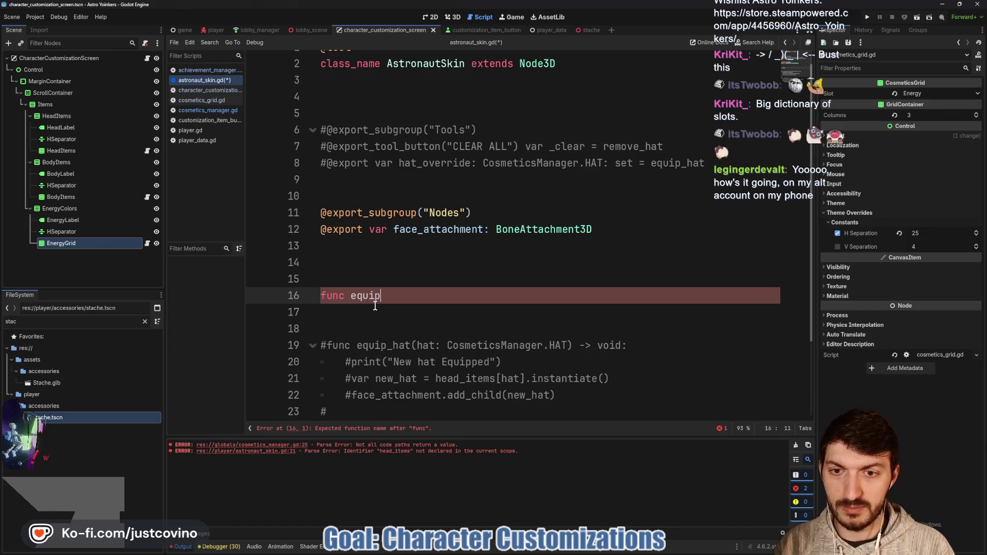
text(_cosmetic(item: Array) -> void:)
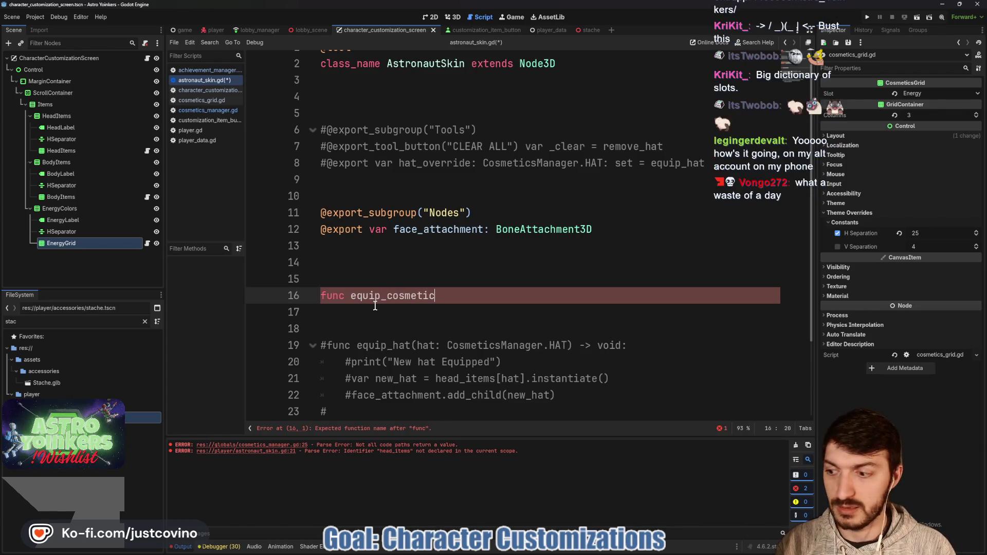
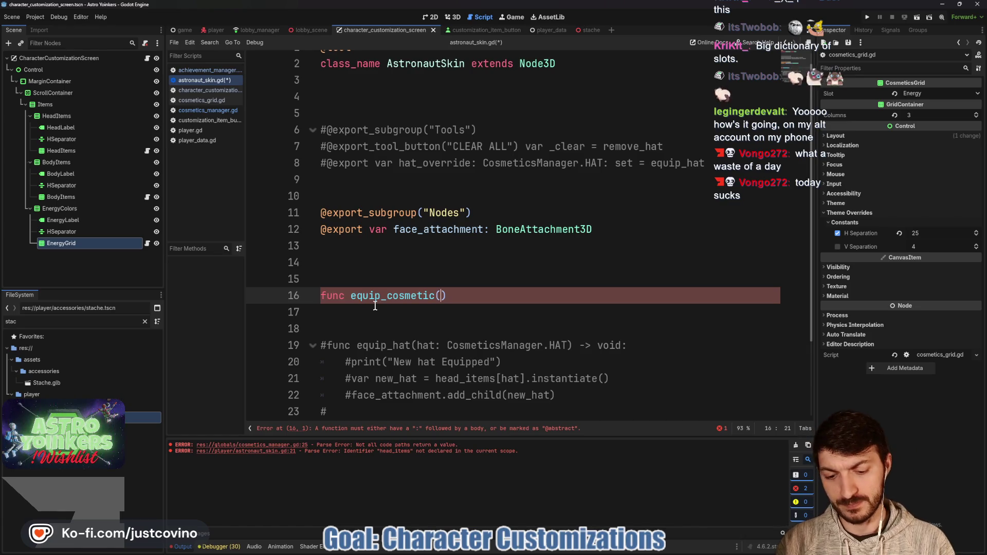
- Write equip_cosmetic(item: Array) -> void whose first line is var slot: CosmeticsManager.SLOT = item[0]
text(item: Arra)
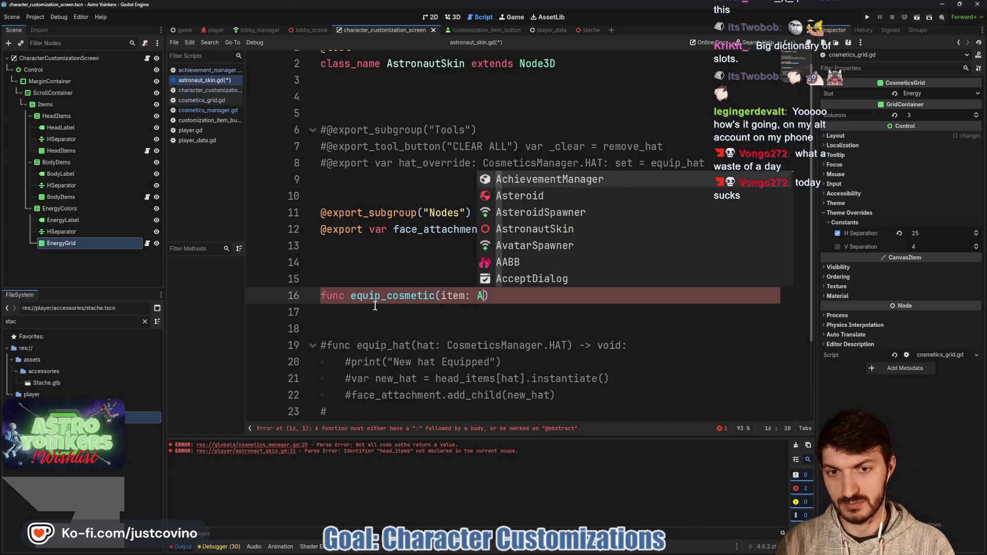
text(y) ->)
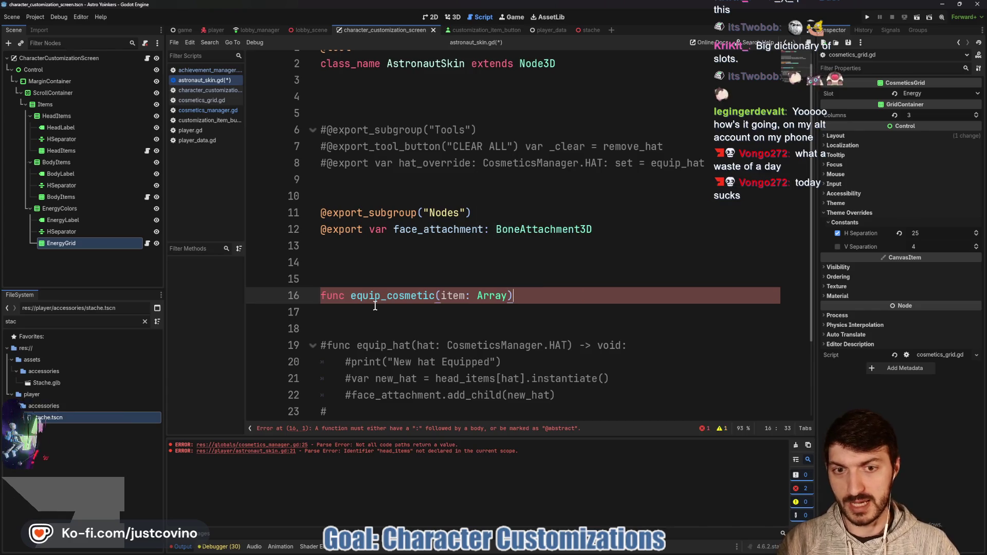
text( void:)
key(Return)
text(var)
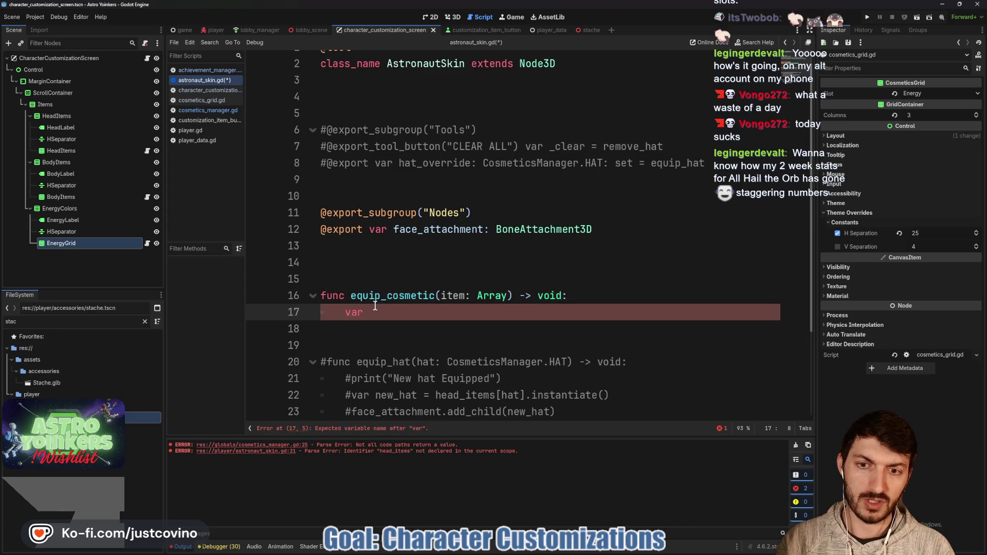
text( slot)
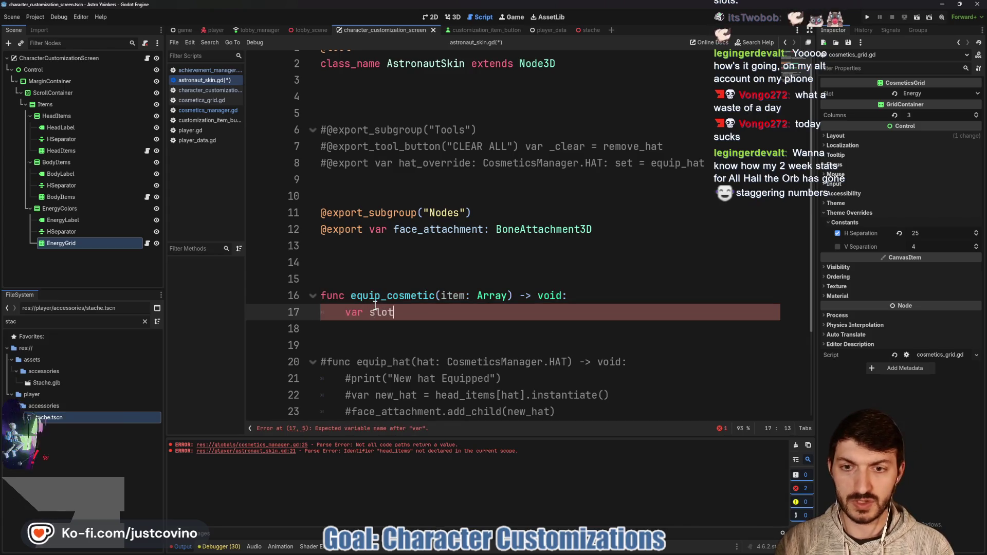
text( = item)
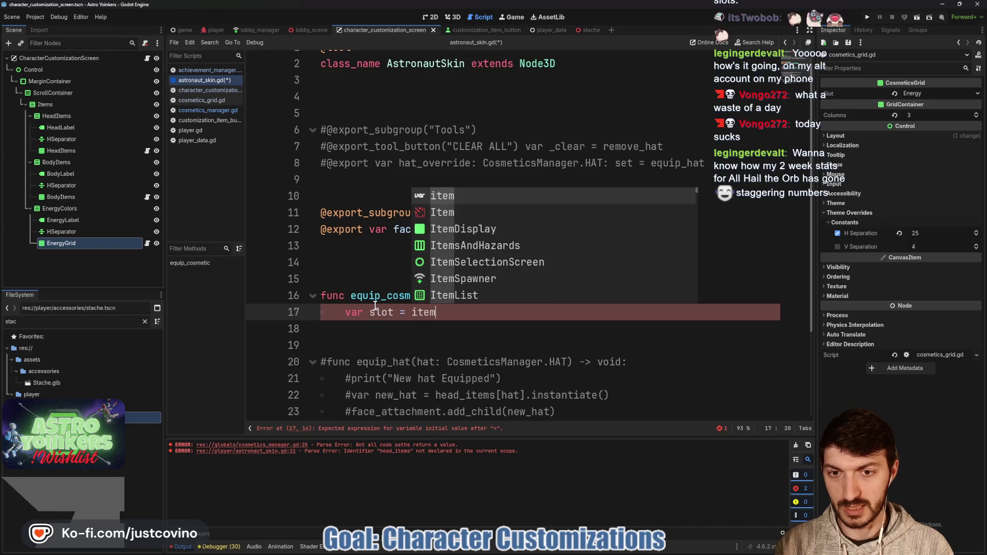
text([0)
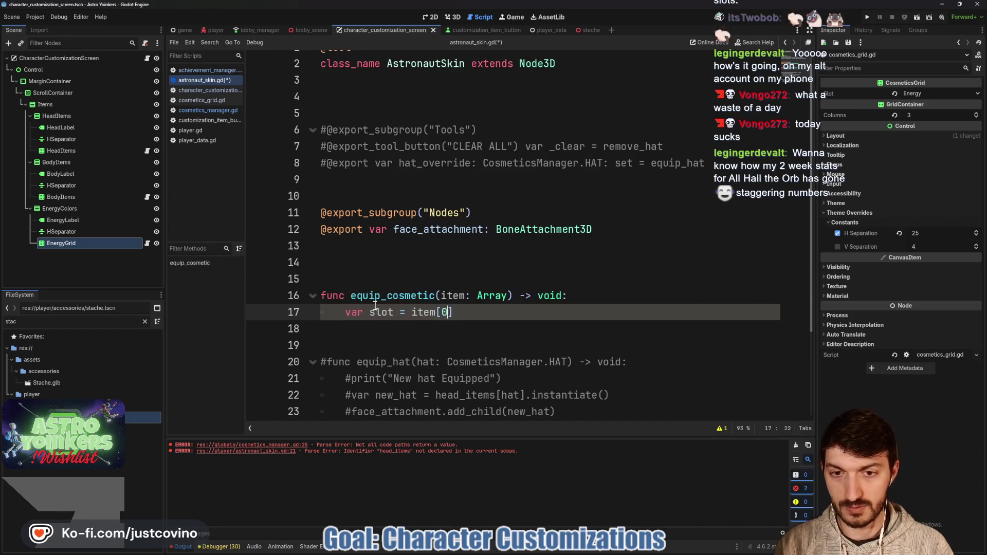
click(394, 312)
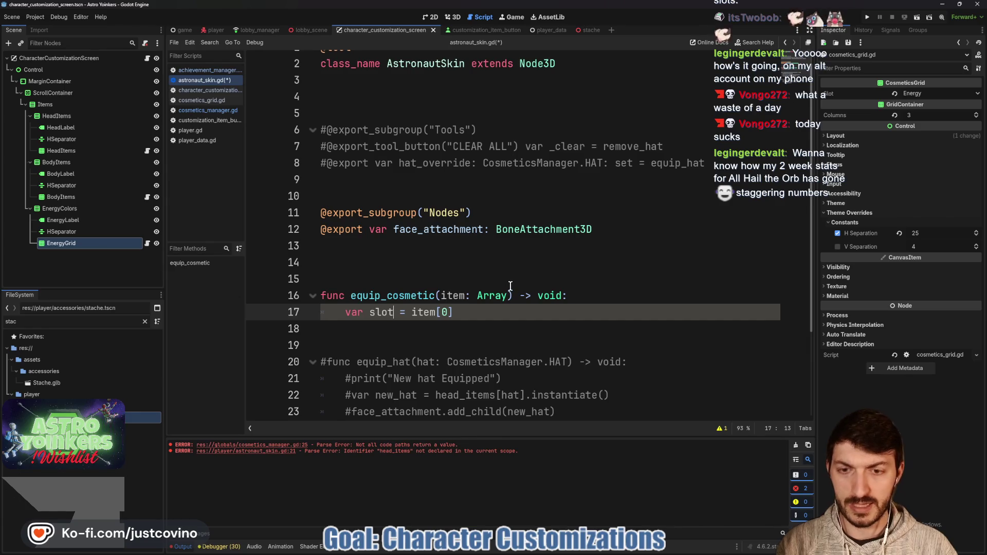
text(: Cos)
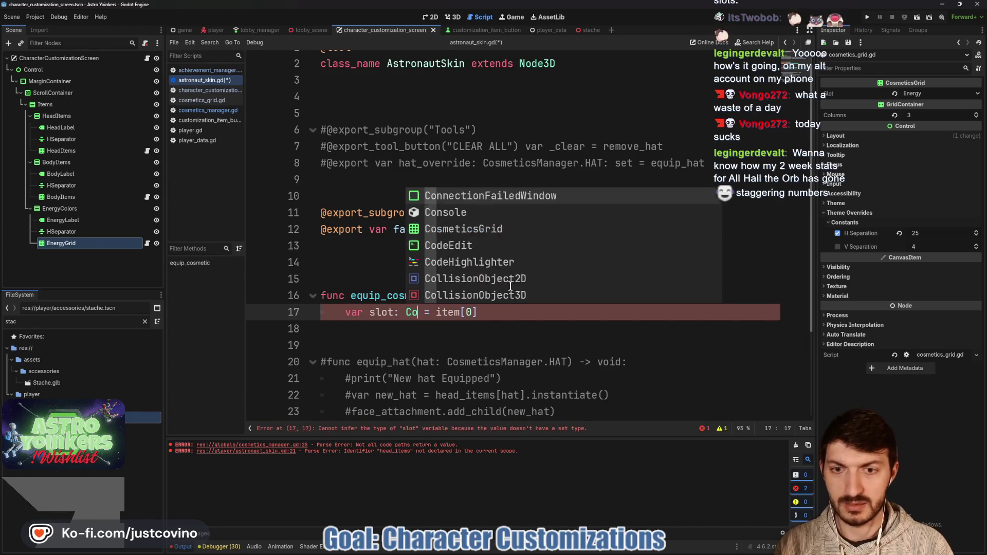
text(meticMan)
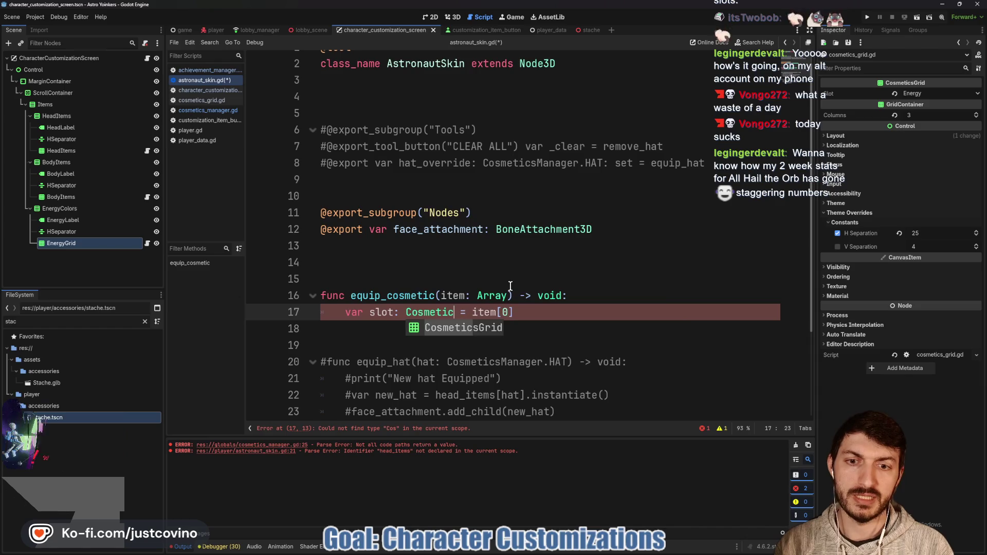
text(ager.SLOT)
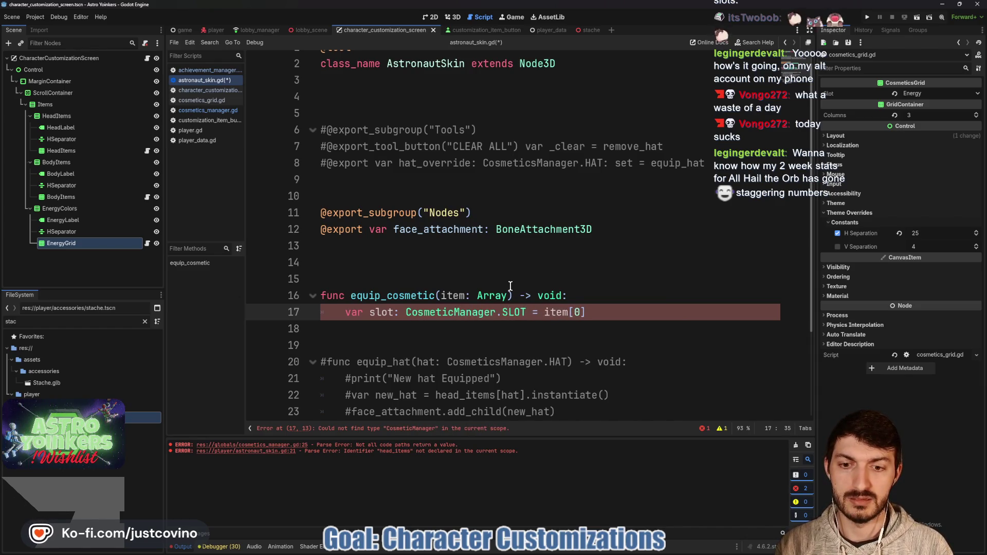
click(455, 312)
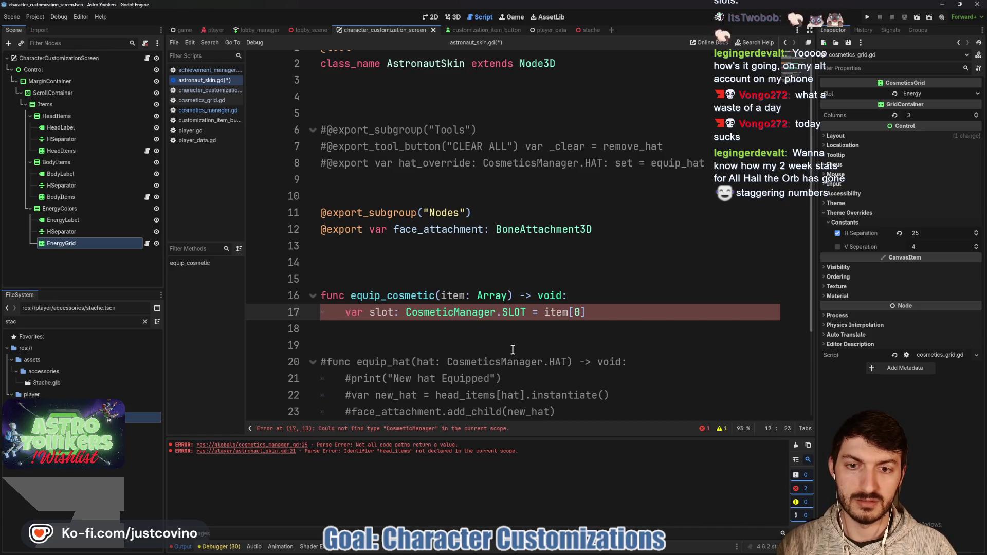
text(s)
click(570, 331)
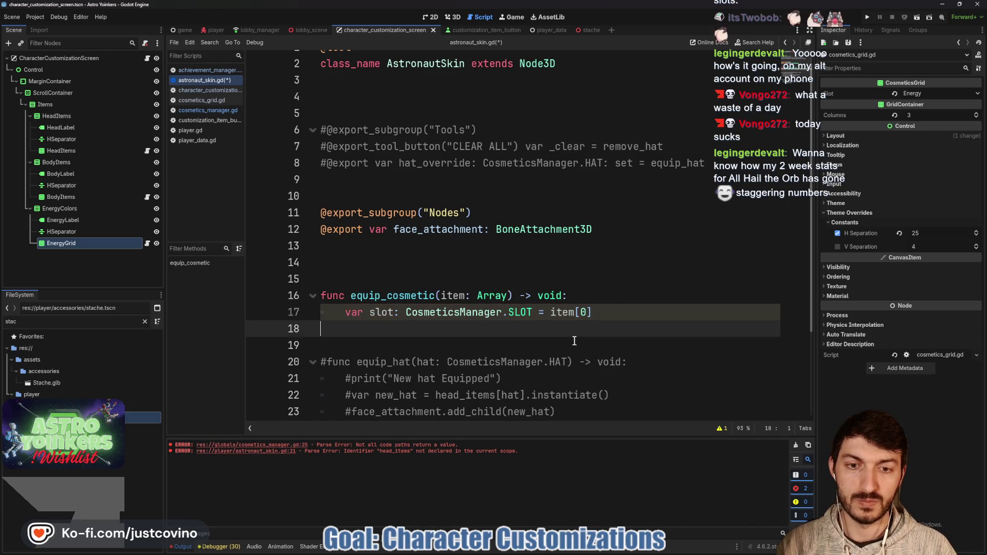
text(var item )
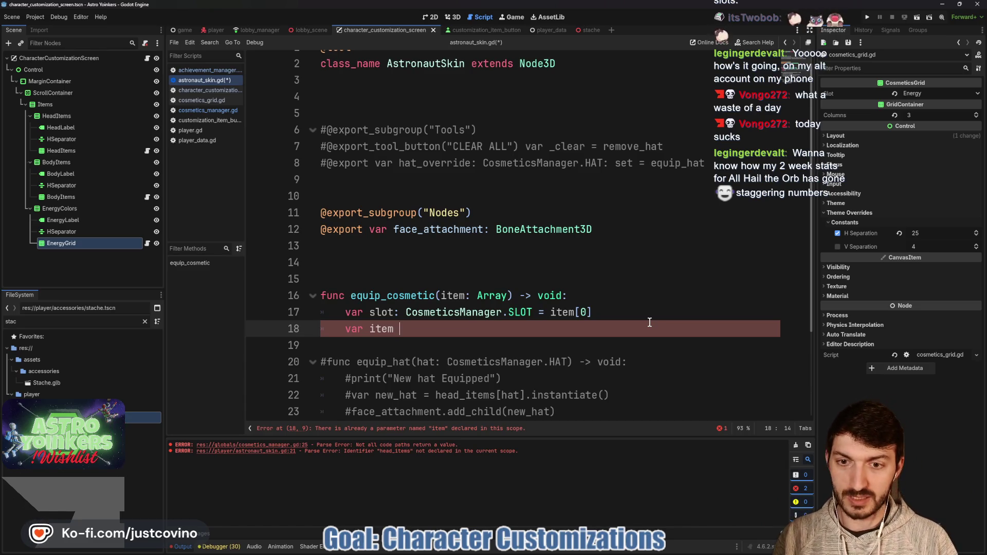
- Add var cosmetic = item[1] as the second line, dropping the := type inference
text(:= )
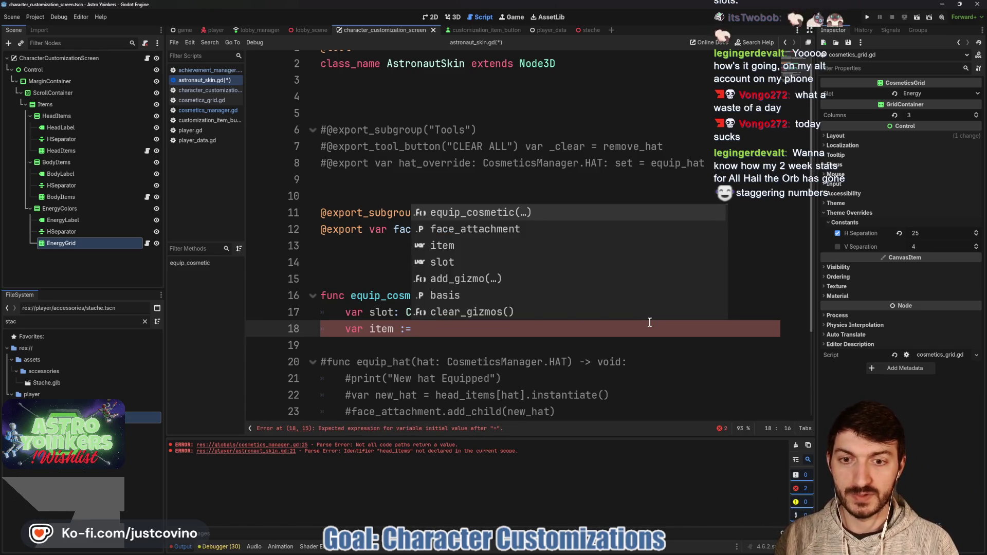
text(Co)
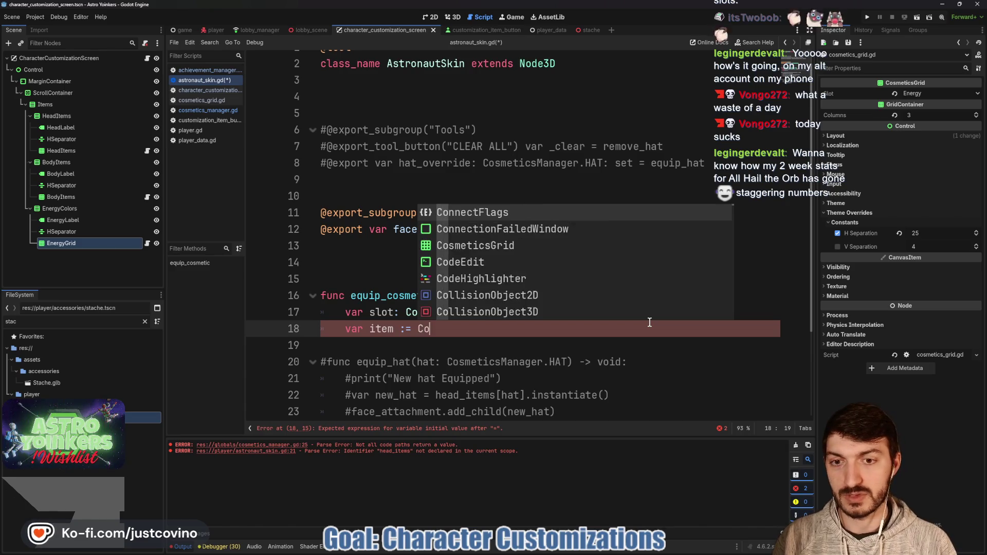
text(smetic)
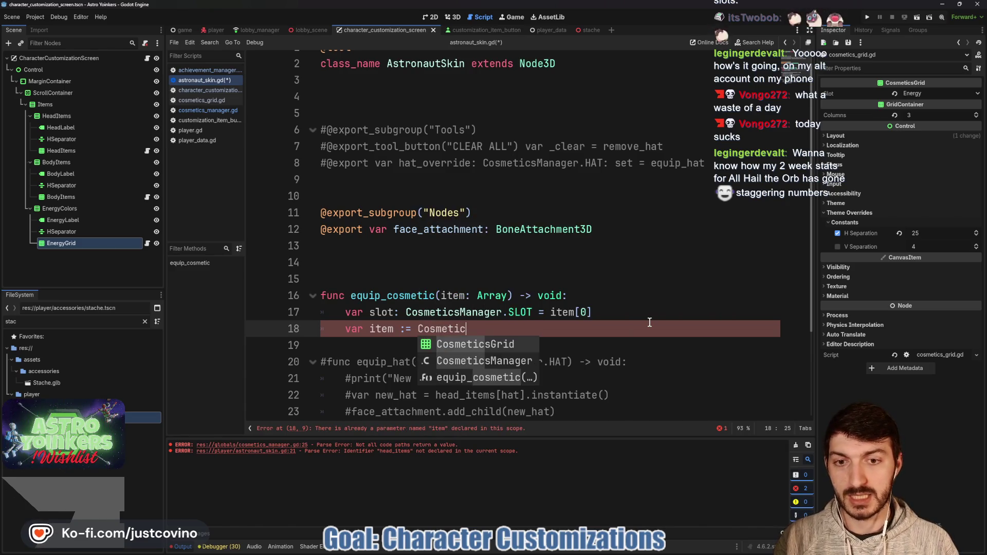
key(BackSpace)
key(BackSpace)
key(BackSpace)
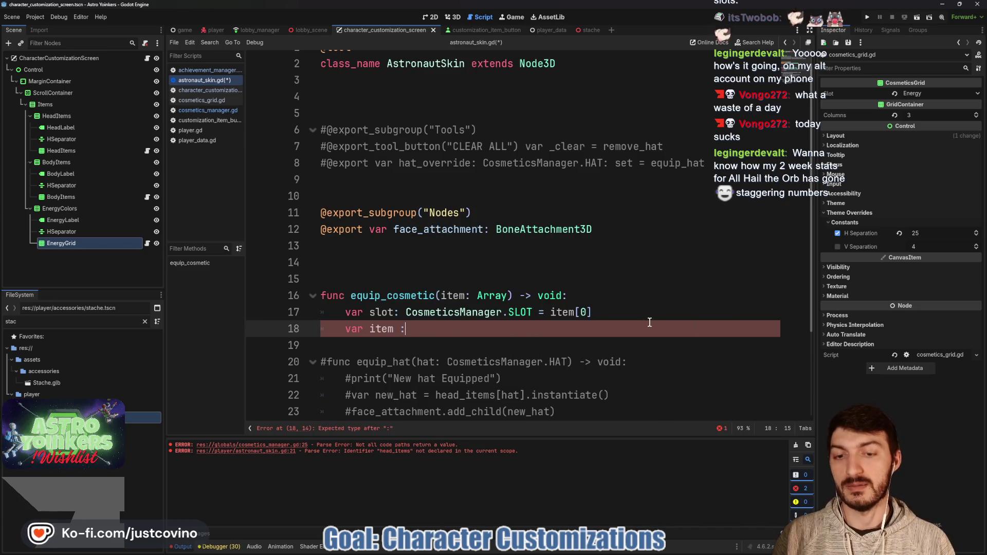
text(= item)
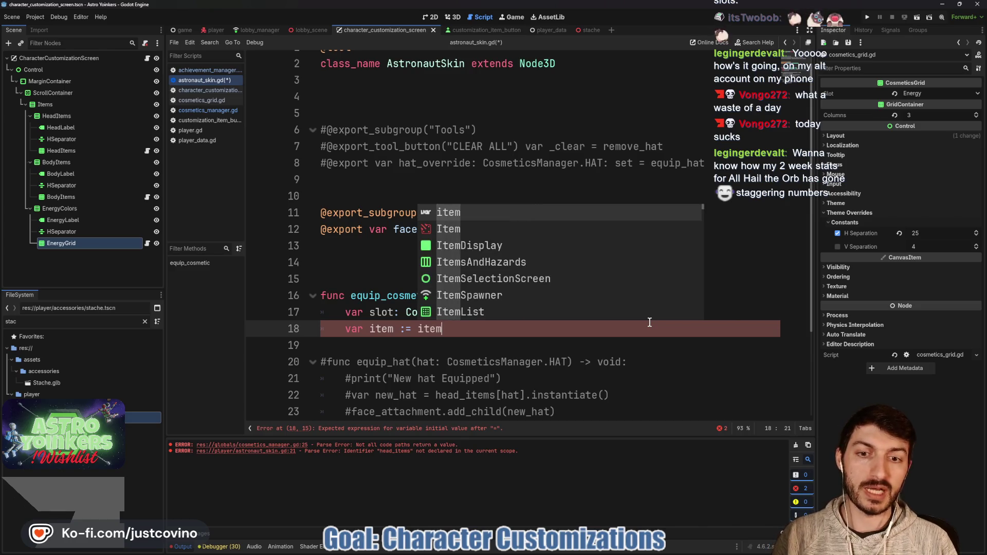
text([1)
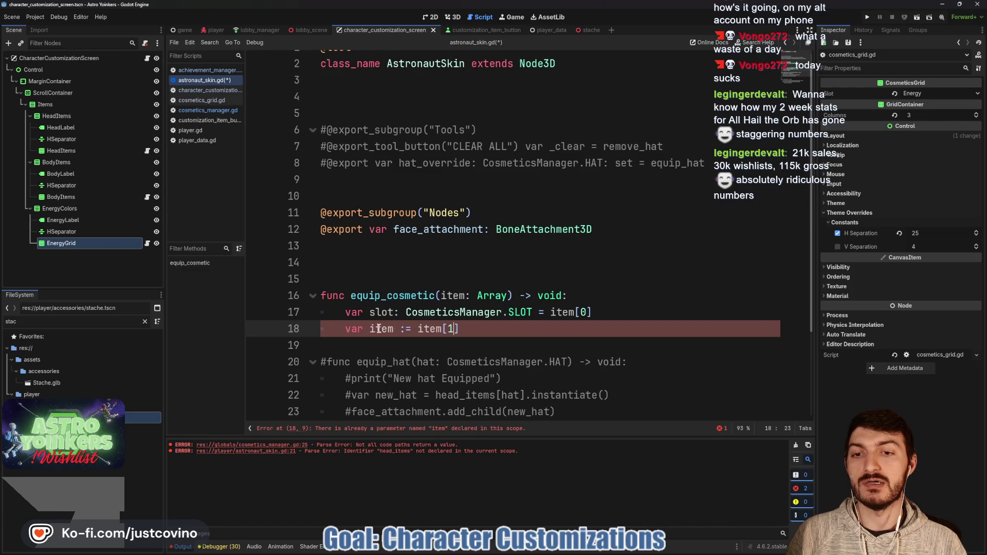
double_click(381, 329)
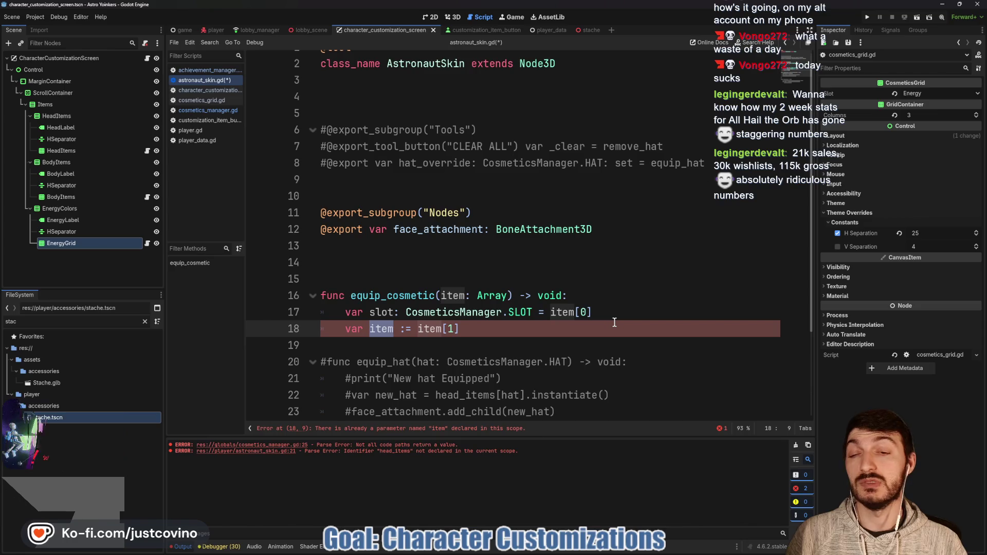
text(cosmetic)
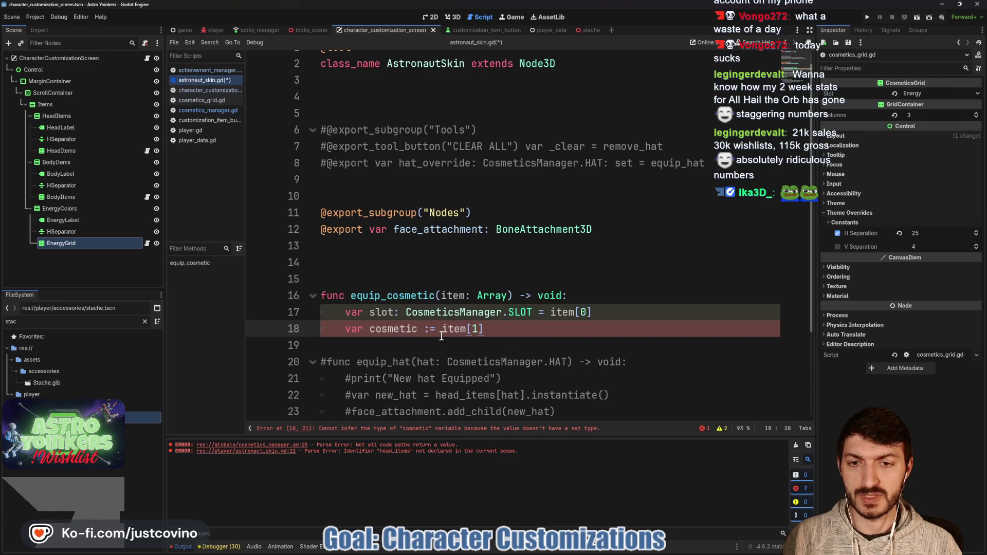
key(Delete)
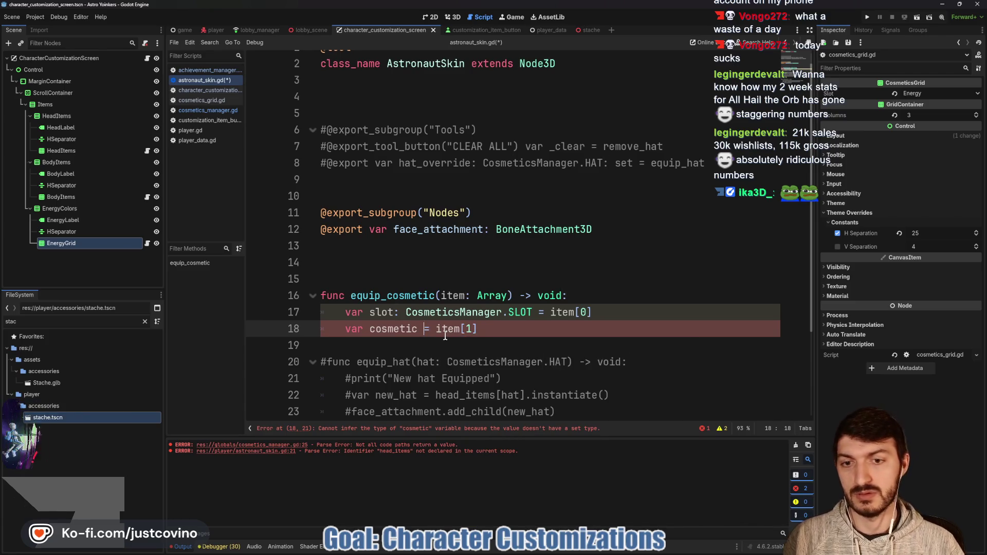
click(513, 331)
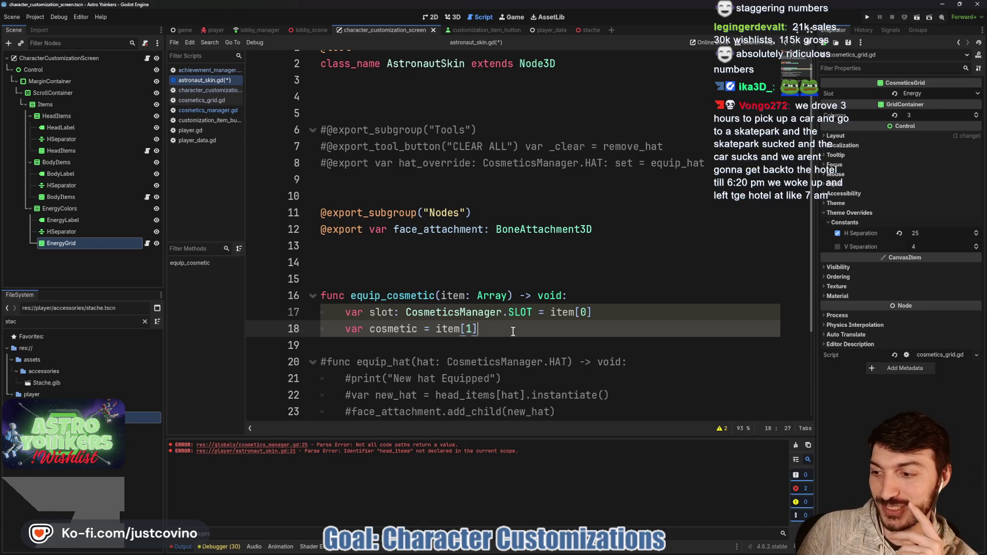
- Save the script and add an indented blank line 19 inside the function body
key(ctrl+s)
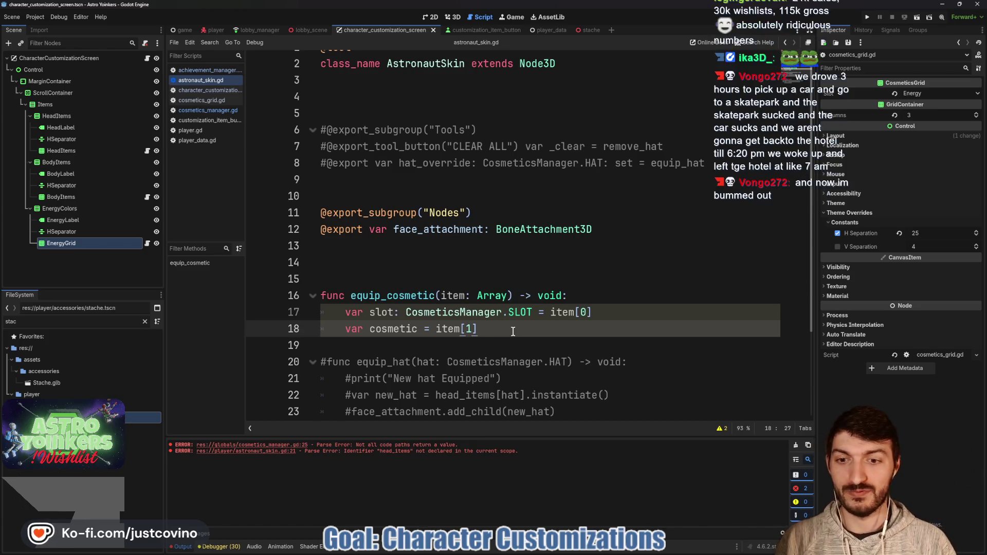
key(Return)
key(Return)
key(ctrl+s)
key(Up)
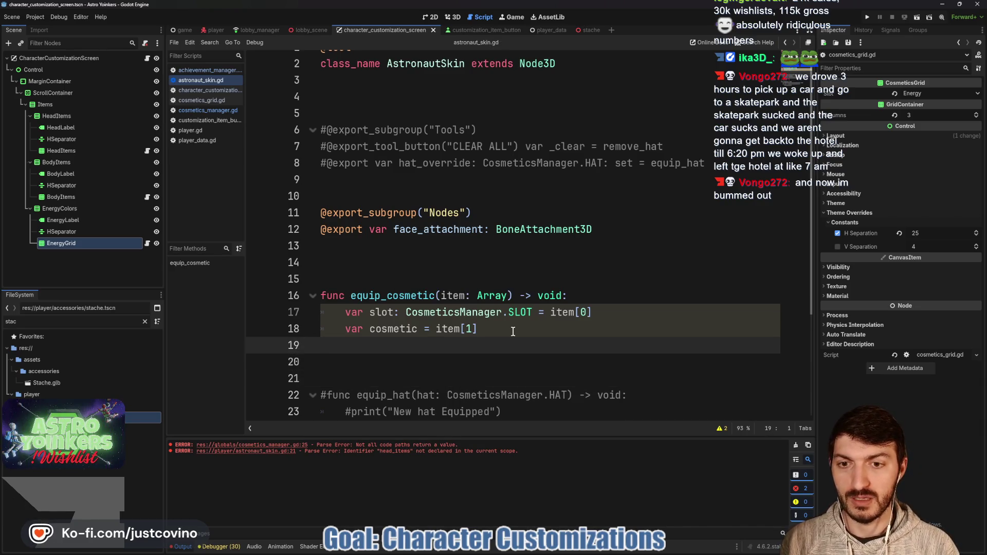
key(Tab)
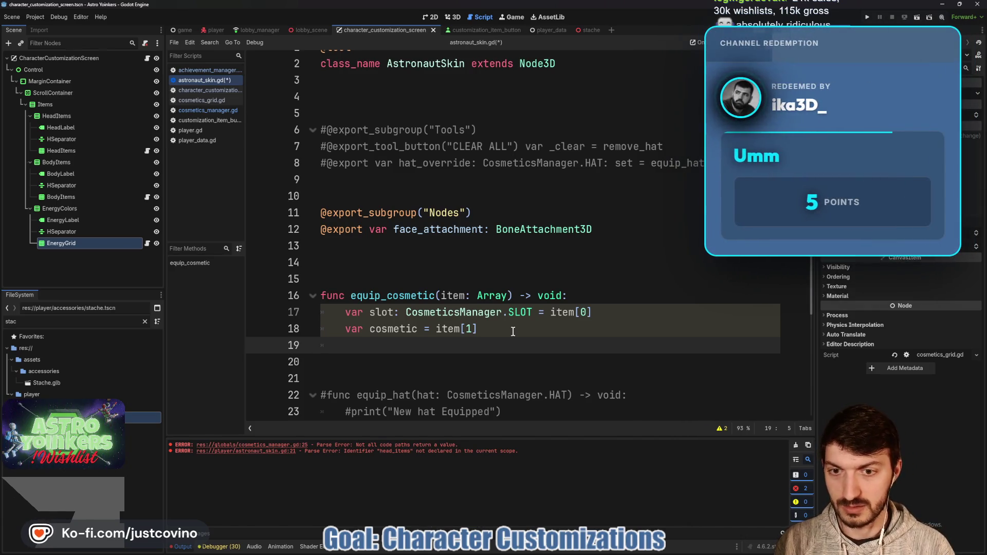
- Rename the two variables to slot_key and cosmetic_key
click(415, 332)
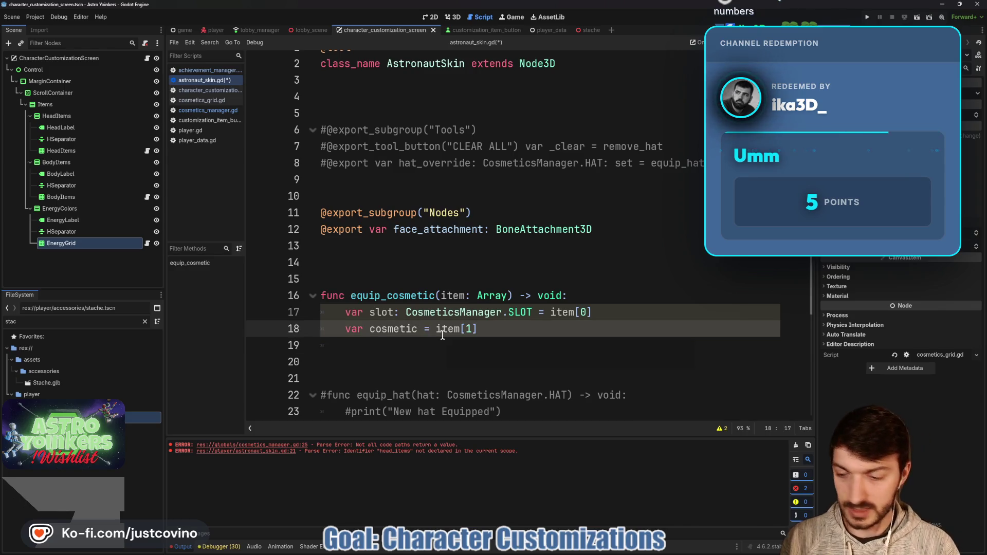
text(_key)
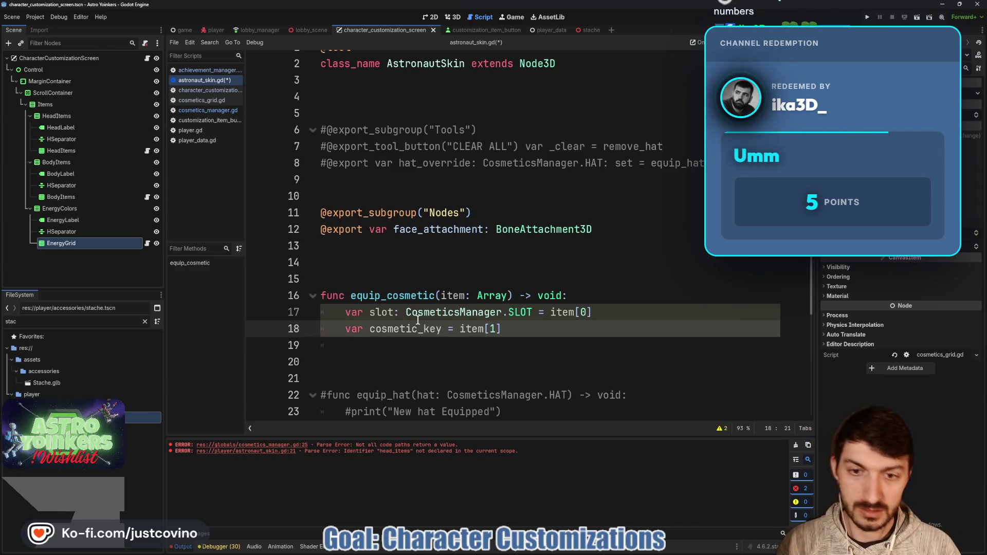
key(Up)
key(Left)
key(Left)
key(Left)
text(_key)
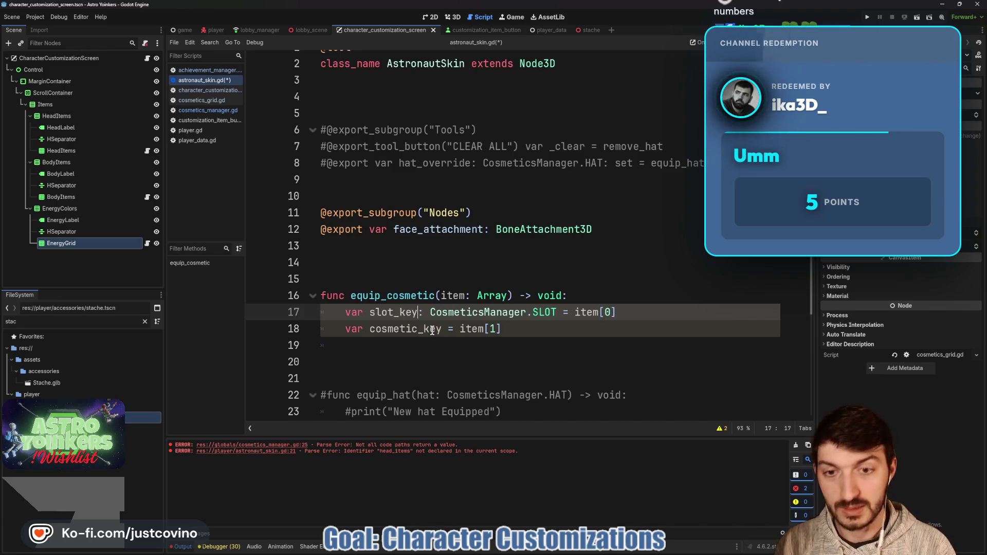
- Begin line 19 with a CosmeticsManager reference via autocomplete
click(416, 351)
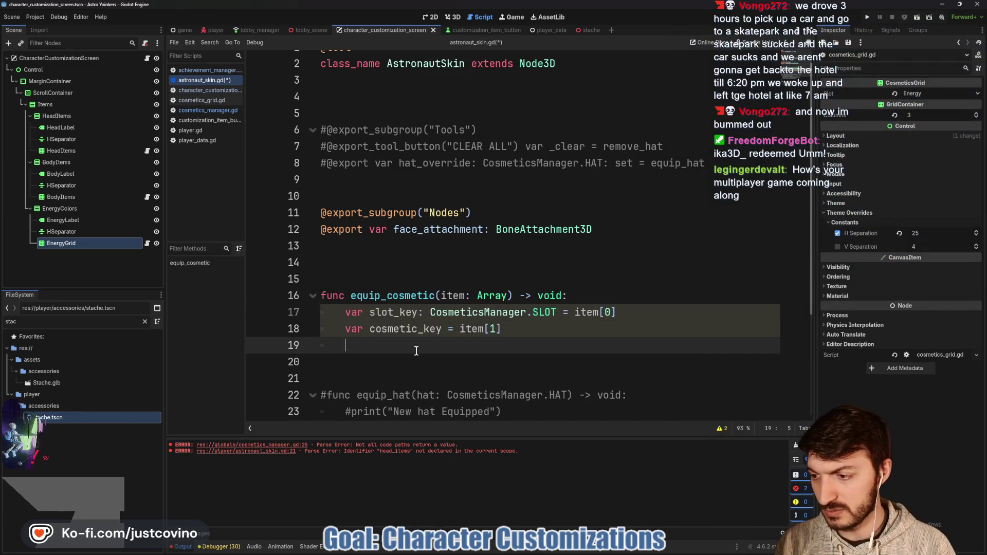
text(Cosmeti)
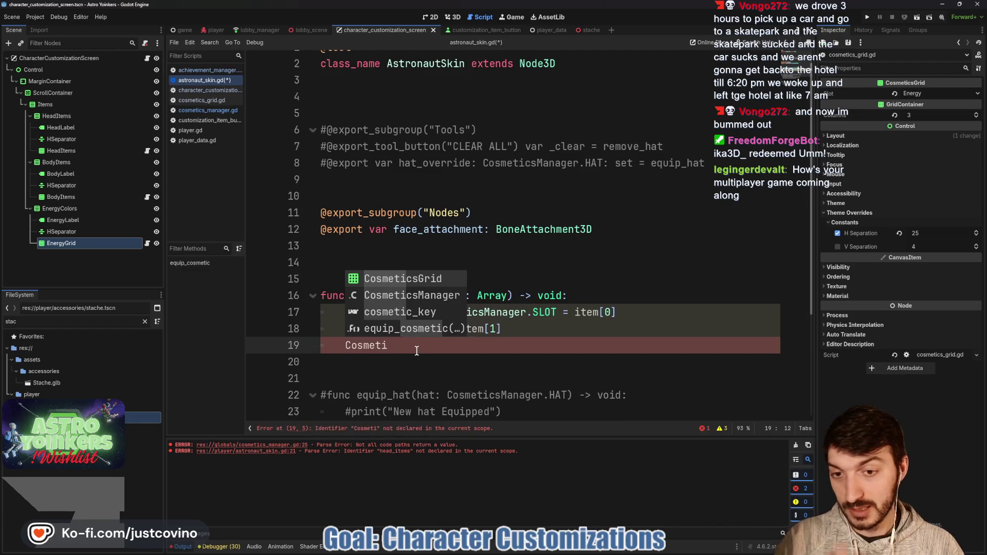
key(Down)
key(Return)
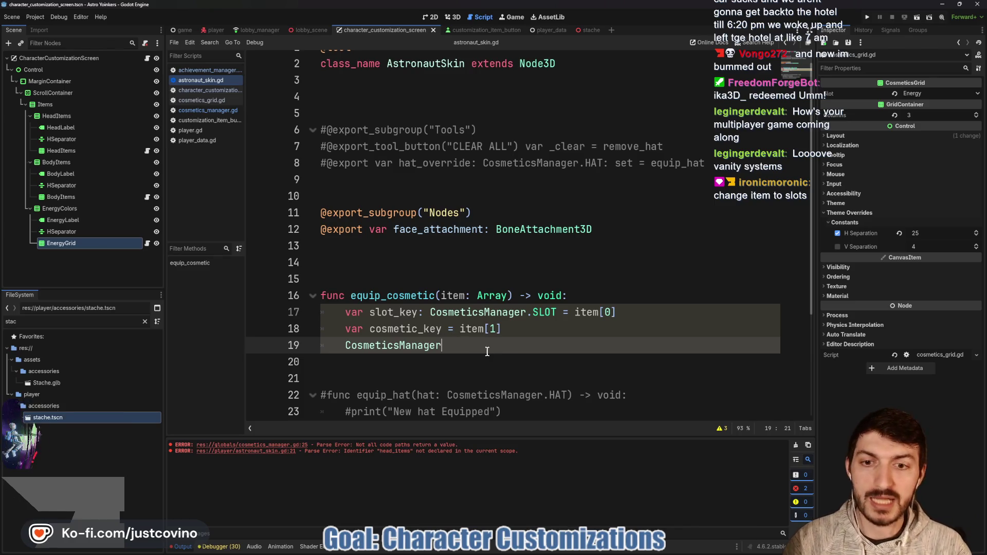
drag(465, 294, 440, 294)
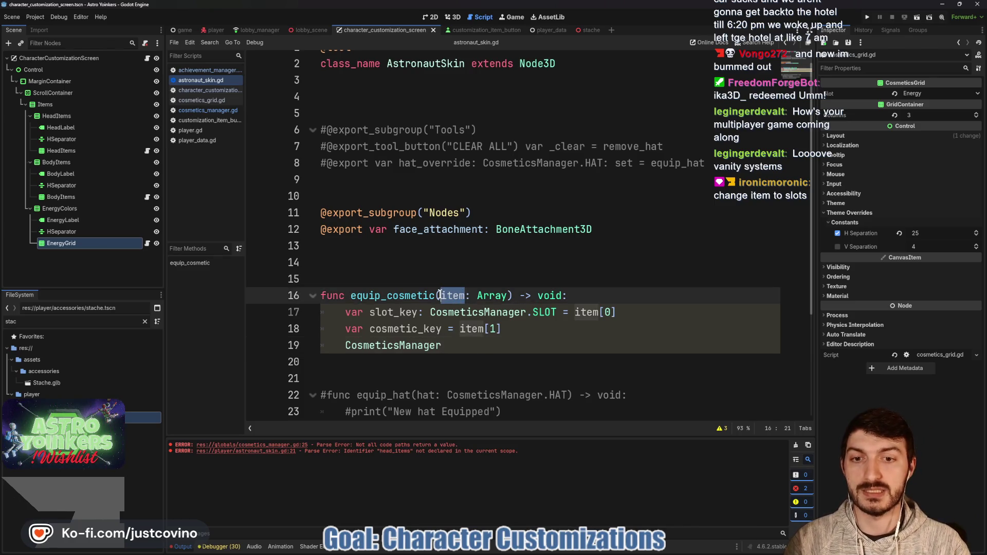
- Rename the item parameter and its references to slots
text(slots)
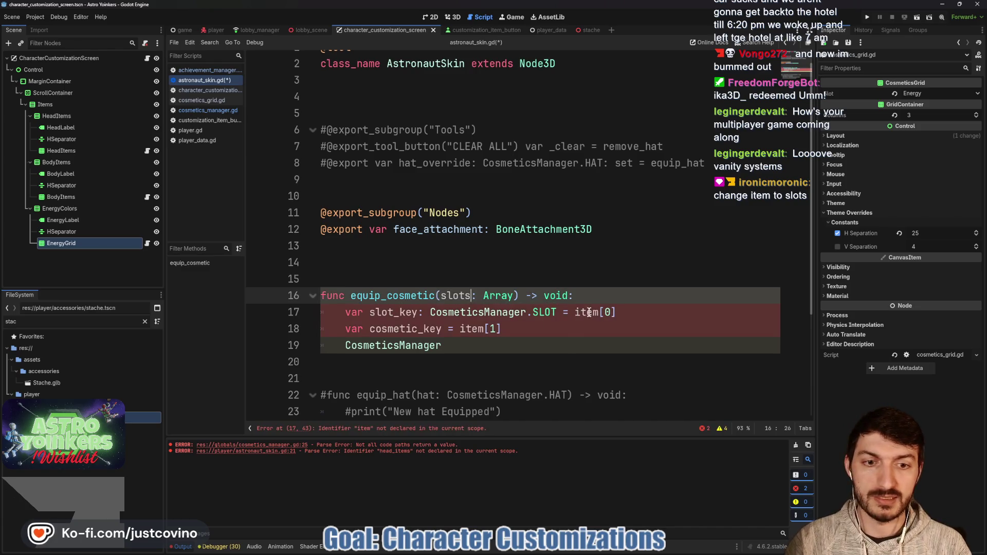
double_click(590, 312)
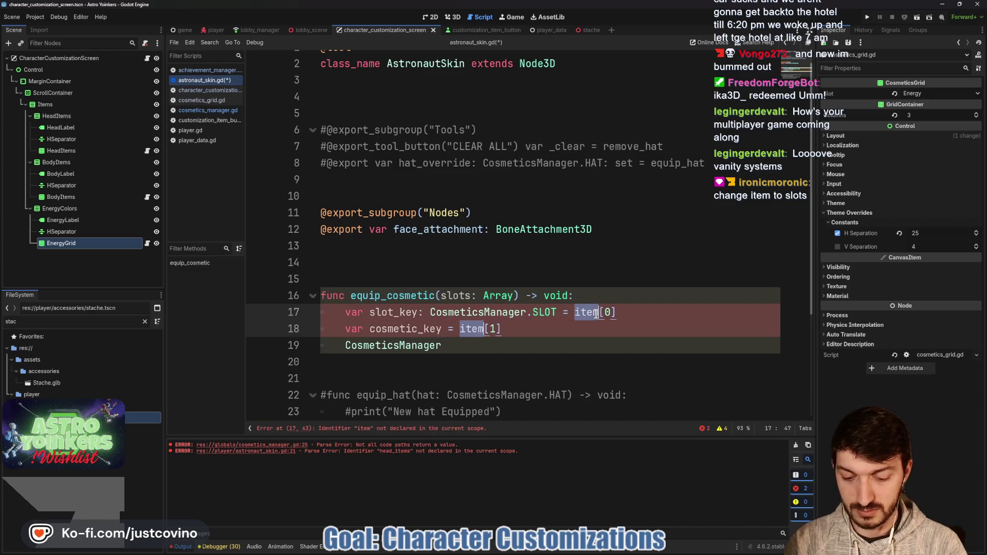
text(slots)
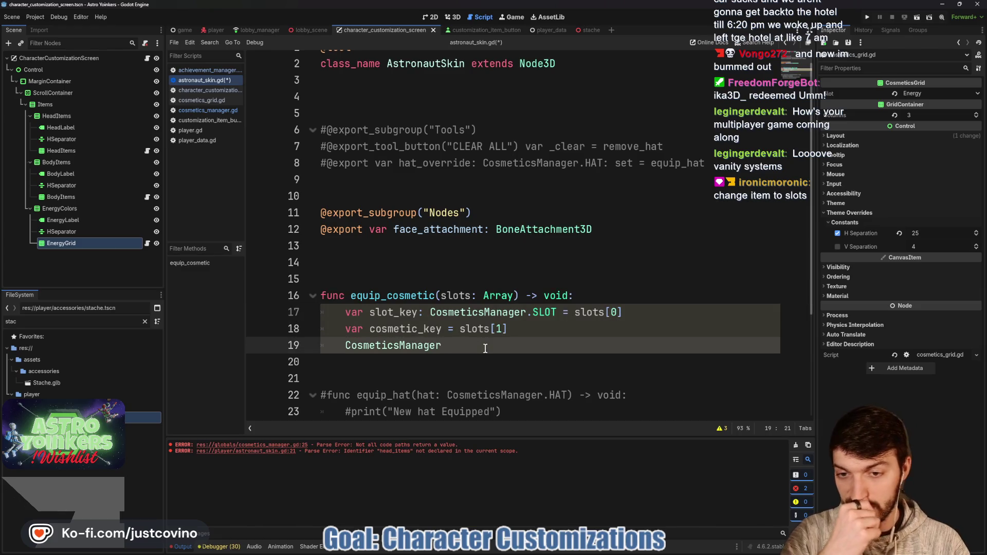
- Add var item = CosmeticsManager.cosmetics[slot_key][cosmetic_key].instantiate() and start a match slot_key: line
text(cos)
key(Return)
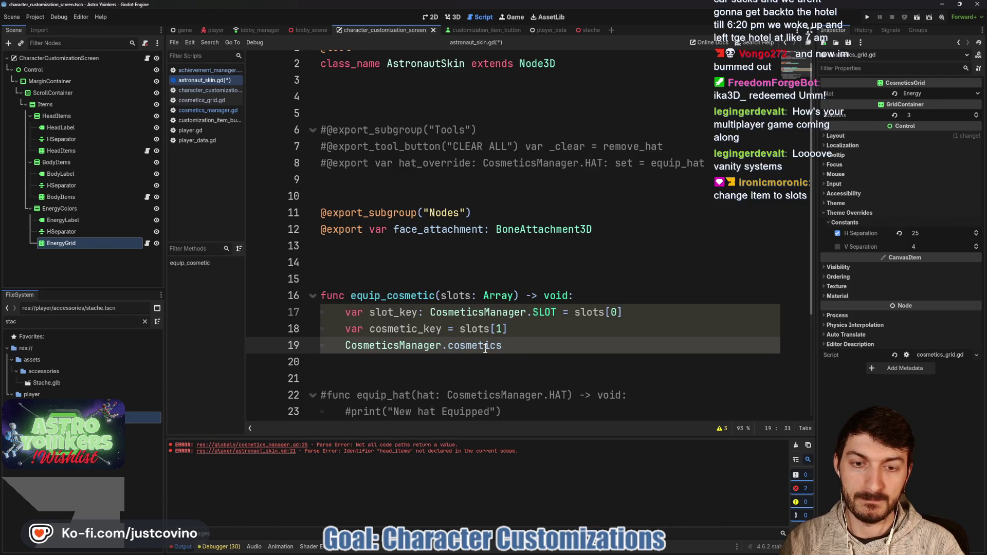
text(slot_ke)
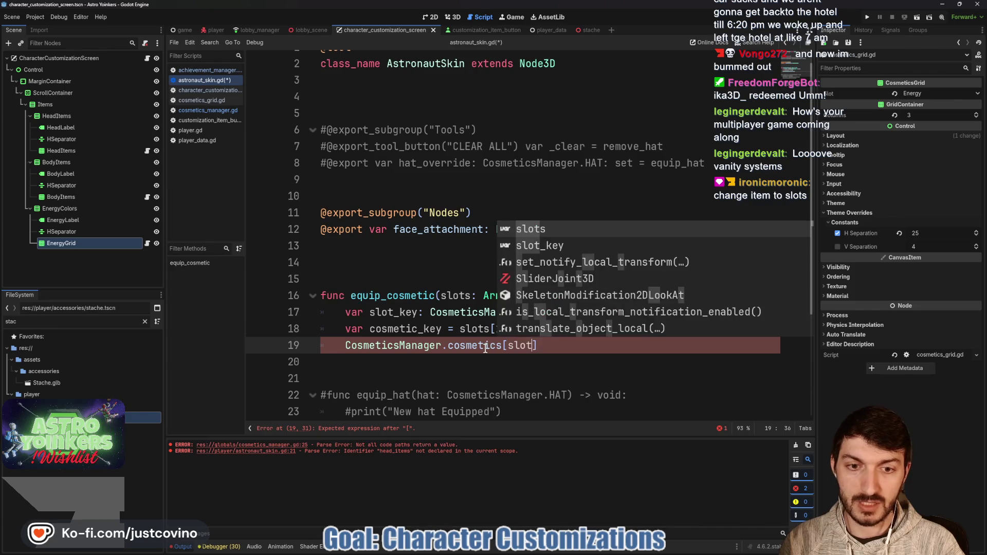
text(y][co)
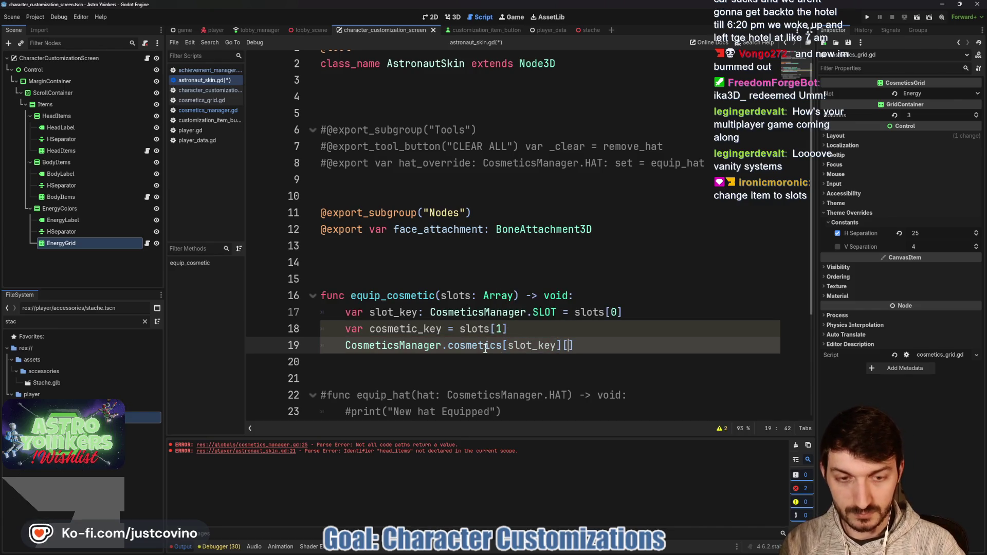
text(smetic)
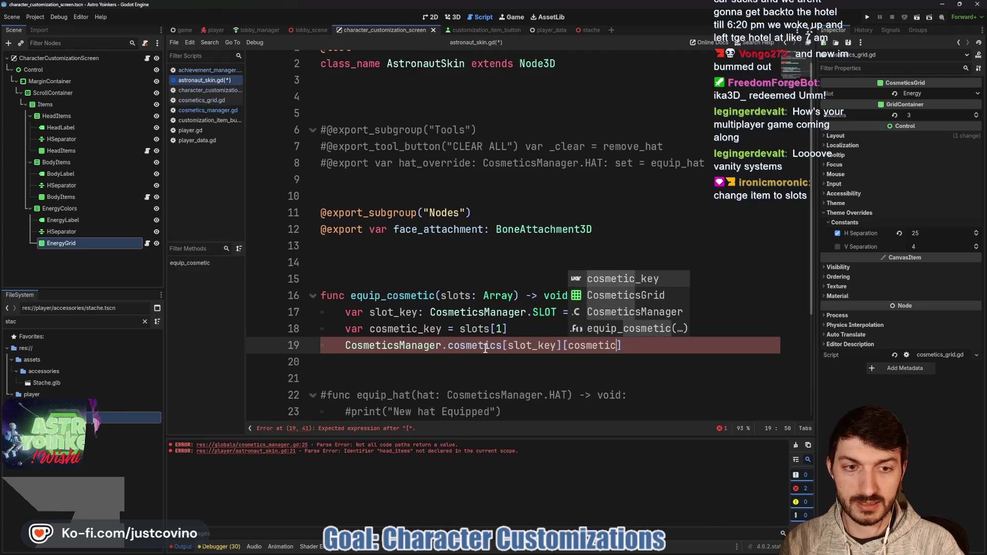
key(Return)
key(Home)
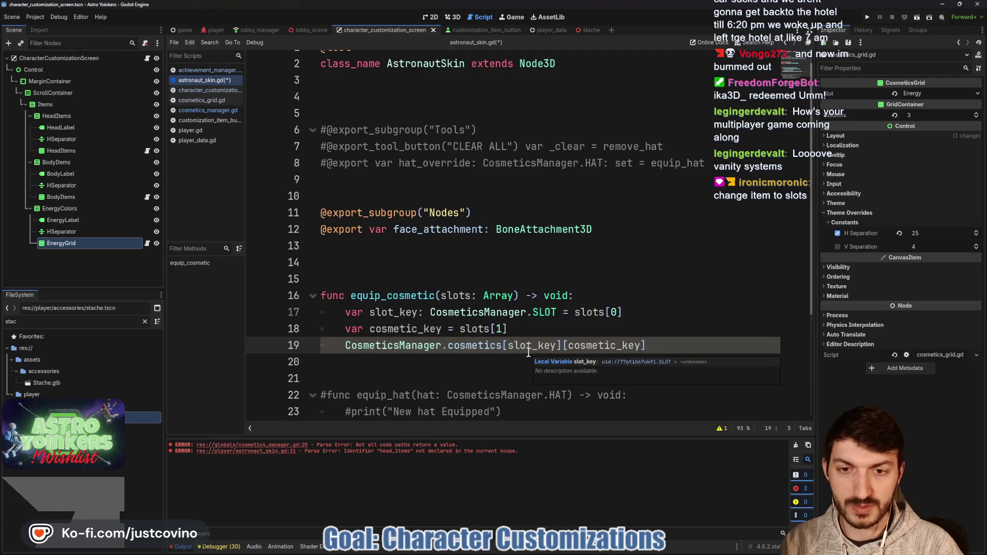
text(var item =)
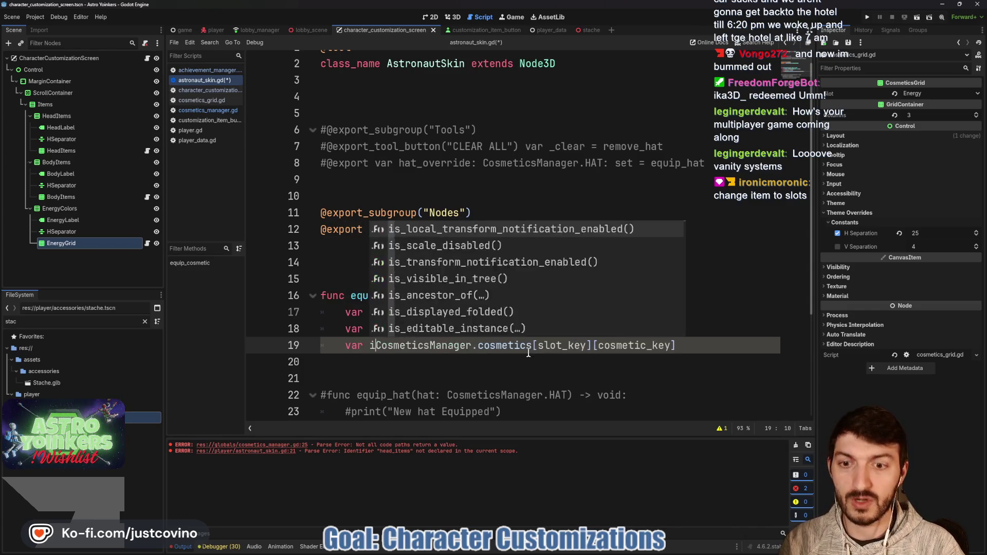
click(731, 348)
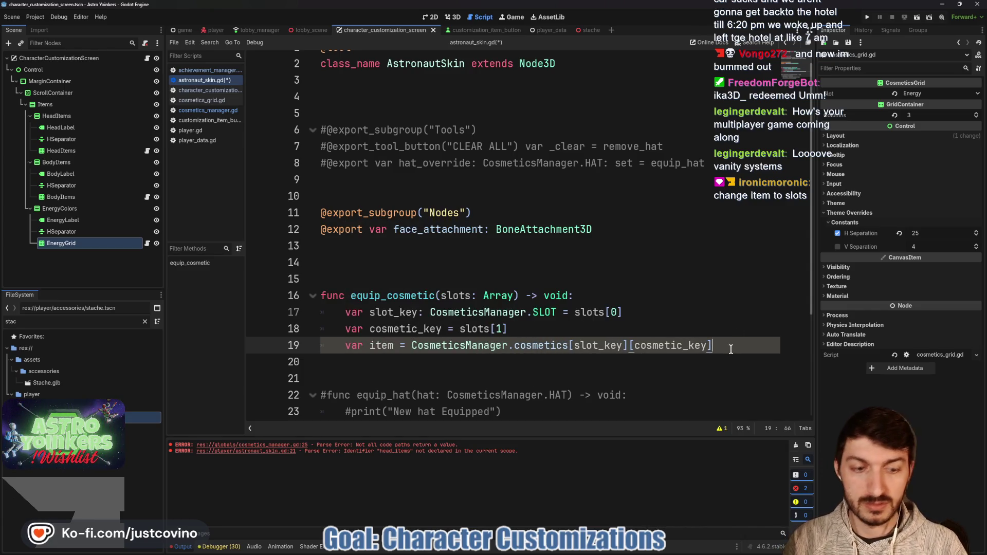
text(.instantiate)
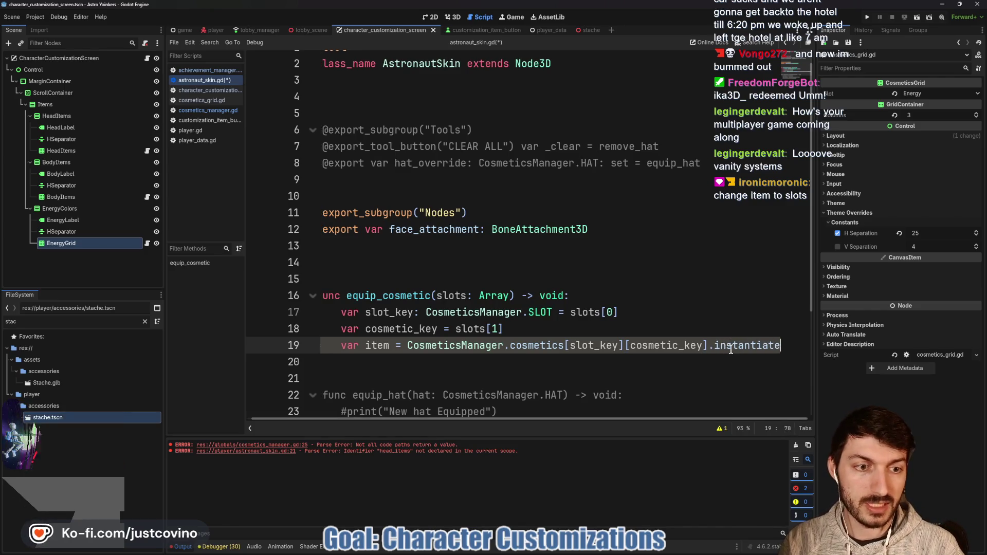
text(())
key(Return)
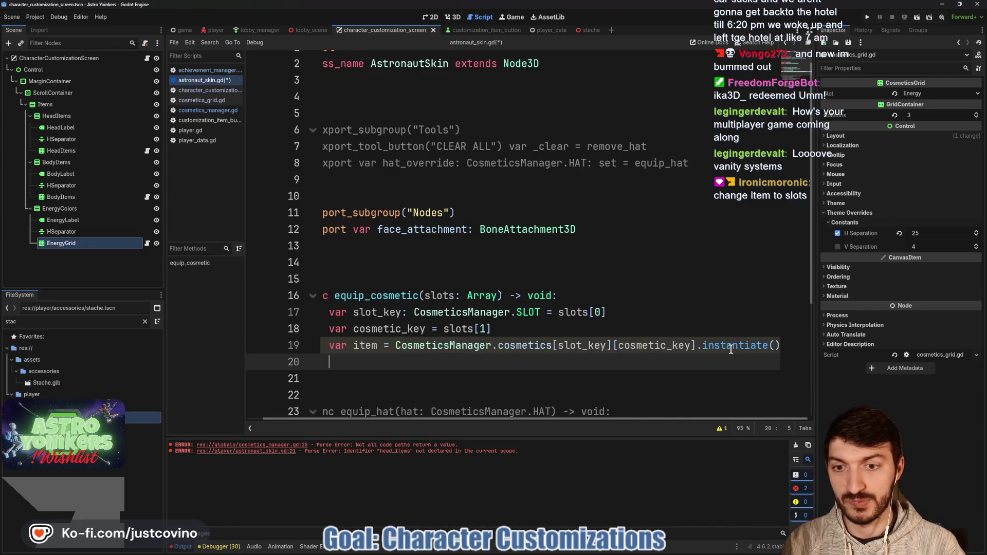
scroll(513, 326, left, 1)
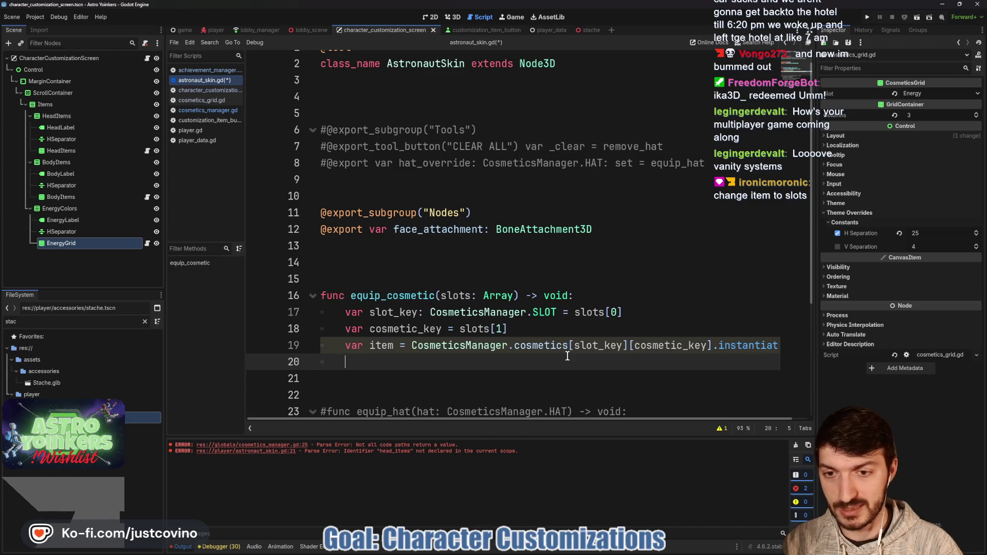
text(match )
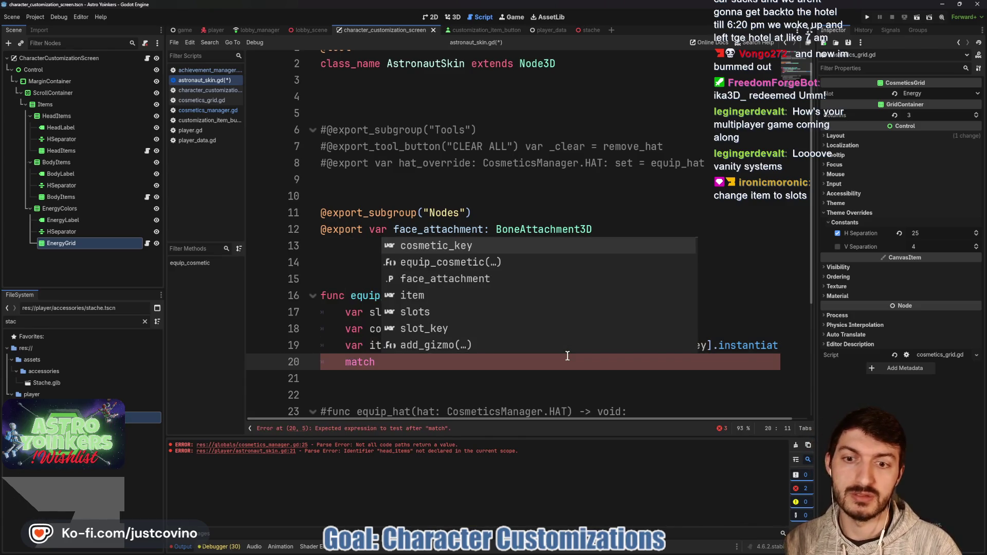
text(slot_key:)
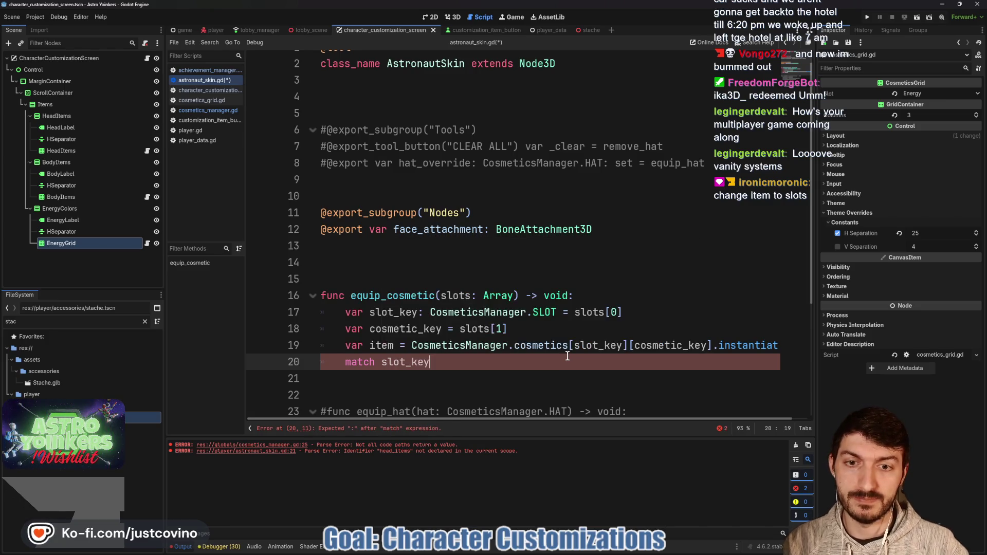
- Add a CosmeticsManager.SLOT.HAT case under match slot_key
key(Return)
text(Cosm)
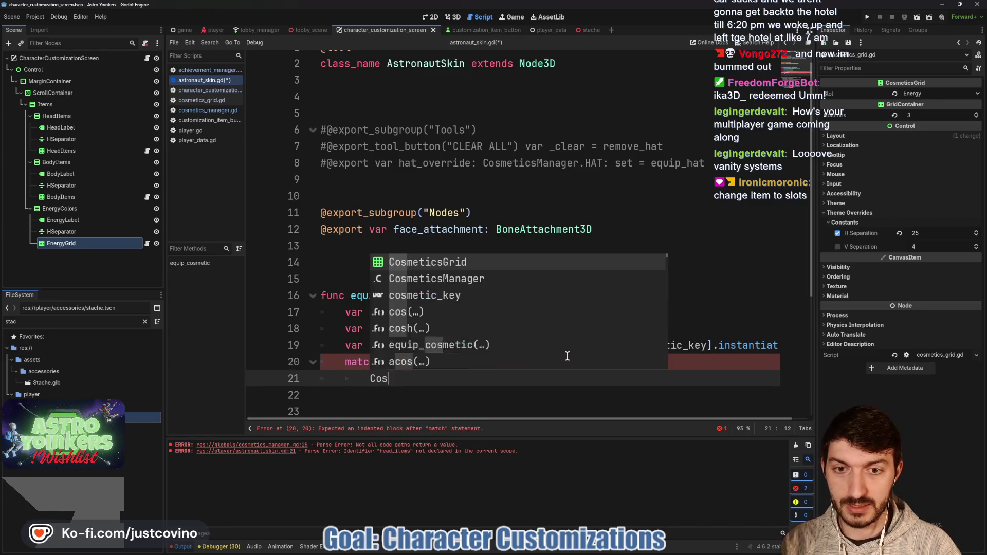
key(Down)
key(Return)
text(.)
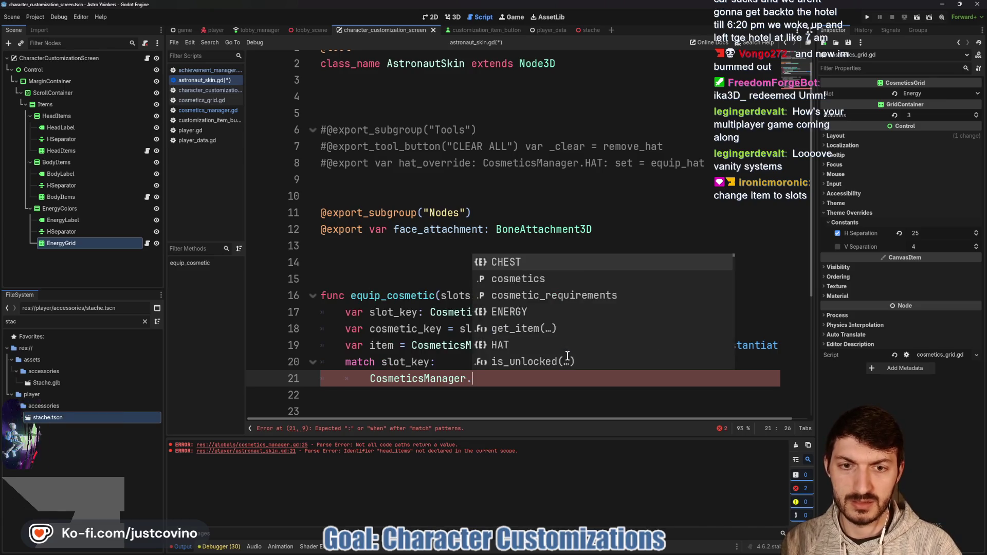
text(SLOT.)
key(Return)
text(:)
key(Return)
- Make the HAT case call face_attachment.add_child(item)
scroll(542, 292, down, 4)
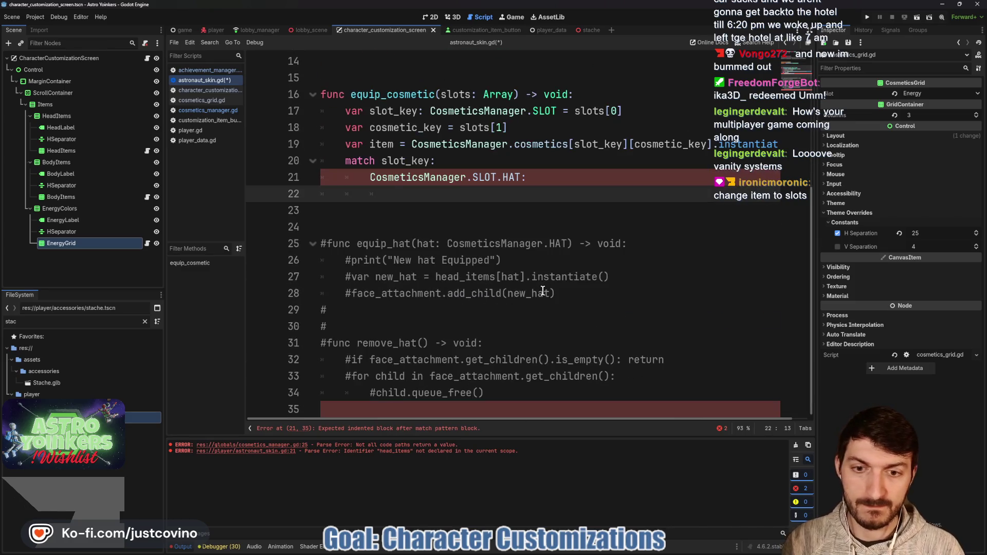
scroll(587, 242, up, 2)
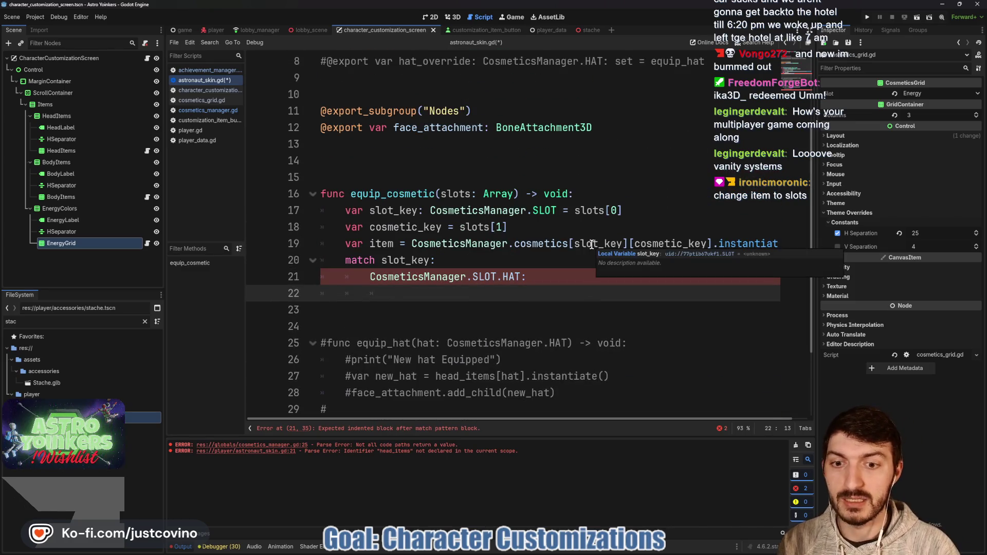
text(face)
key(Return)
text(.)
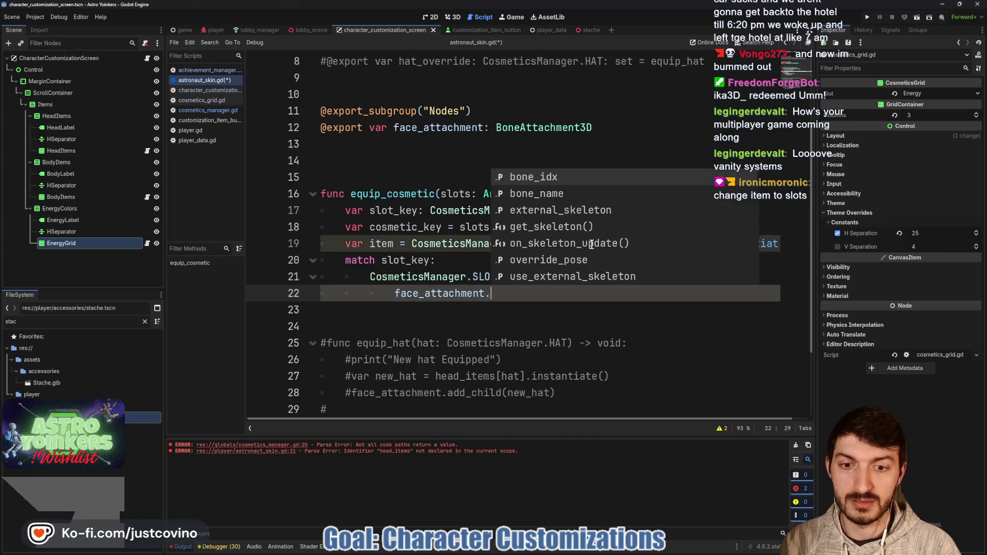
text(add_chi)
key(Return)
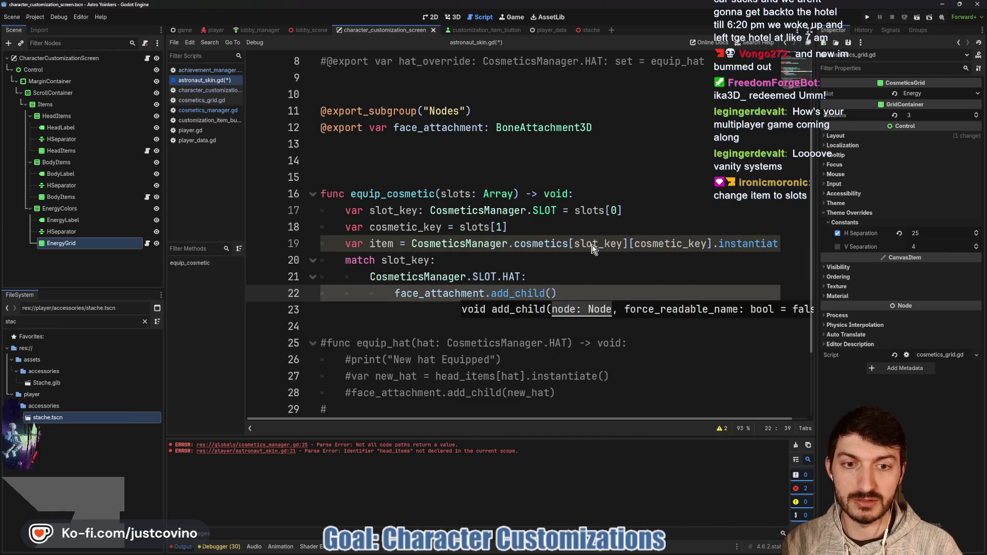
text(item)
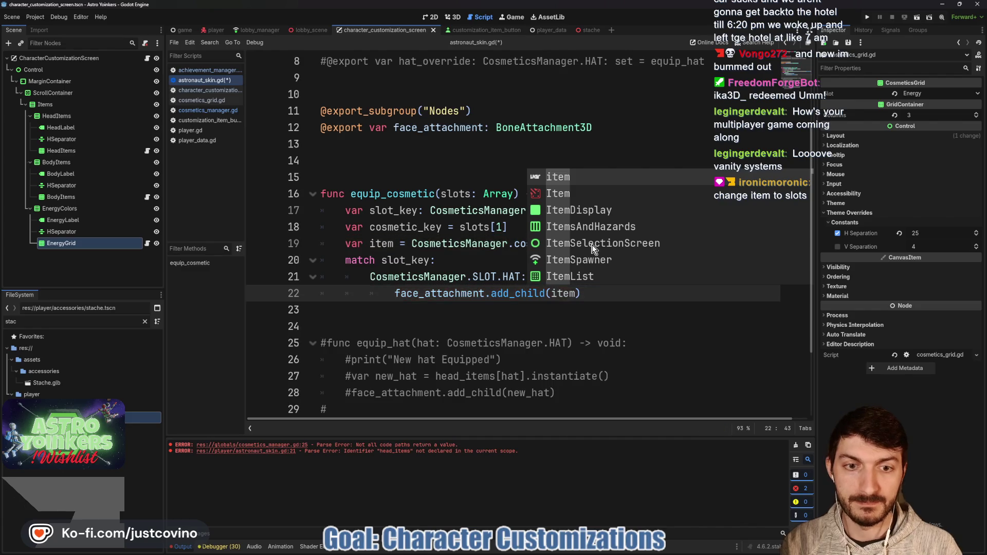
key(Right)
- Uncomment the remove_hat function with Ctrl+K
scroll(555, 328, down, 2)
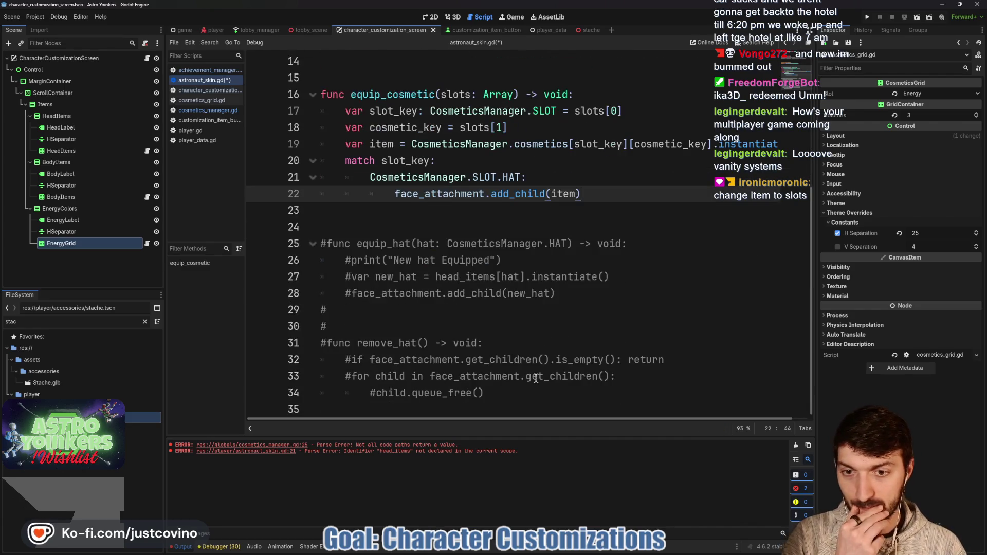
drag(484, 393, 315, 350)
key(ctrl+k)
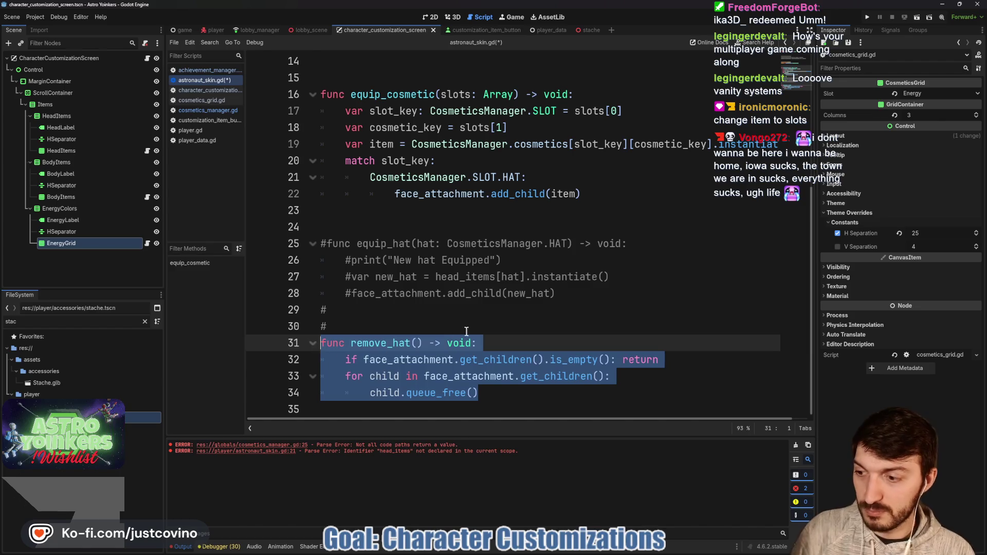
click(418, 322)
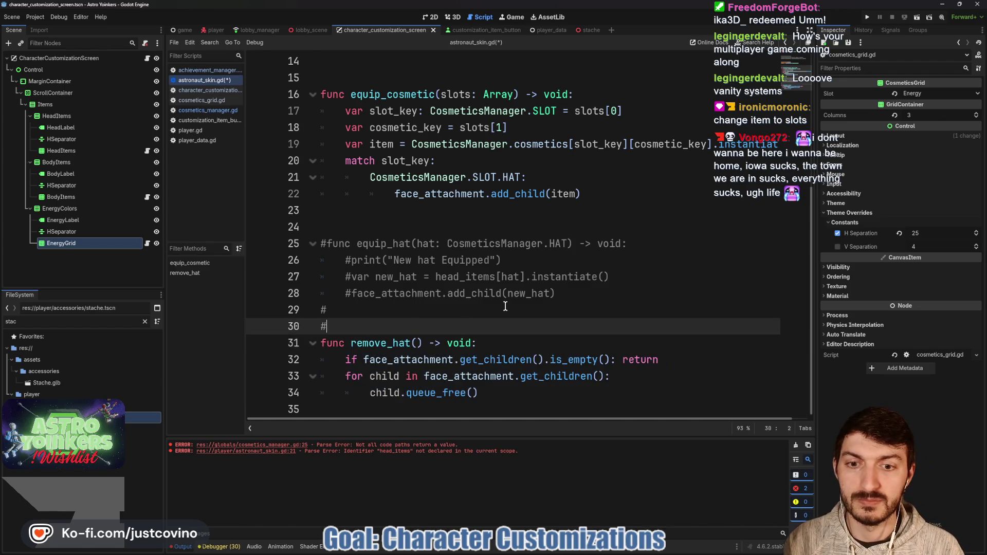
- Call remove_hat() at the start of the HAT case, then indent the next line
click(532, 180)
key(Return)
text(rem)
key(Return)
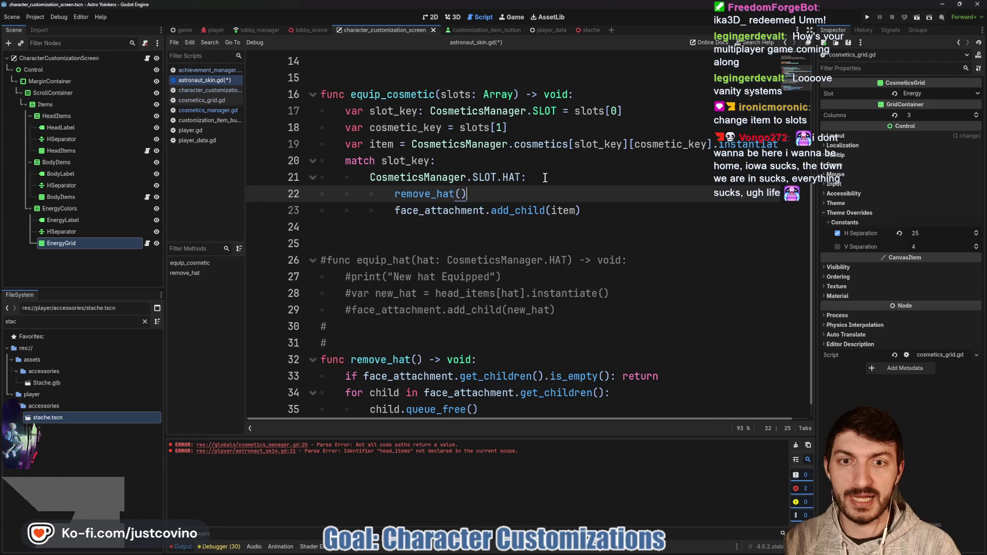
click(622, 220)
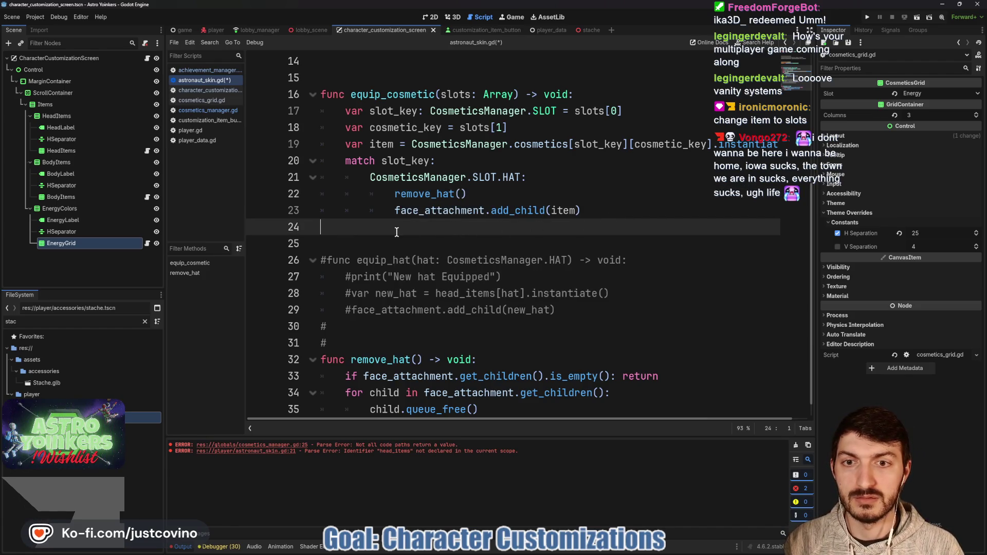
key(Tab)
- Add a CosmeticsManager.SLOT.CHEST case whose body is pass
text(Cosme)
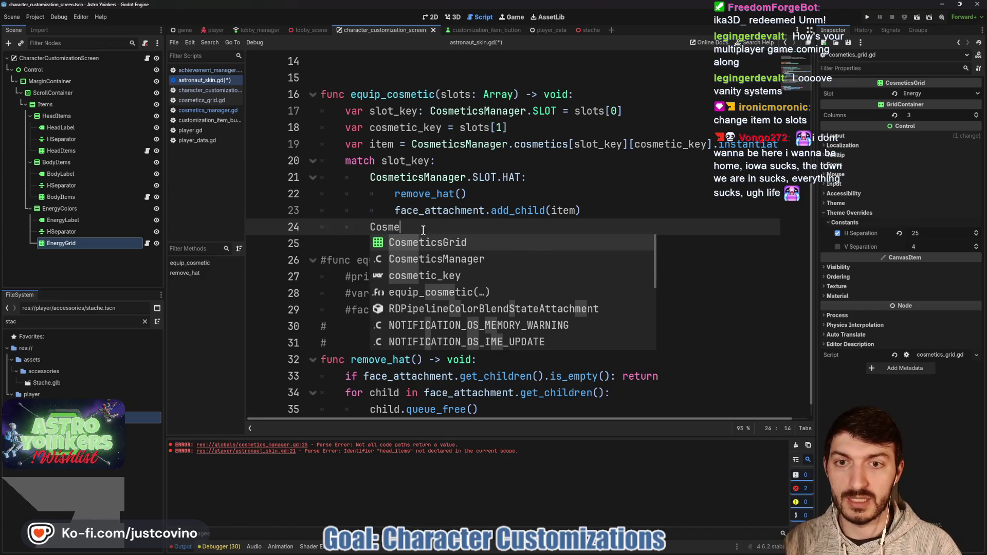
text(ticsM)
key(Return)
text(.SLO)
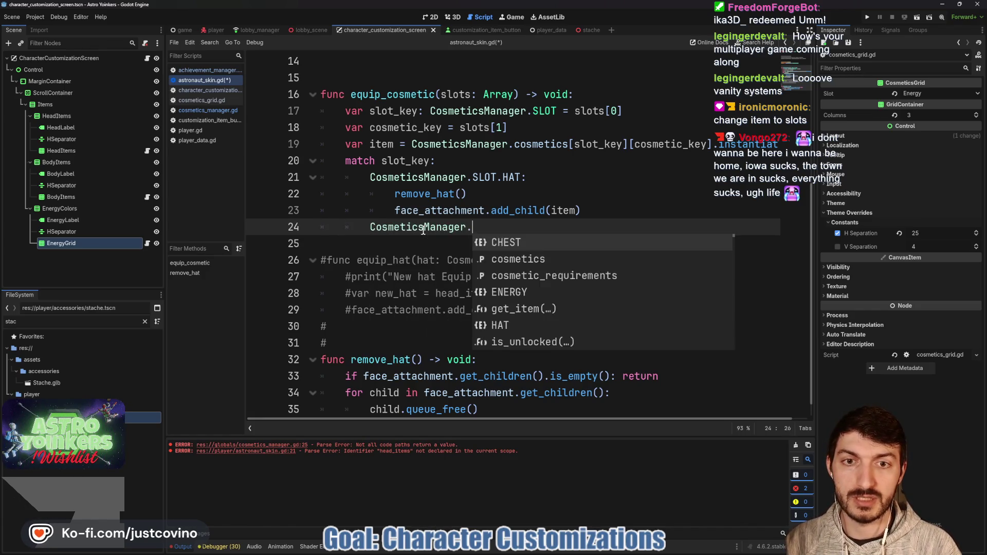
key(Return)
text(.)
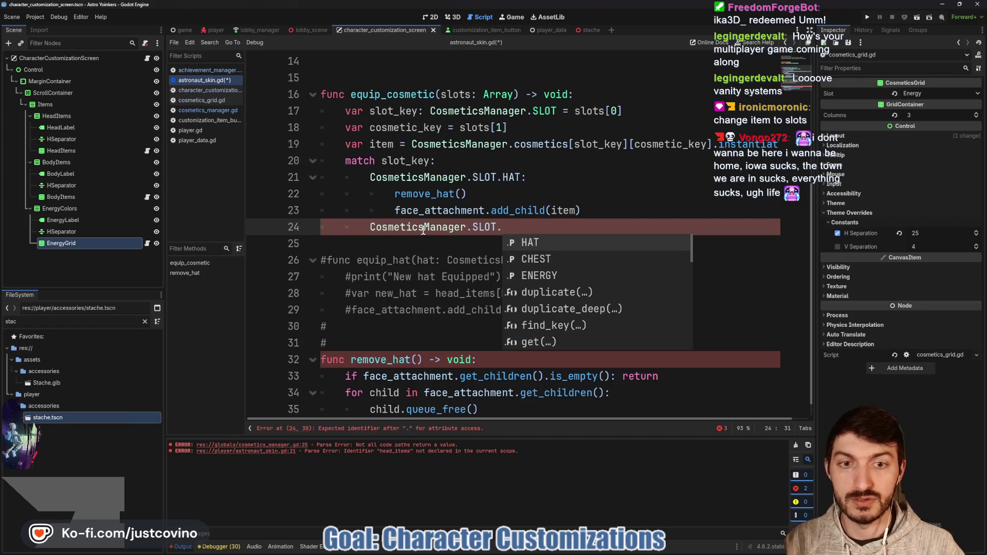
key(Down)
key(Return)
text(:)
key(Return)
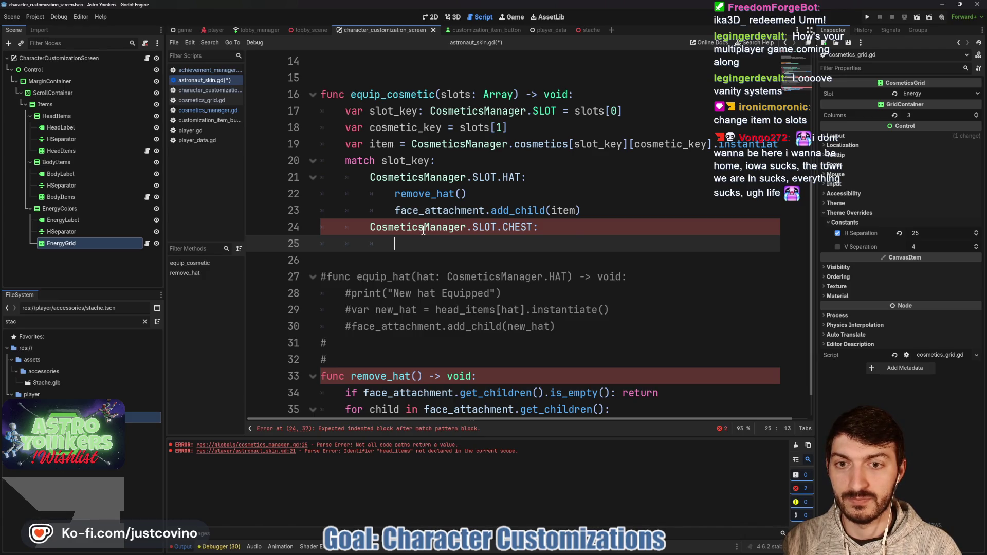
text(pass)
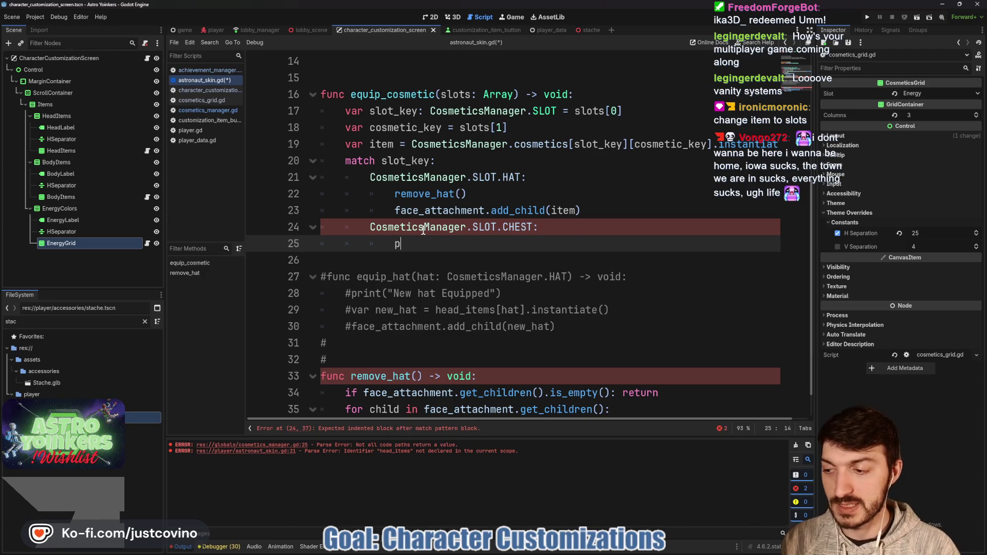
key(Escape)
- Add a CosmeticsManager.SLOT.ENERGY case with a pass body and save the script
key(Return)
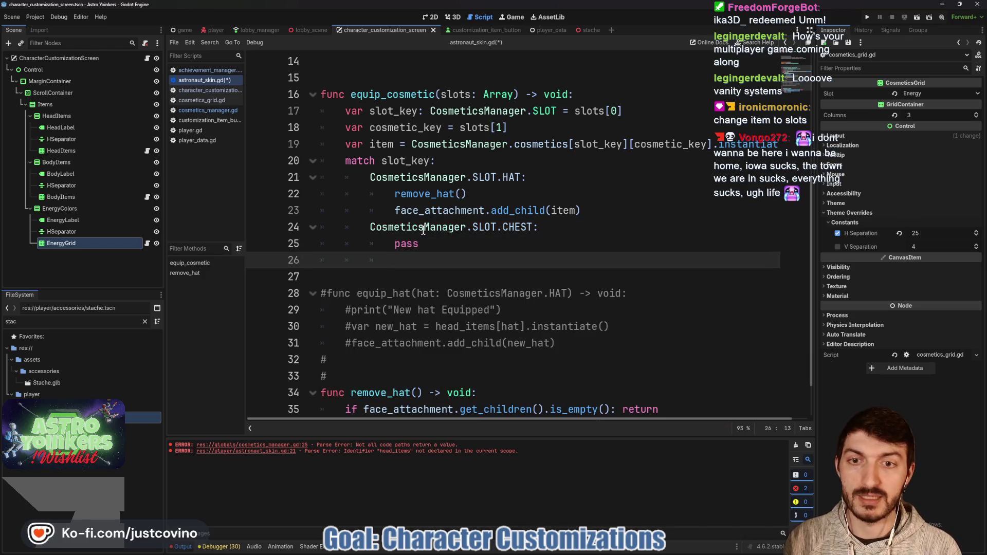
text(CosmeticsM)
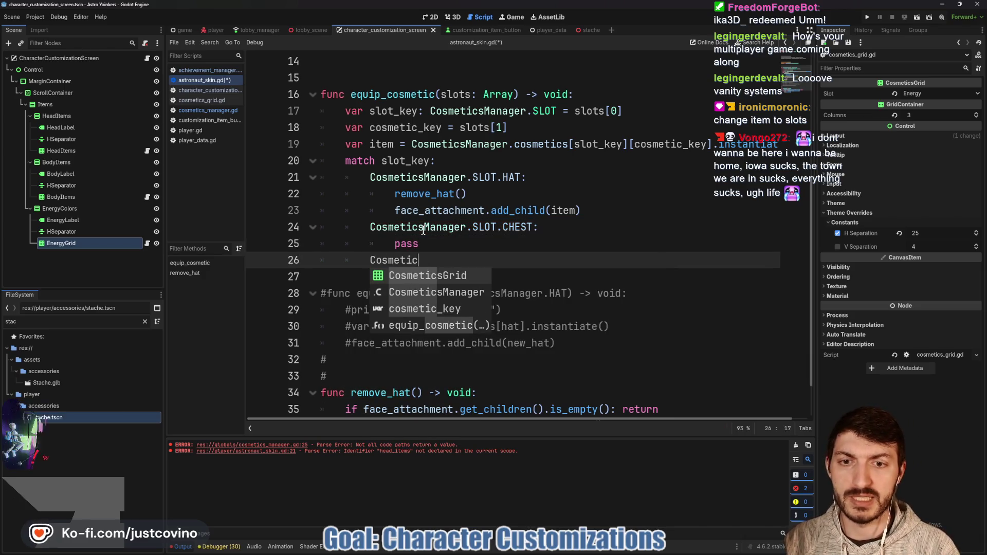
key(Return)
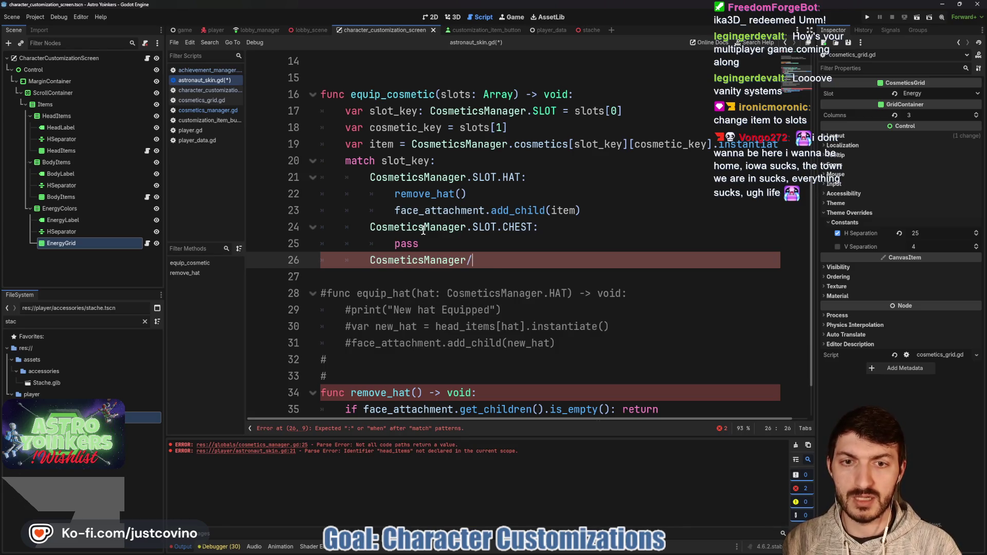
text(.S)
key(Return)
text(.)
key(Down)
key(Down)
key(Return)
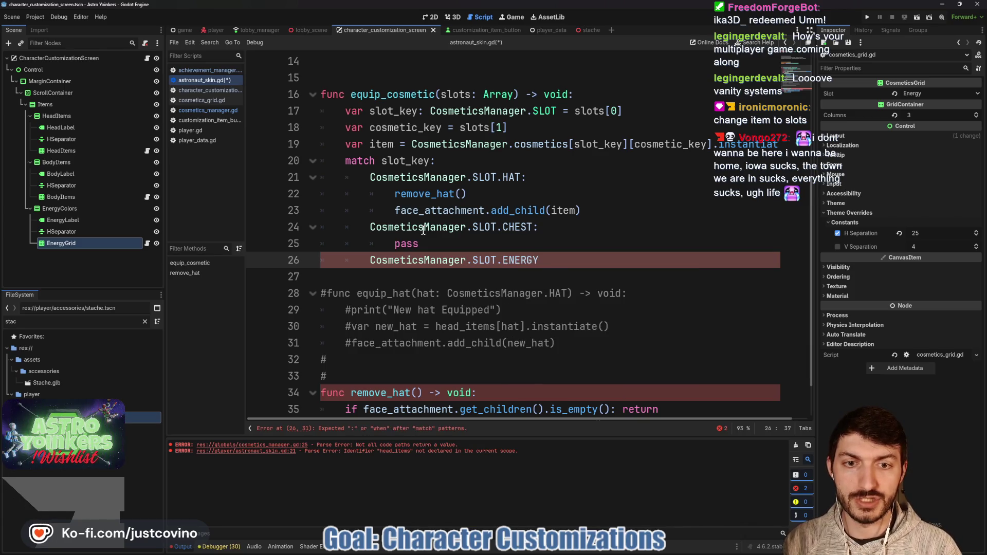
text(:)
key(Return)
text([)
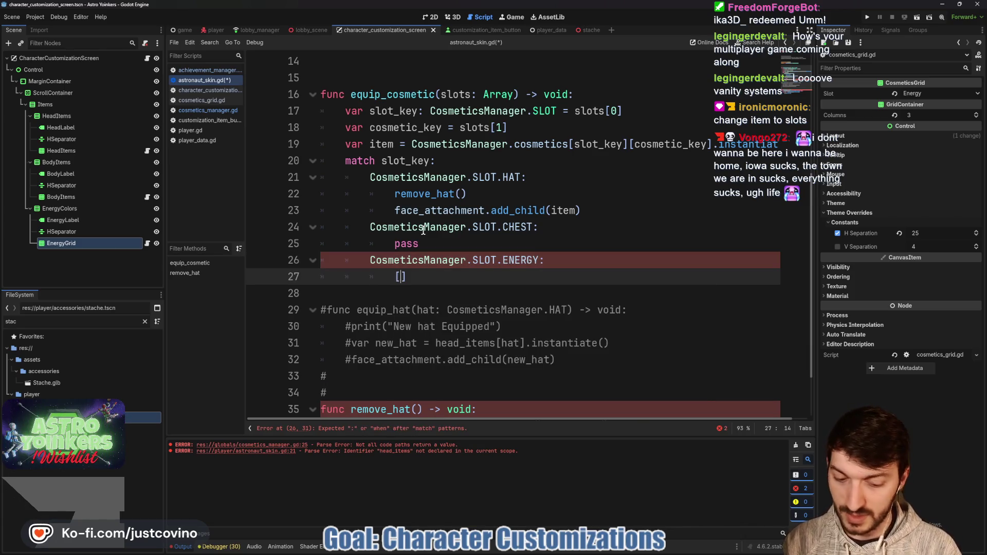
text(ass)
key(Down)
key(ctrl+s)
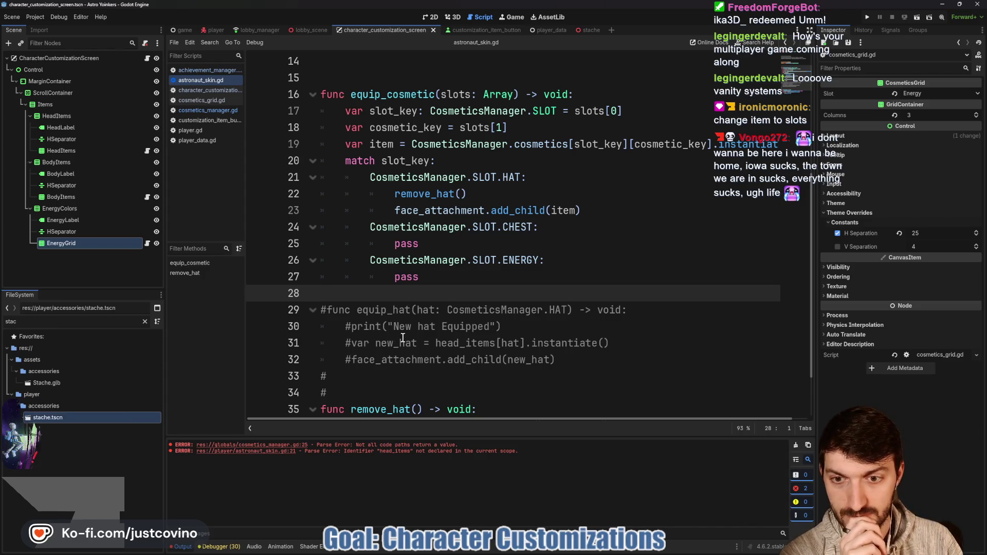
scroll(402, 338, down, 2)
- Delete the commented-out equip_hat lines and save astronaut_skin.gd
drag(393, 330, 281, 250)
key(BackSpace)
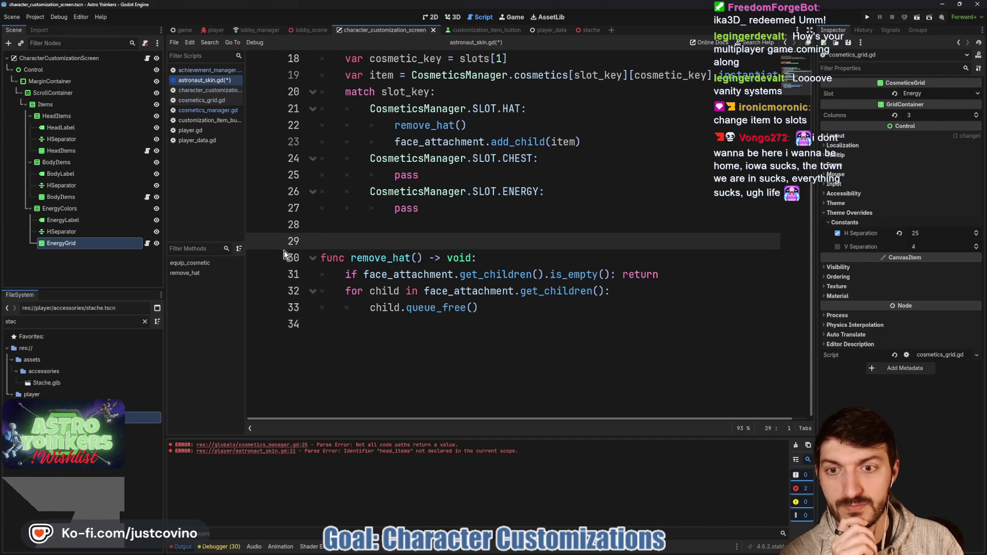
scroll(283, 250, up, 8)
scroll(466, 267, down, 4)
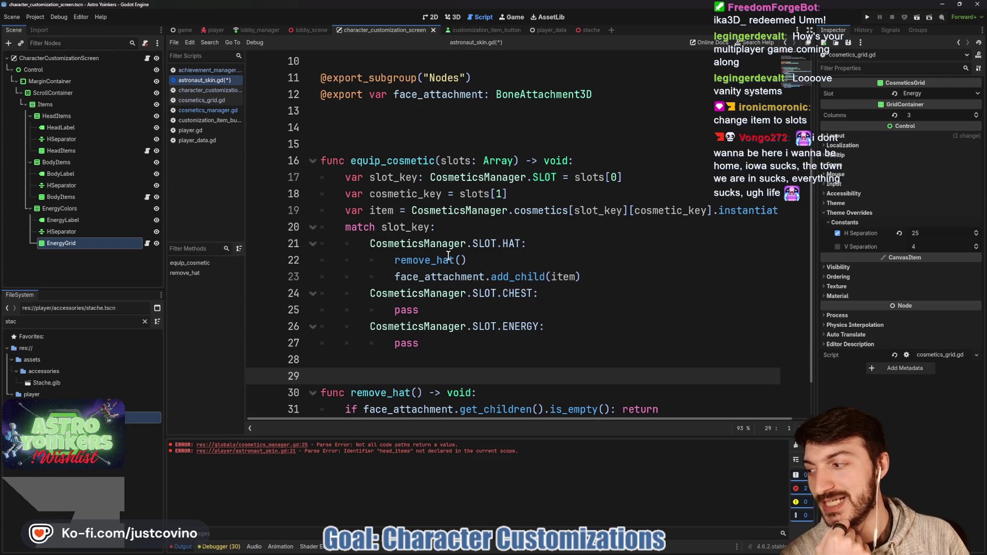
click(392, 360)
key(ctrl+s)
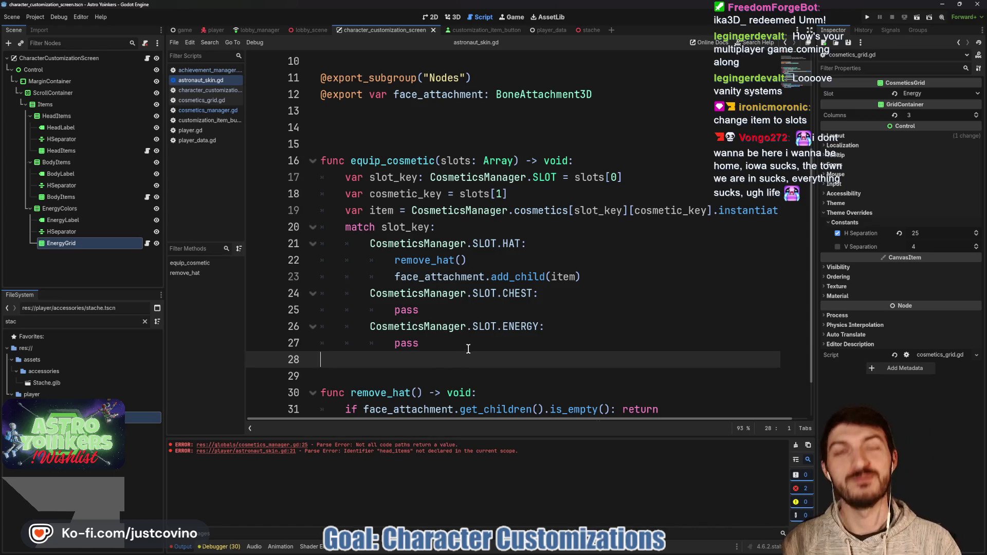
- Remove the extra blank line 15 above equip_cosmetic and collapse the Output panel
click(361, 146)
key(BackSpace)
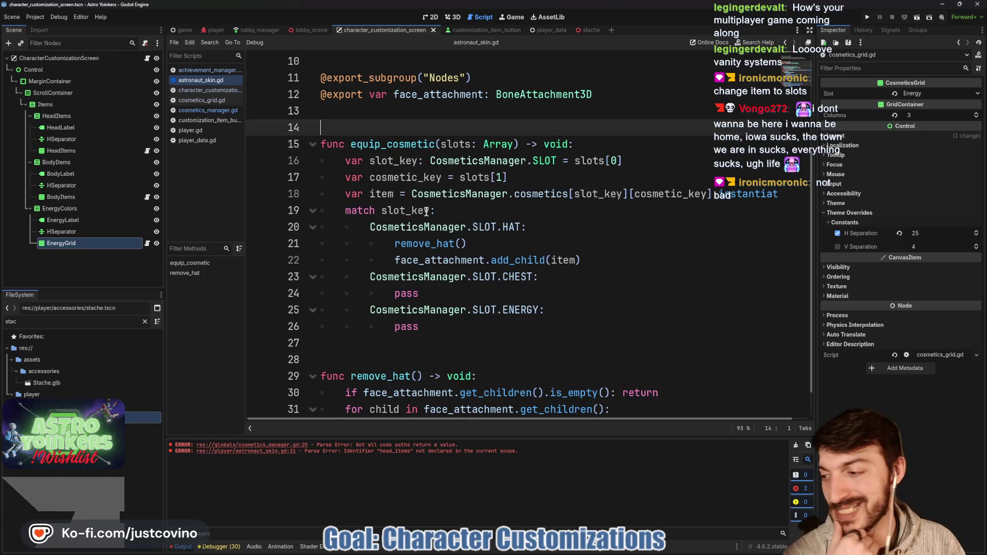
scroll(488, 303, down, 2)
click(401, 315)
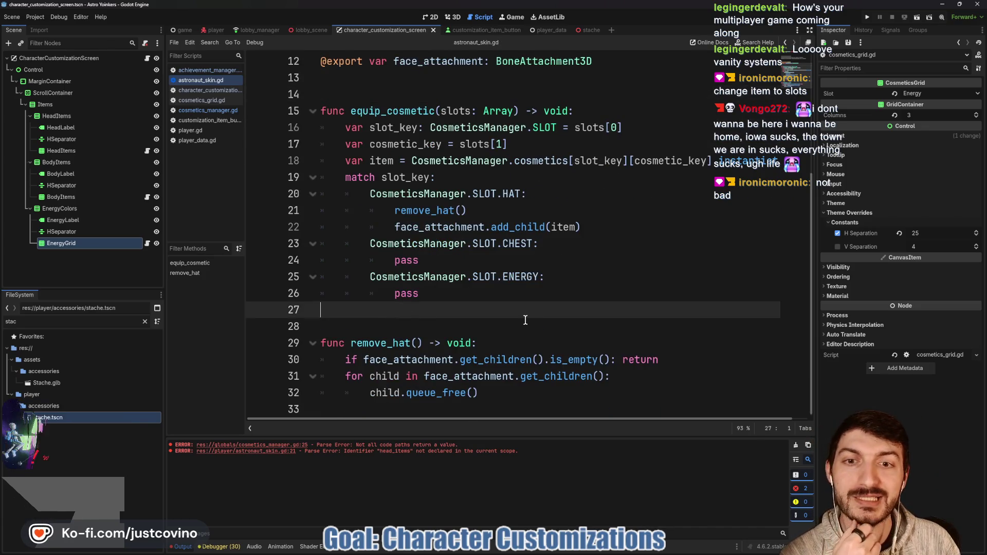
scroll(525, 319, up, 3)
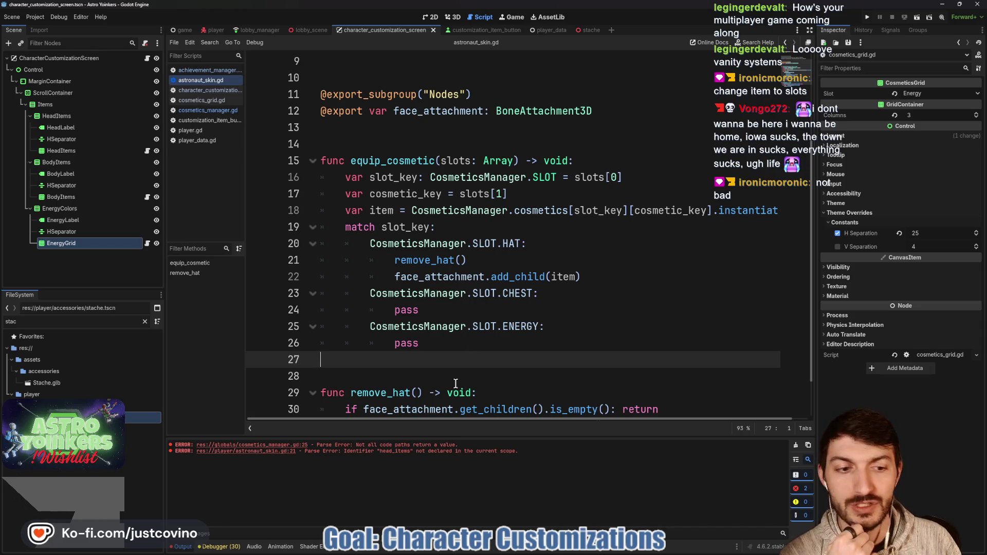
click(183, 547)
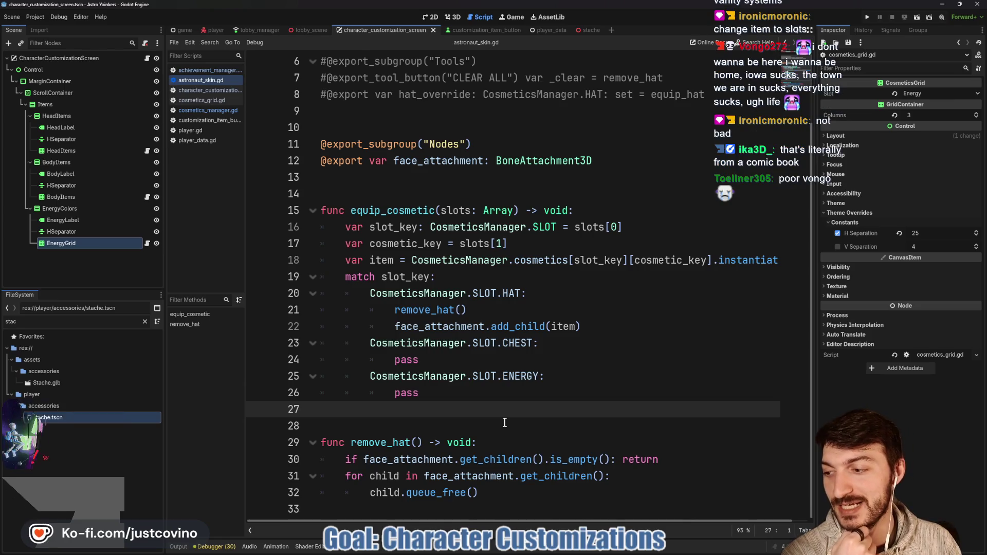
- Review lines 27–28 and the equip_cosmetic name, then switch to the customization item button scene
click(428, 428)
click(410, 417)
click(402, 429)
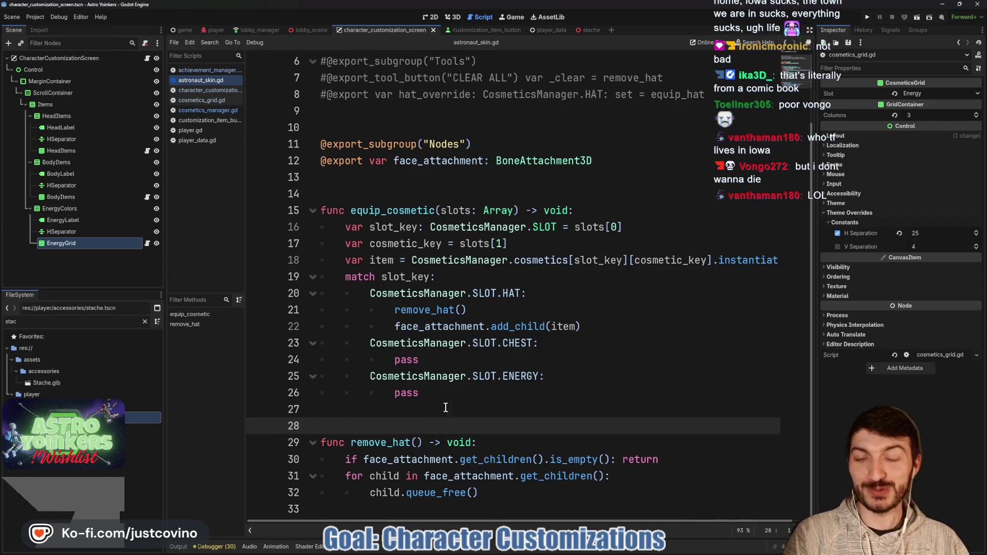
click(470, 412)
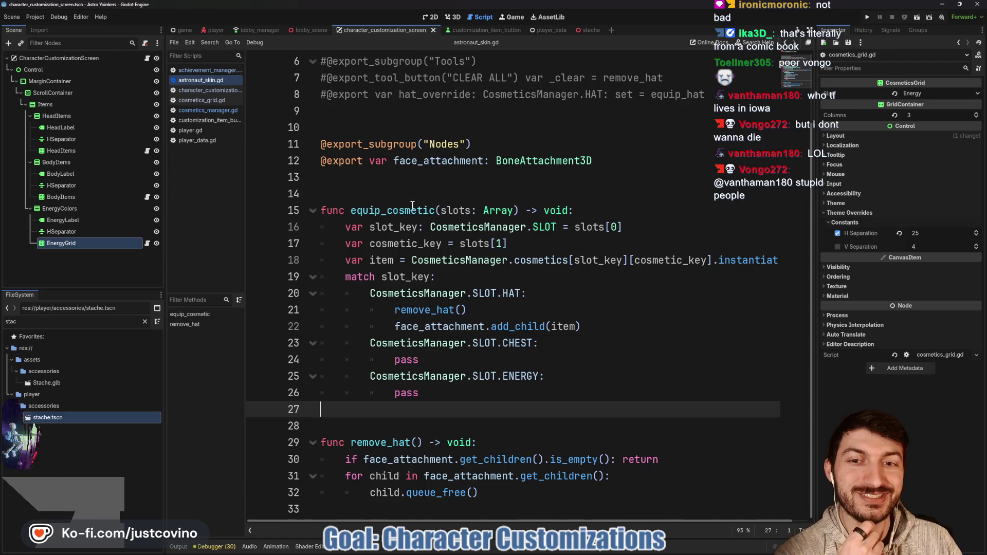
scroll(353, 209, up, 2)
scroll(480, 227, down, 1)
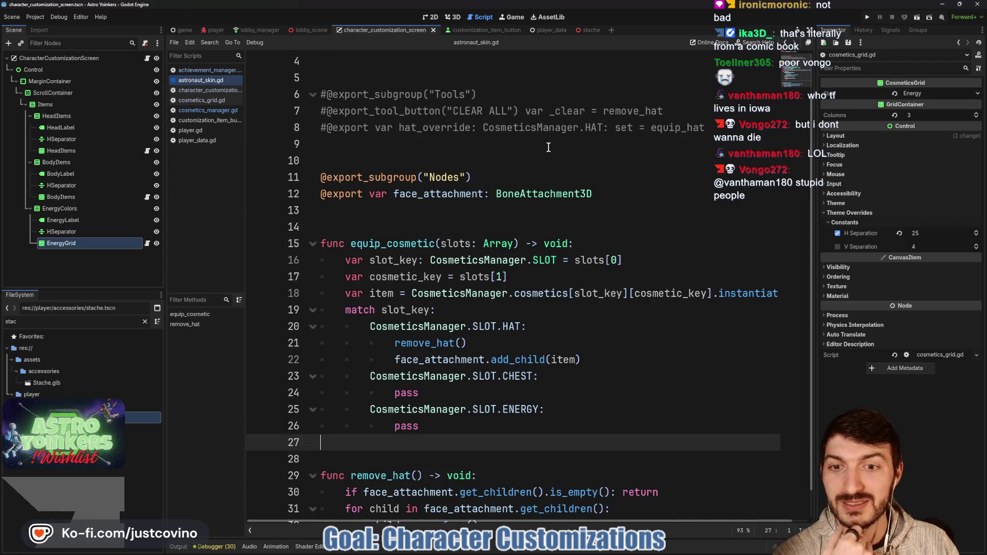
double_click(402, 239)
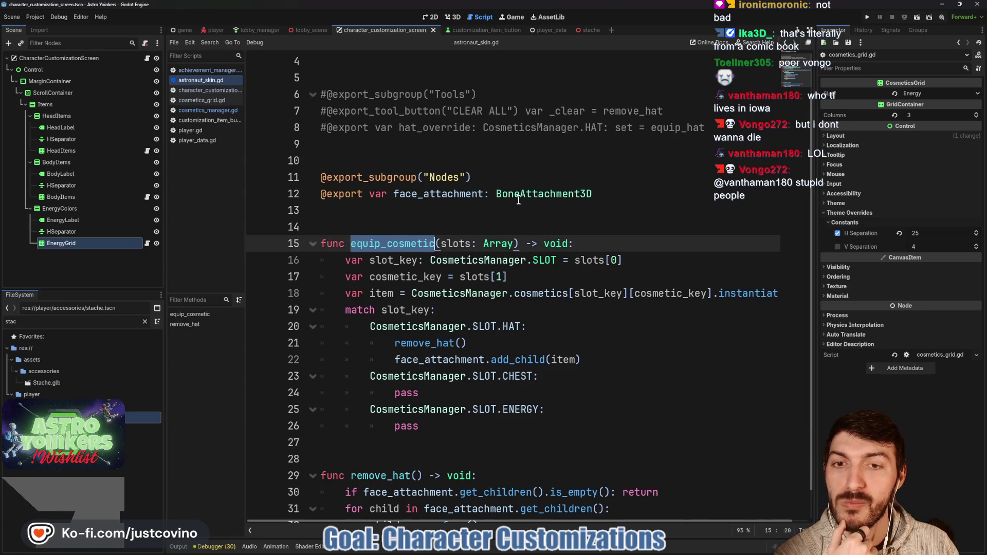
click(475, 29)
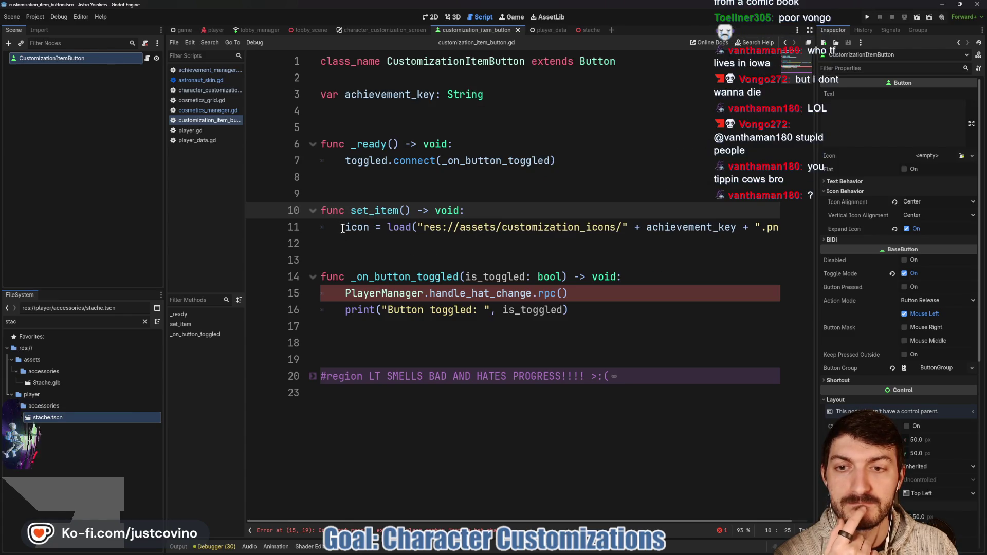
- Check cosmetics_manager.gd, then comment out PlayerManager.handle_hat_change.rpc() in _on_button_toggled
mouse_move(343, 228)
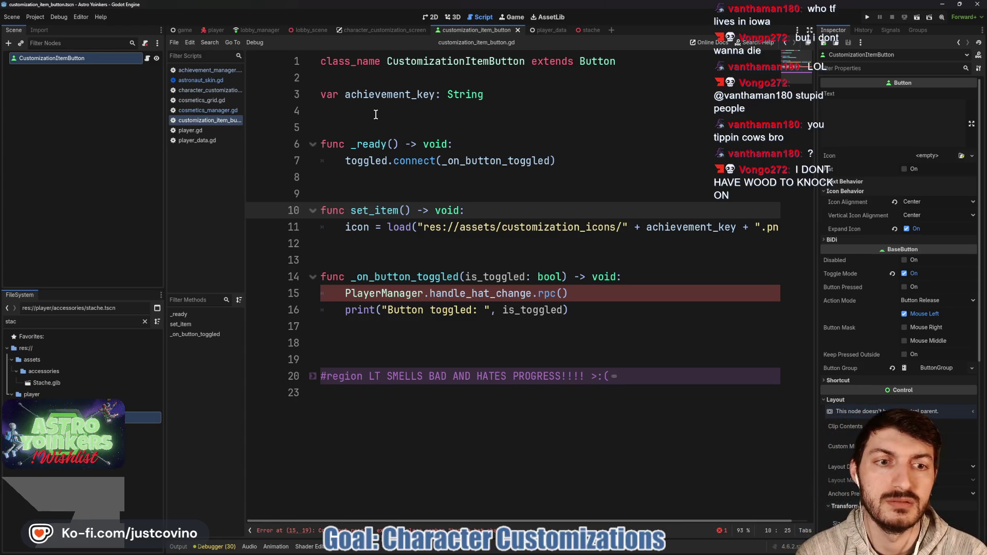
click(219, 110)
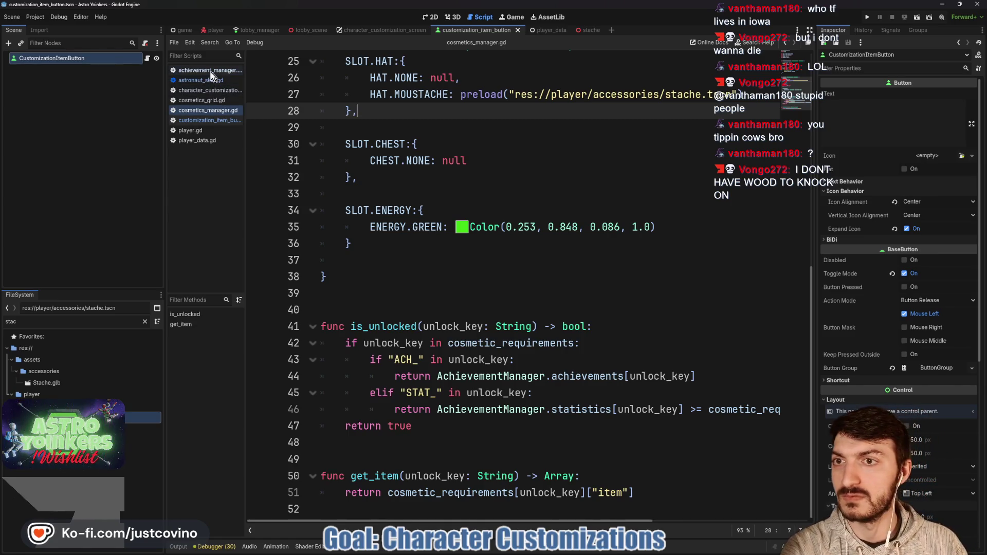
click(146, 57)
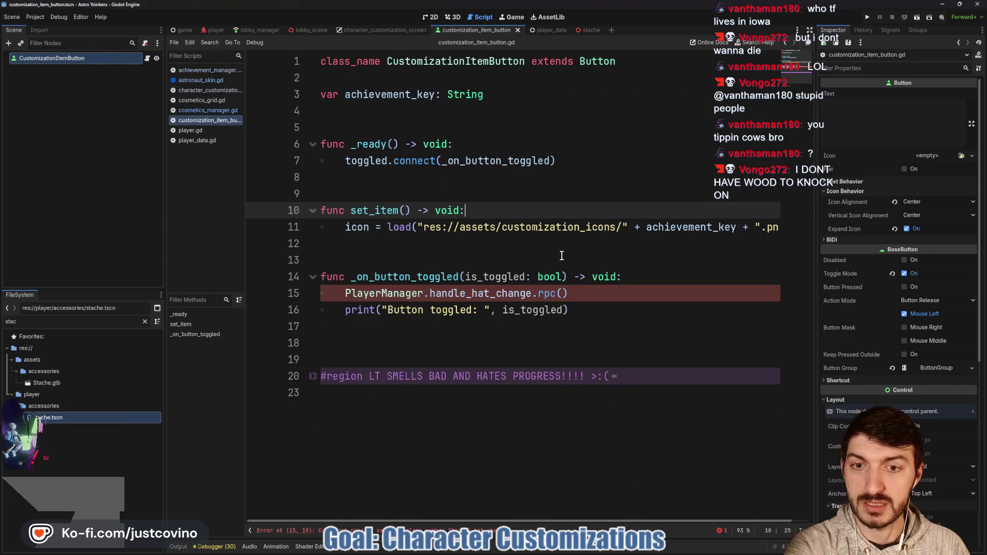
click(346, 293)
text(#)
click(520, 210)
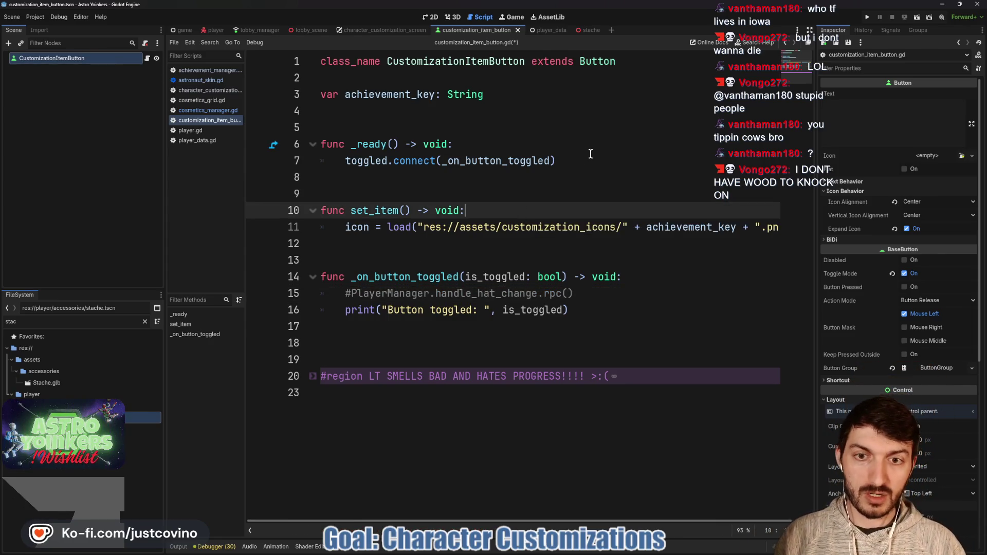
- Wrap set_item's icon load in an if CosmeticsManager.is_unlocked(achievement_key): check
key(Return)
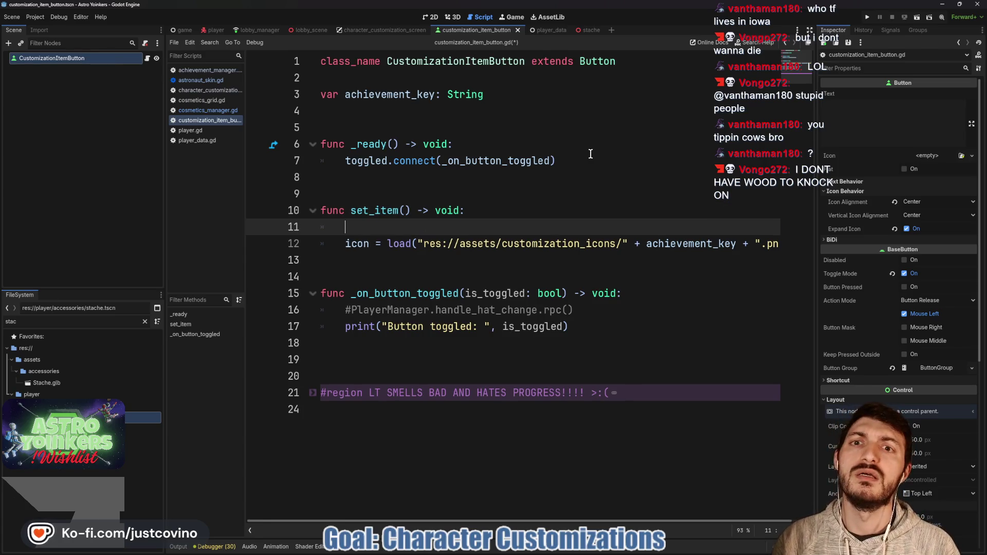
text(if Cosmetics)
key(Down)
key(Return)
text(.is)
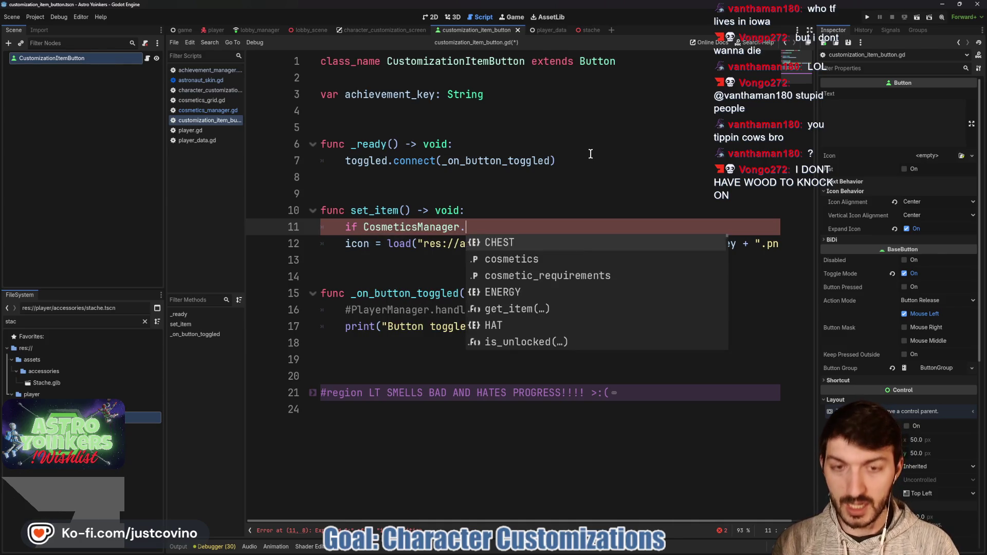
key(Return)
text(achie)
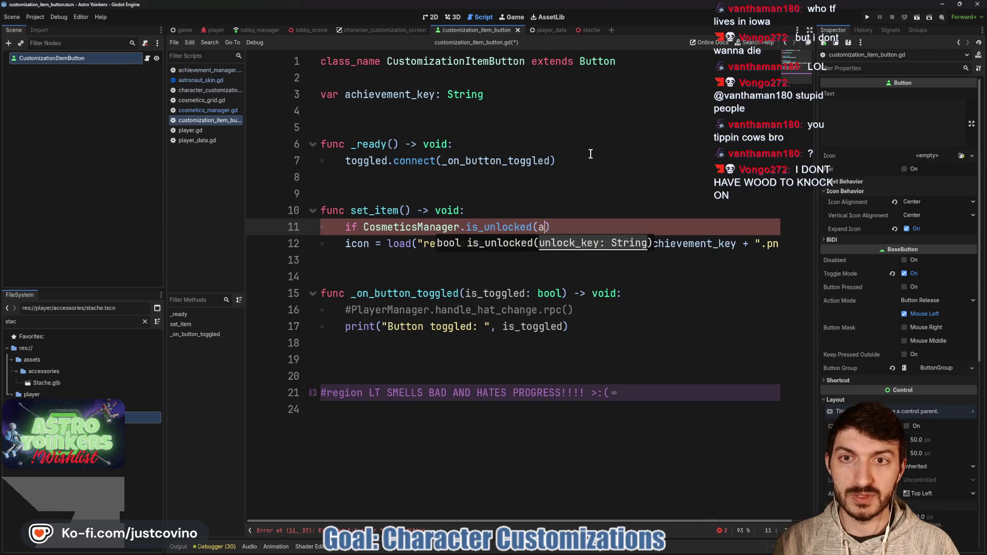
key(Return)
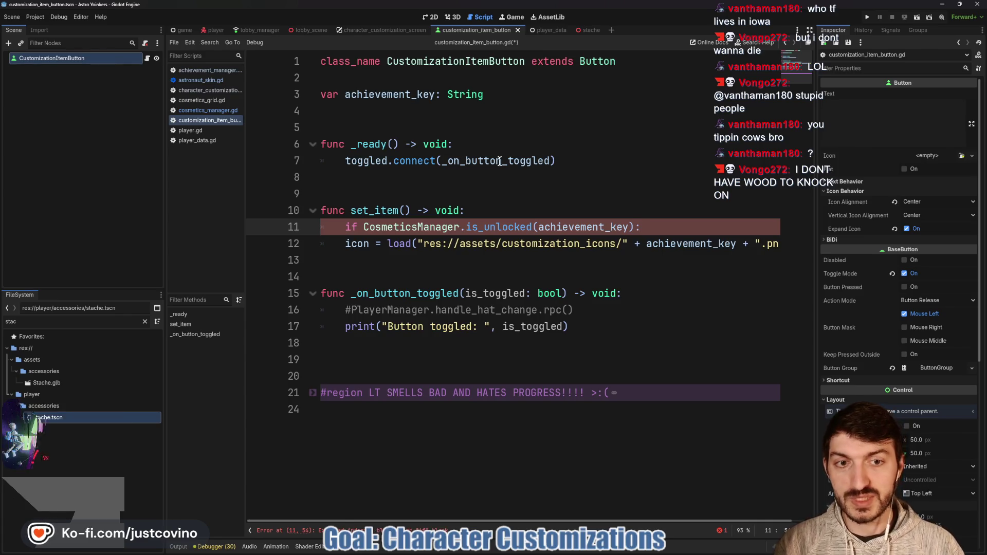
key(Down)
key(Home)
key(Tab)
click(496, 262)
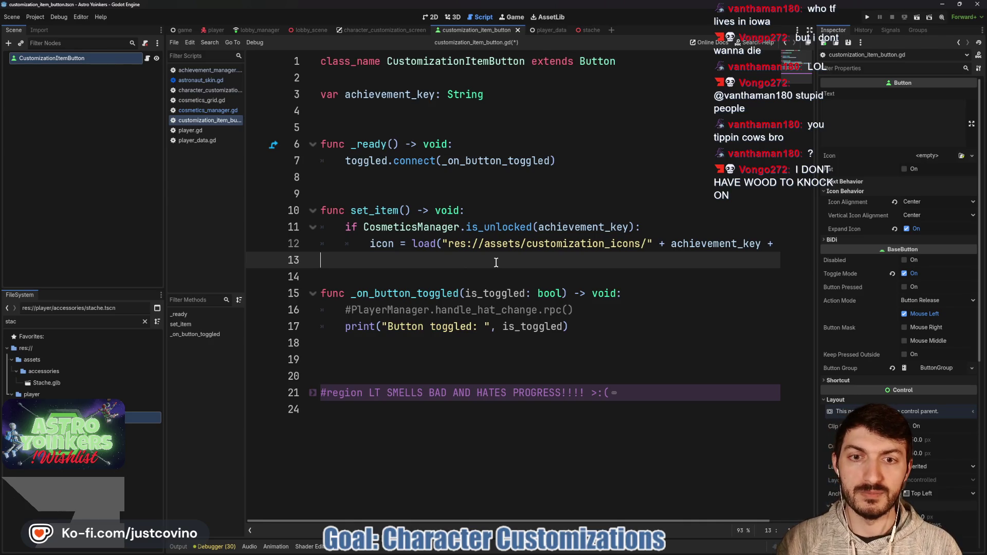
click(427, 112)
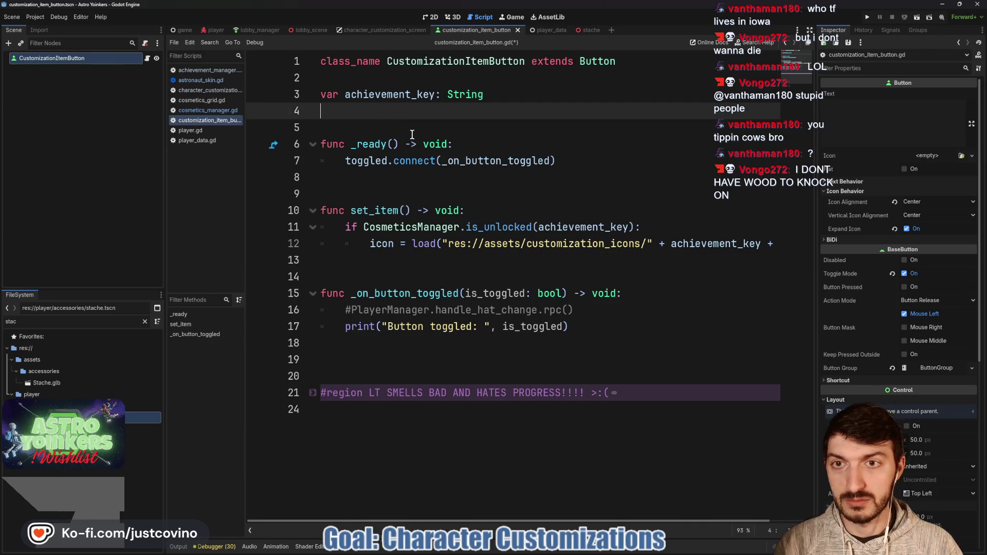
- Declare var slots: Array and assign slots = CosmeticsManager.get_item(achievement_key) in set_item
key(Return)
text(var)
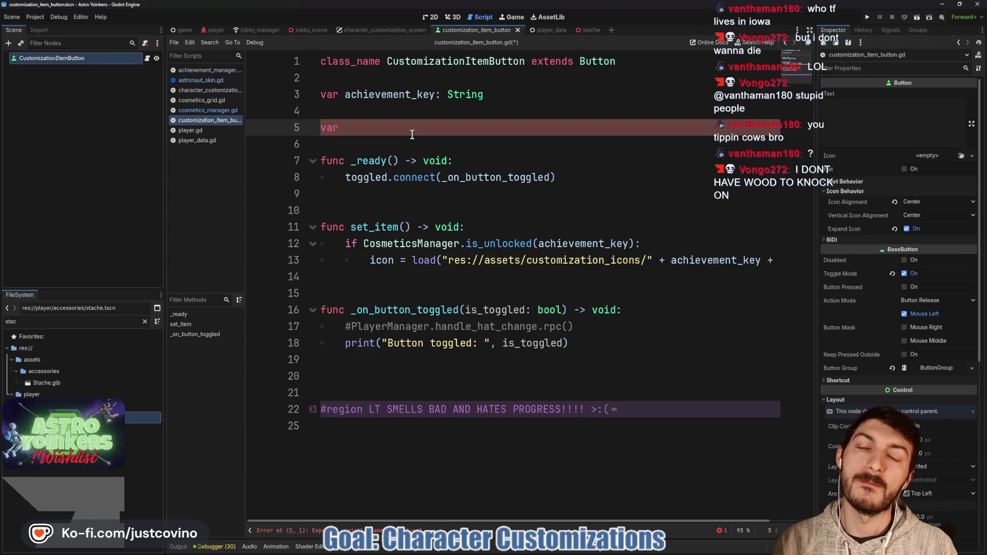
text( slots: Array)
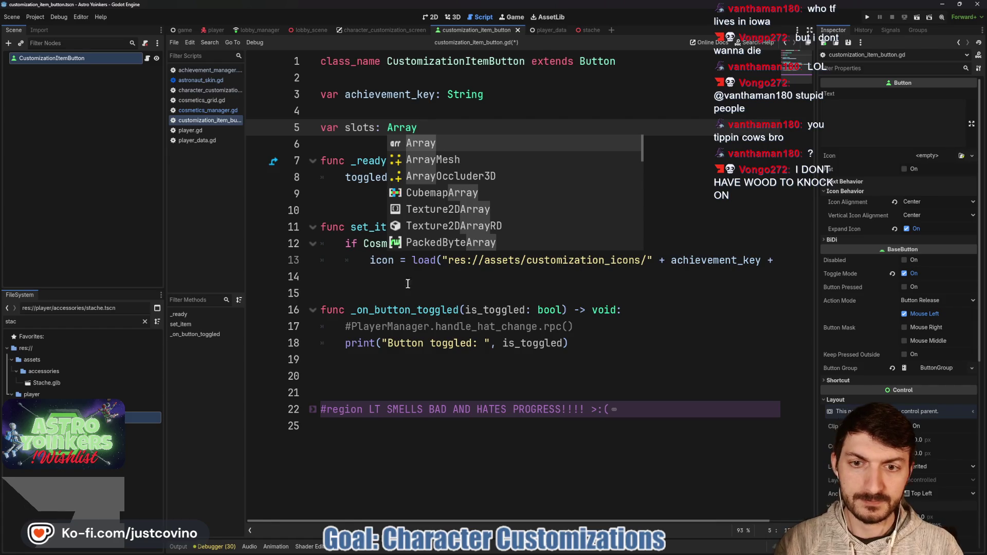
click(402, 273)
text(slo)
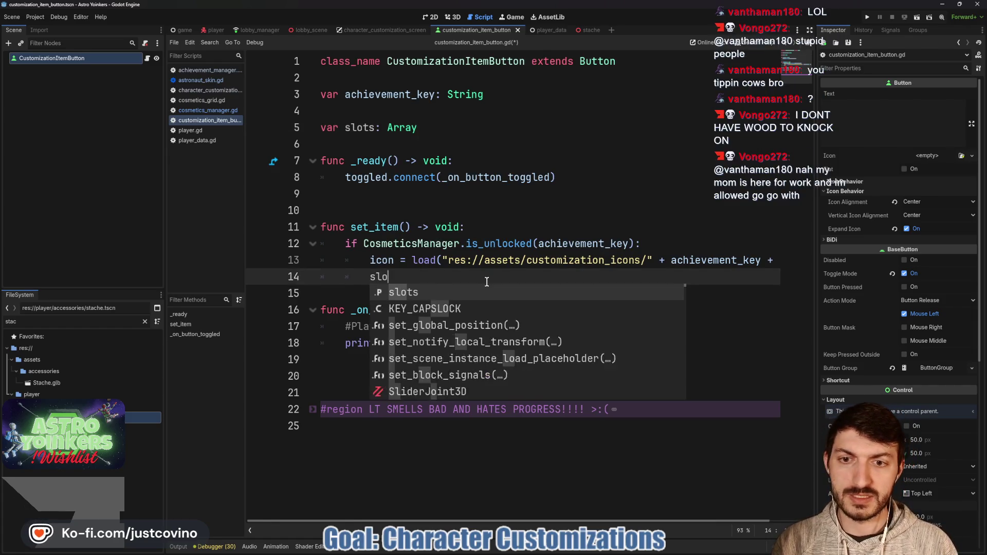
text(ts = )
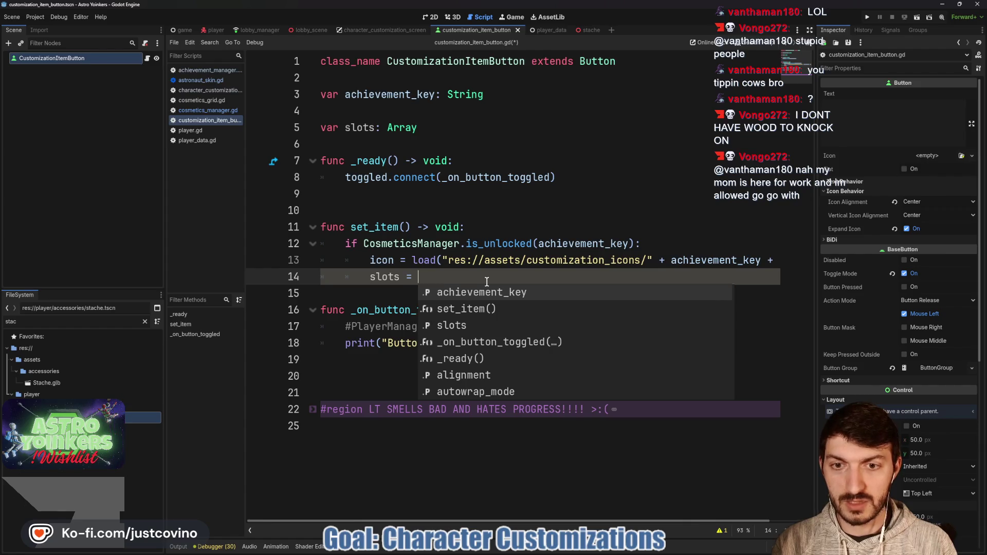
text(Cosm)
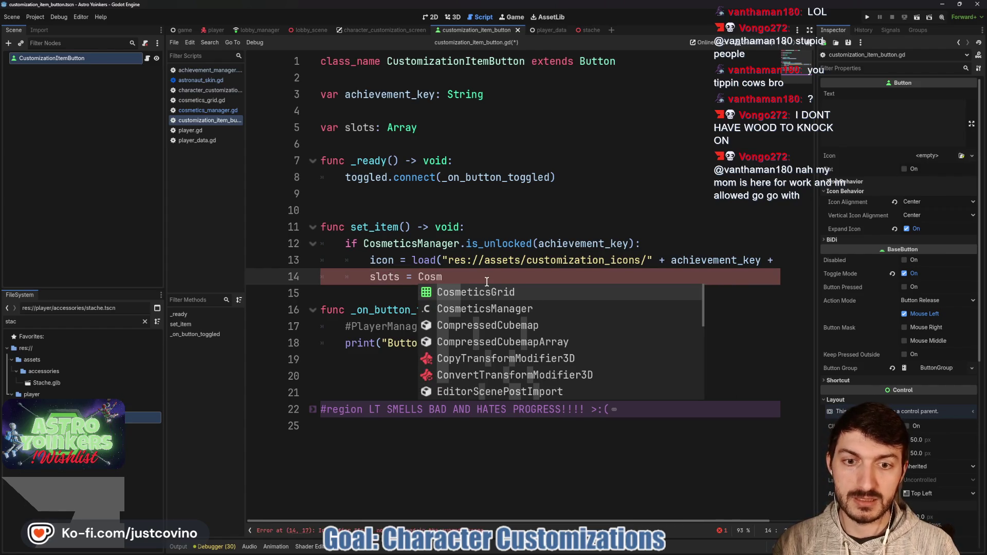
key(Down)
key(Return)
text(.get)
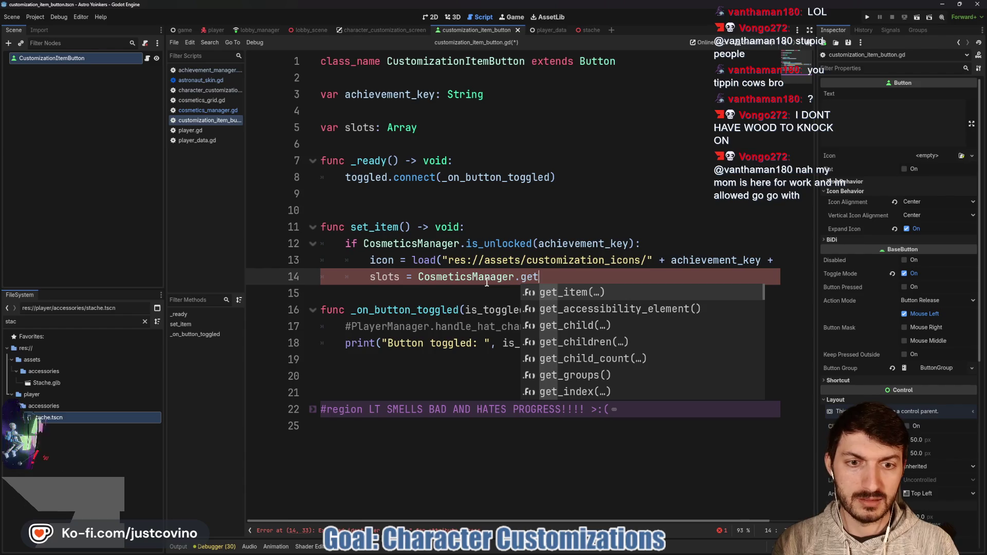
key(Return)
text(chieve)
key(Return)
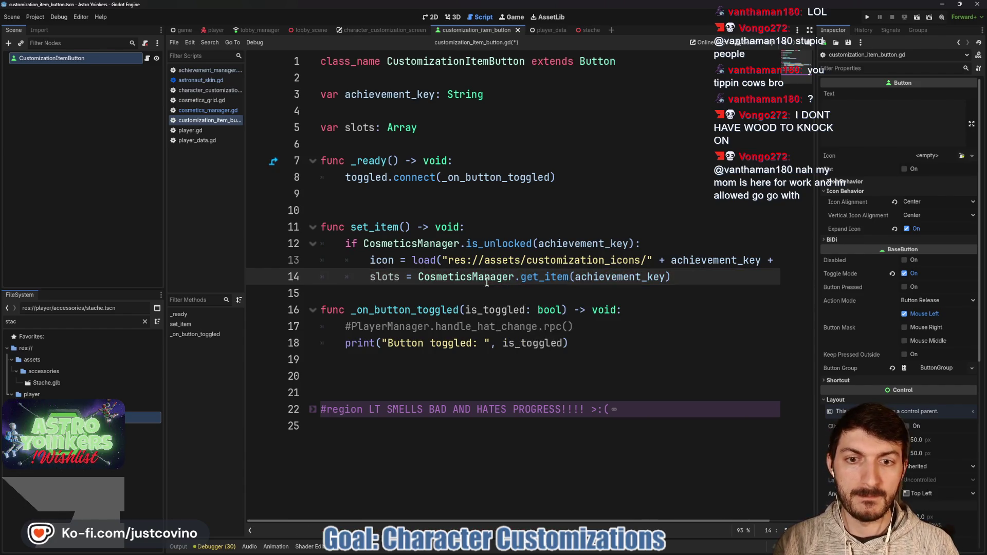
- Add an else: branch line below the unlock check
click(450, 293)
key(Return)
click(450, 294)
text(else:)
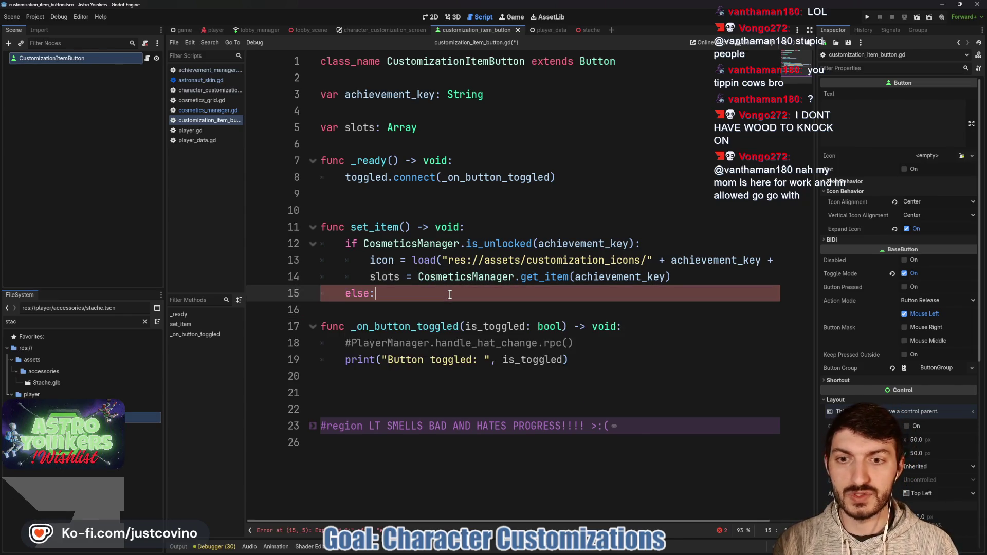
- Put a placeholder icon = load("res:") under else and start a new line atop set_item
key(Return)
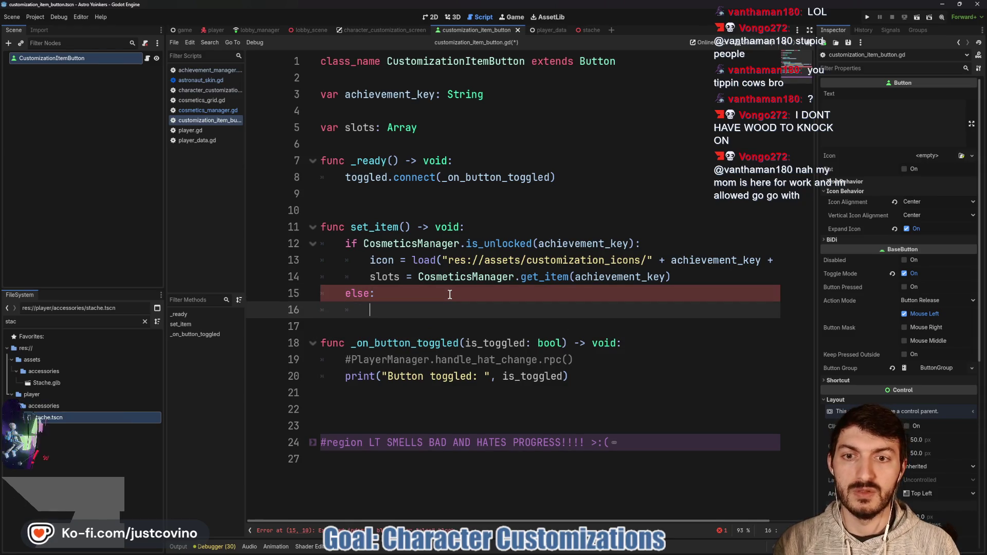
text(icon = )
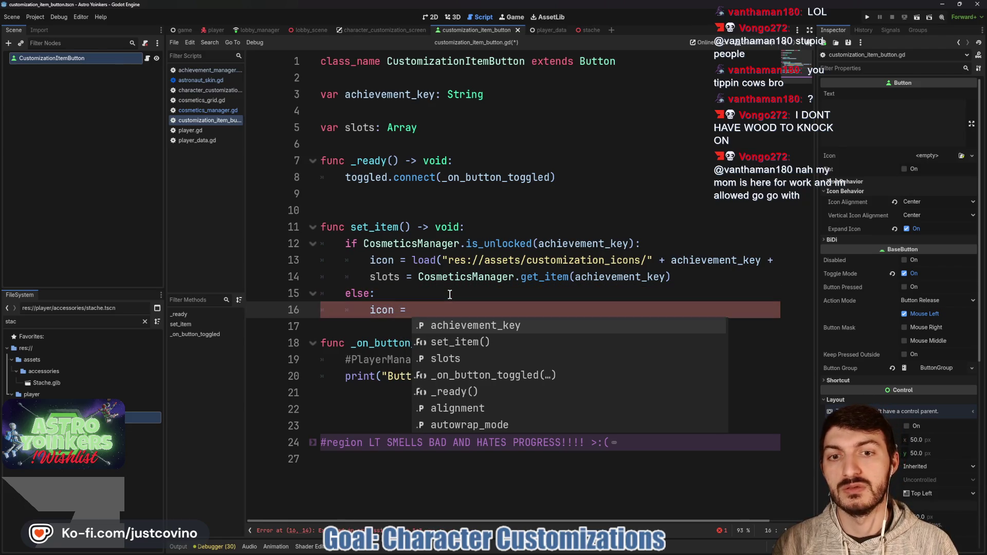
text(load("res:)
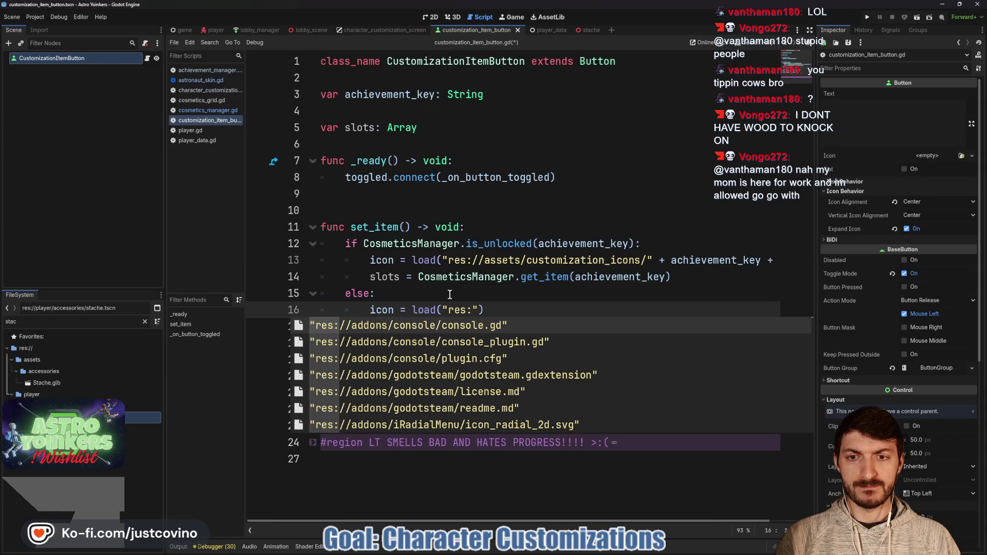
click(566, 310)
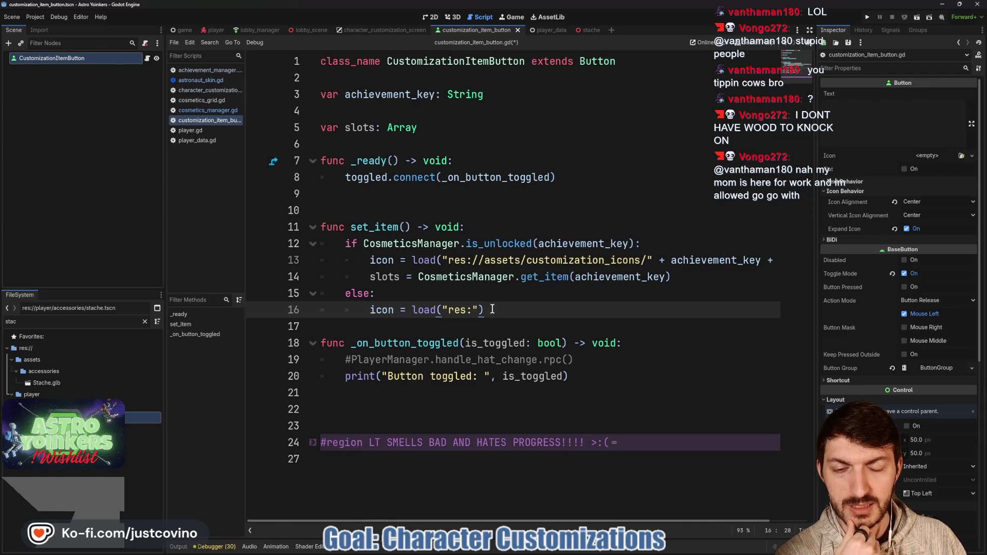
click(483, 228)
key(Return)
text(var item_)
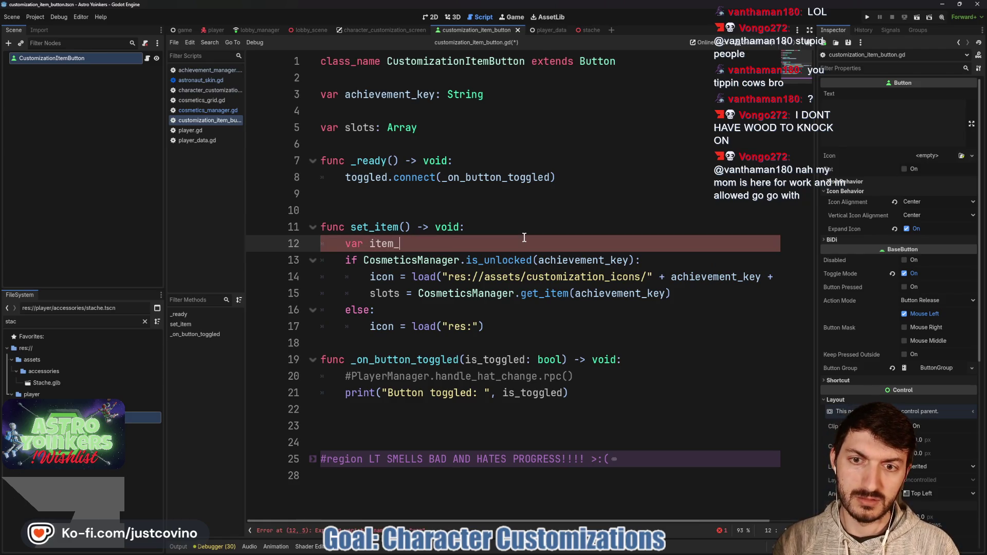
- Move the icon load expression into var item_icon and set icon = item_icon
text(icon)
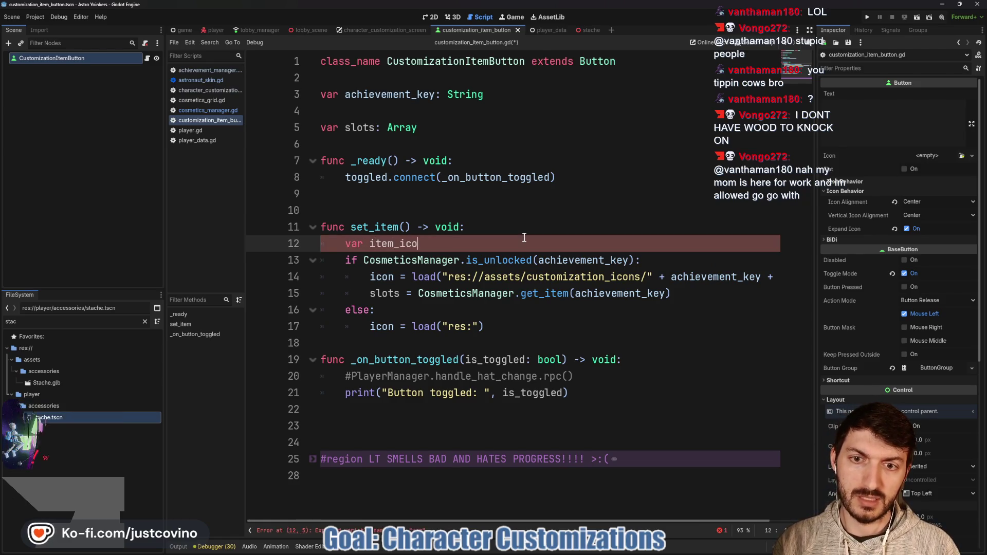
text( =)
drag(410, 276, 801, 272)
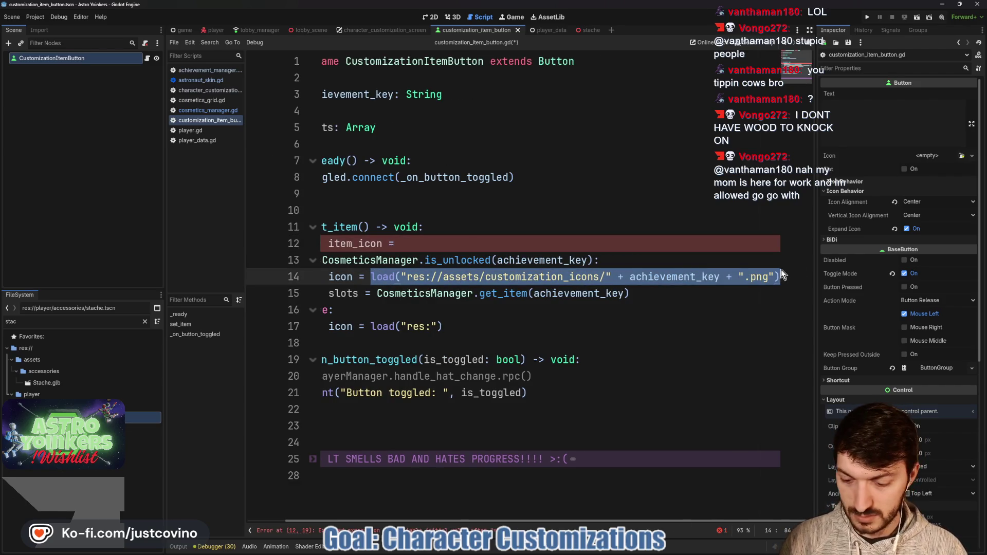
key(ctrl+x)
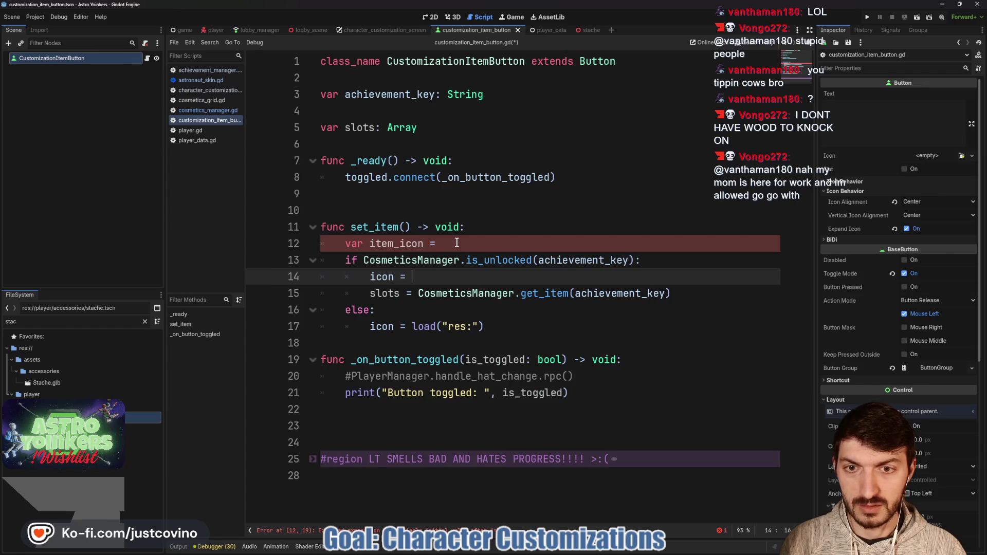
click(422, 242)
key(ctrl+v)
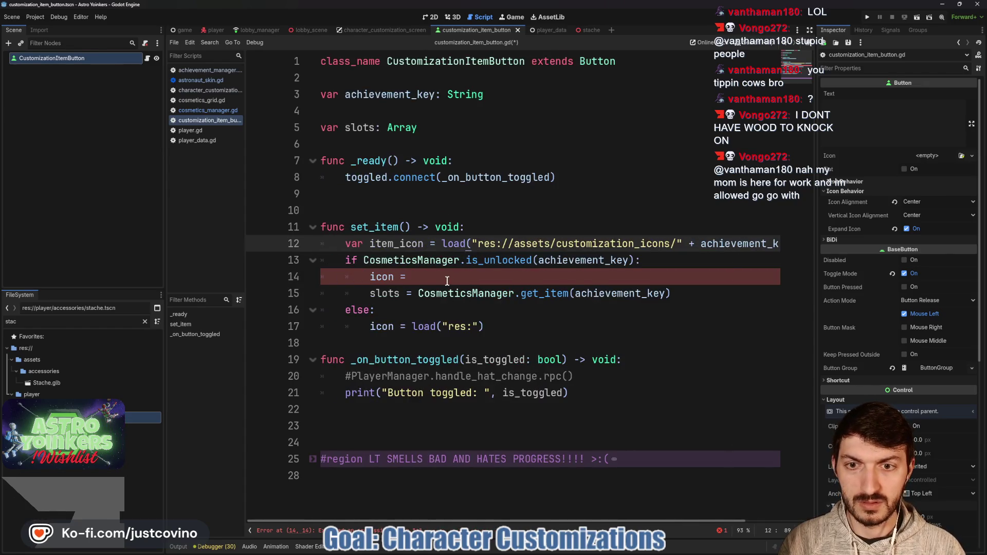
click(439, 276)
text(item_icon)
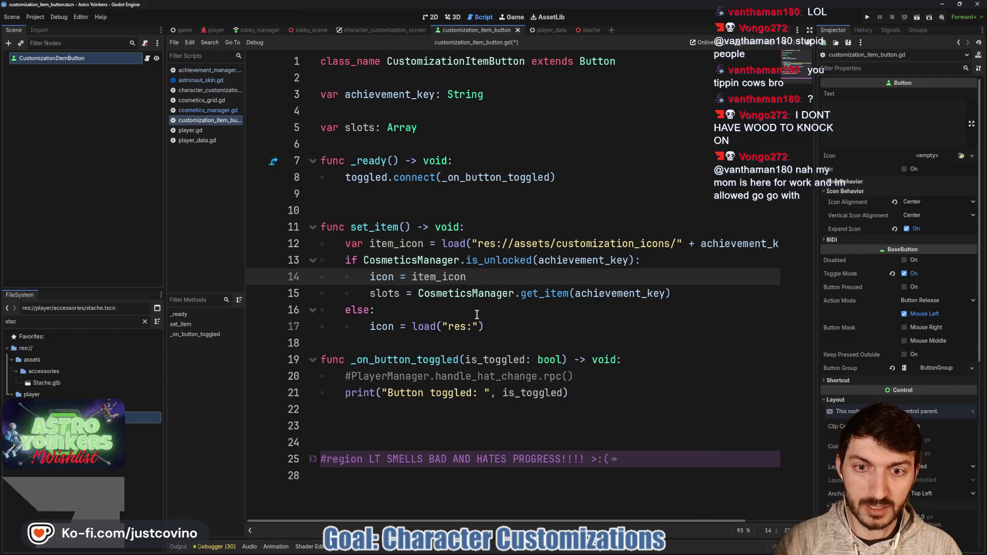
- Move icon = item_icon above the unlock check and delete the else branch's placeholder load call
drag(484, 327, 411, 330)
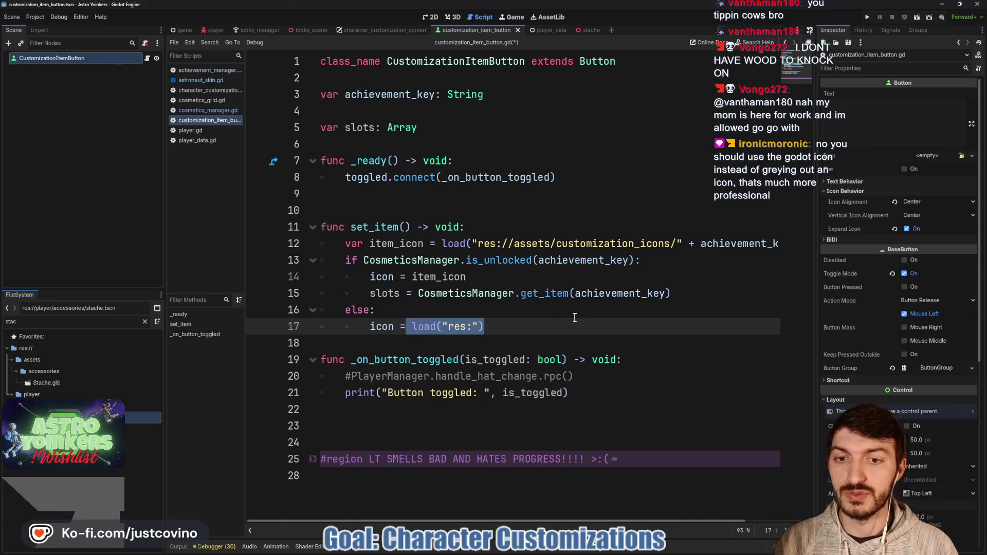
drag(466, 276, 358, 277)
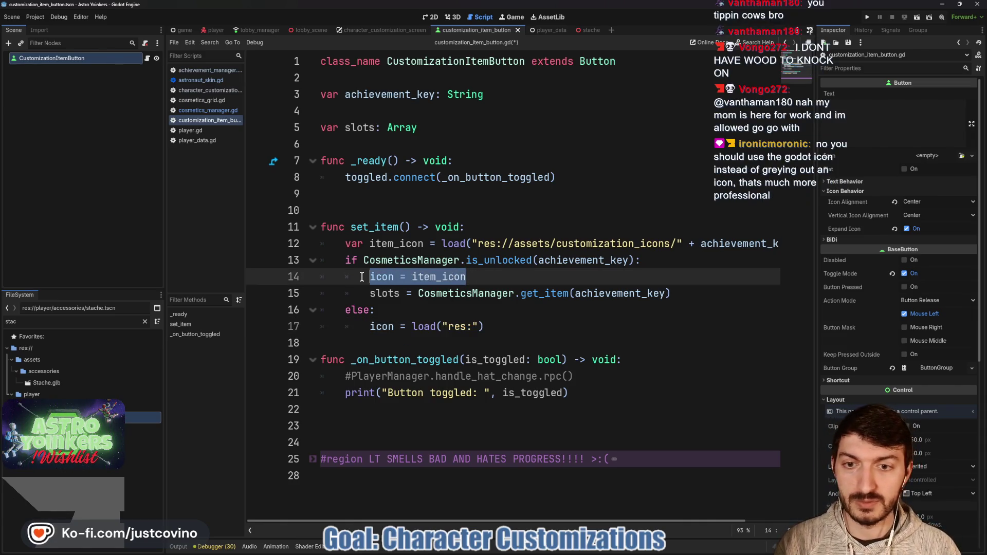
key(alt+Up)
key(shift+Tab)
click(504, 324)
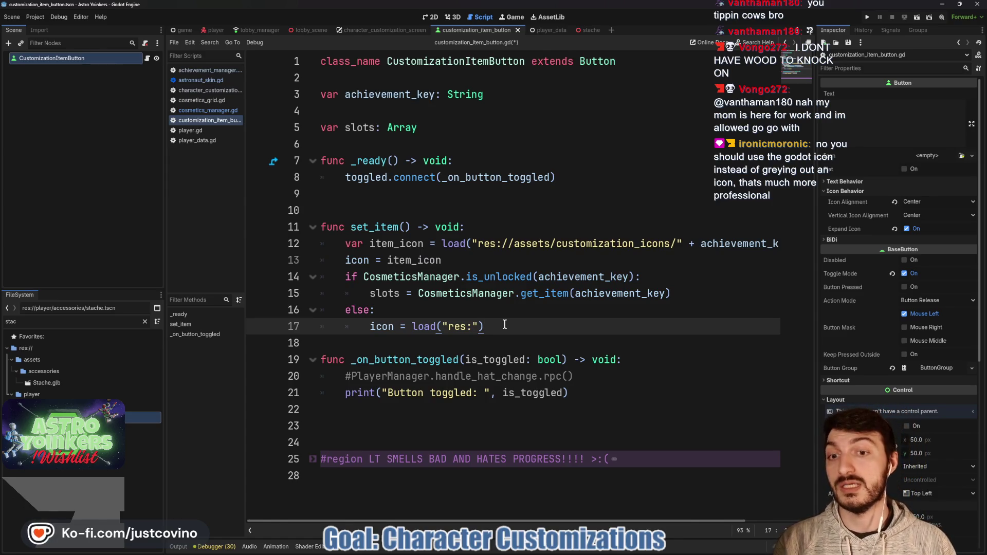
key(BackSpace)
key(BackSpace)
key(BackSpace)
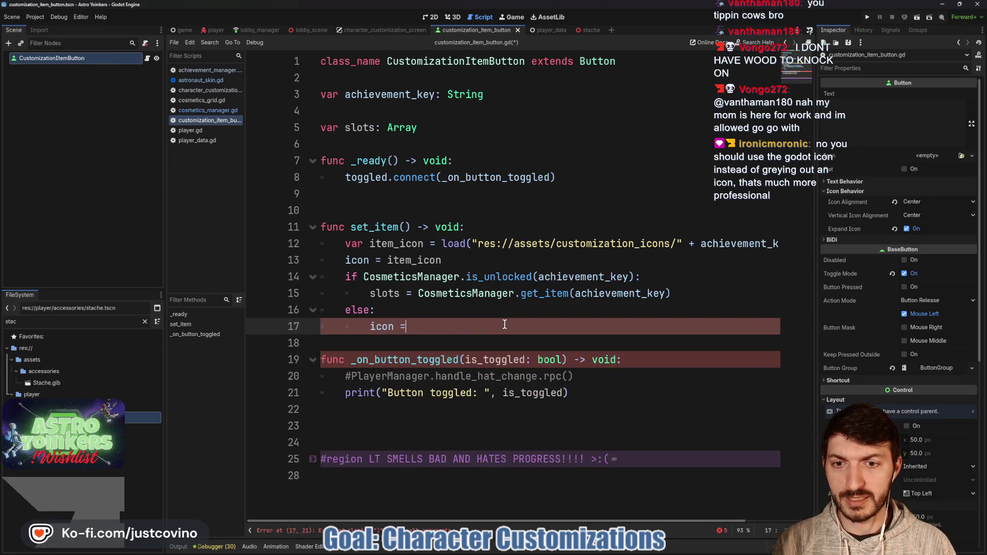
- Tint locked icons with icon.modulate = Color(0.2, 0.2, 0.2, 0.902) and save the script
text(.modulate)
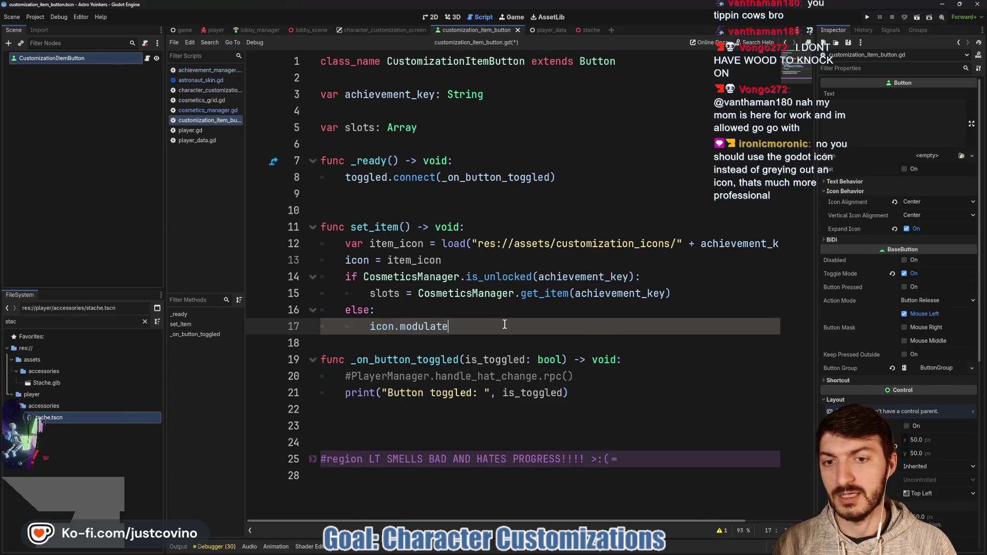
text( = Color()
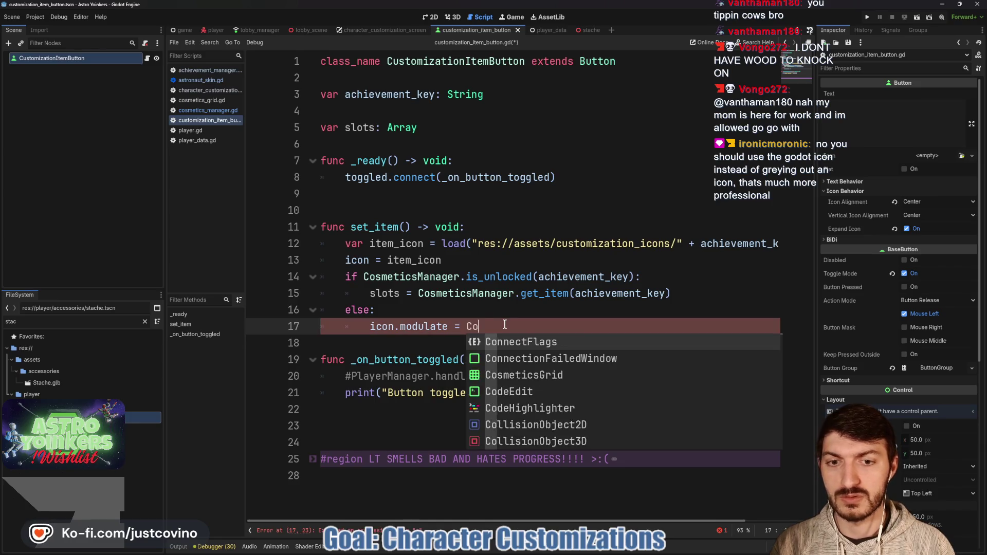
click(473, 327)
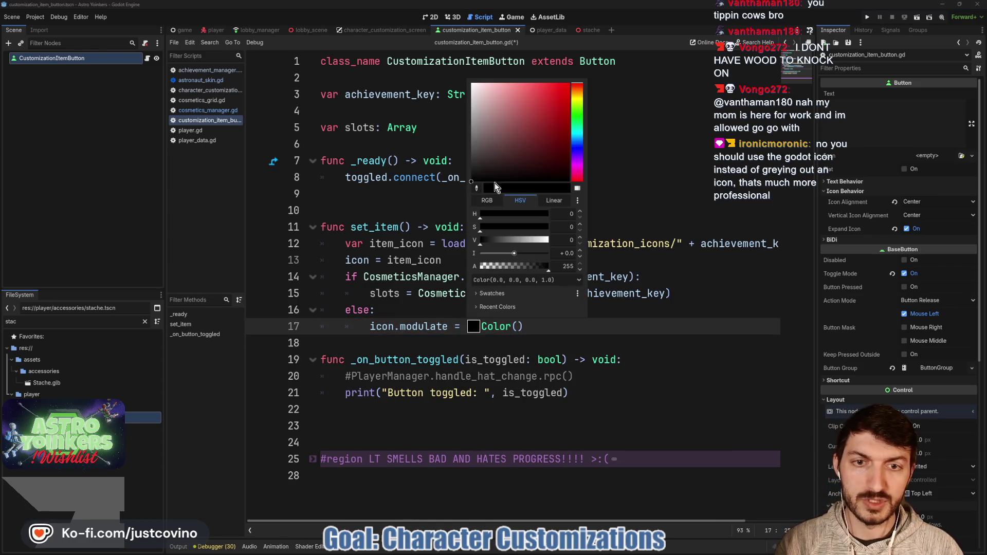
click(474, 149)
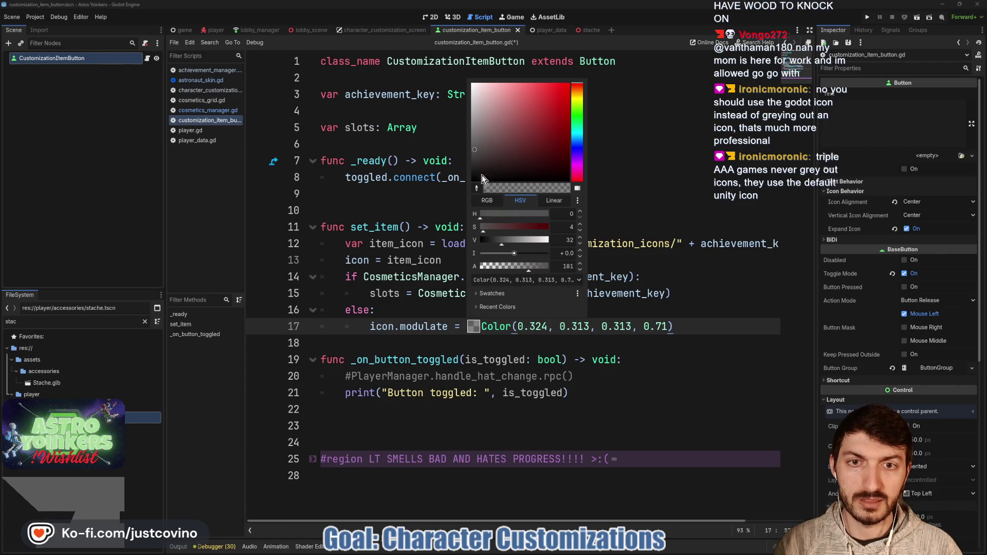
drag(465, 155, 465, 156)
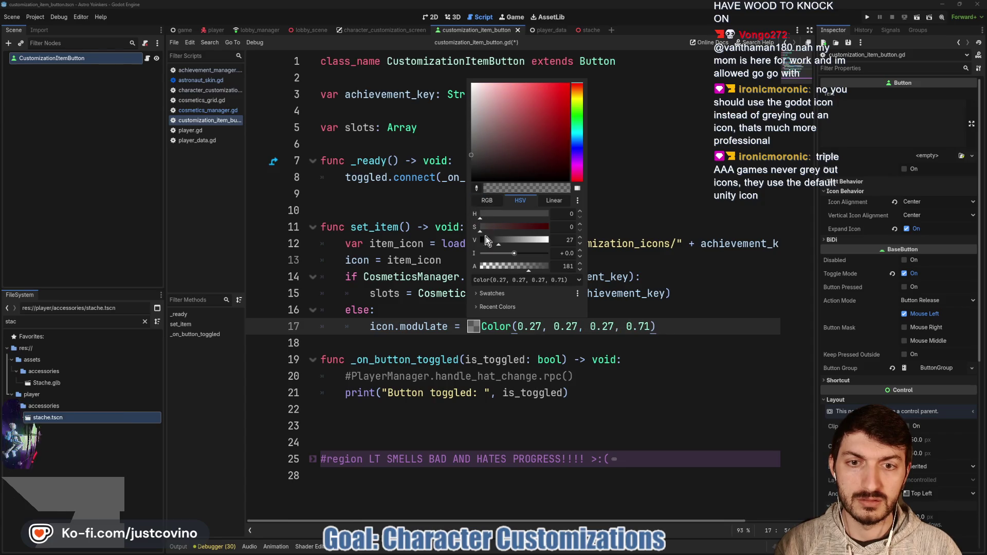
drag(496, 242, 494, 241)
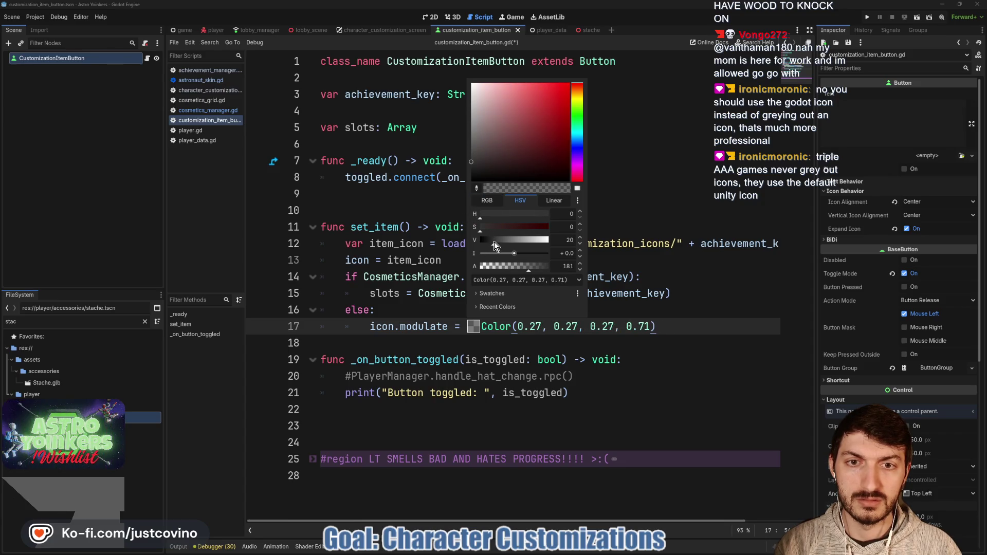
click(523, 343)
click(474, 325)
drag(523, 265, 544, 272)
click(644, 346)
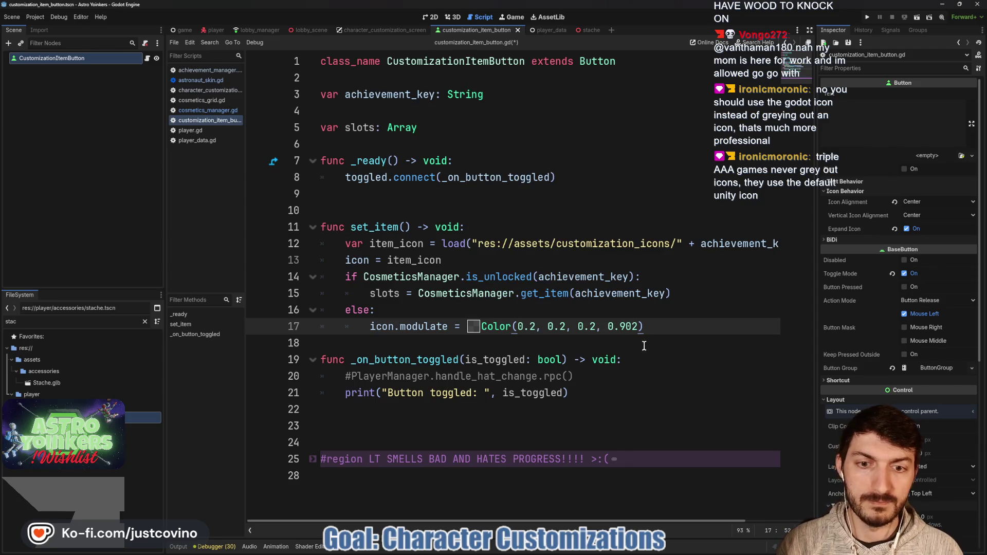
key(ctrl+s)
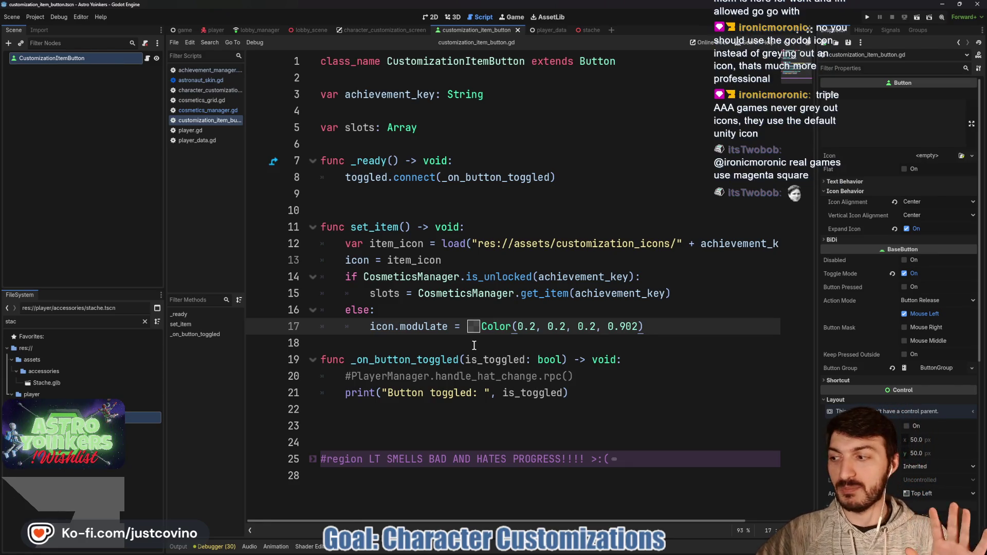
- Insert an empty line between the else branch and _on_button_toggled
click(440, 342)
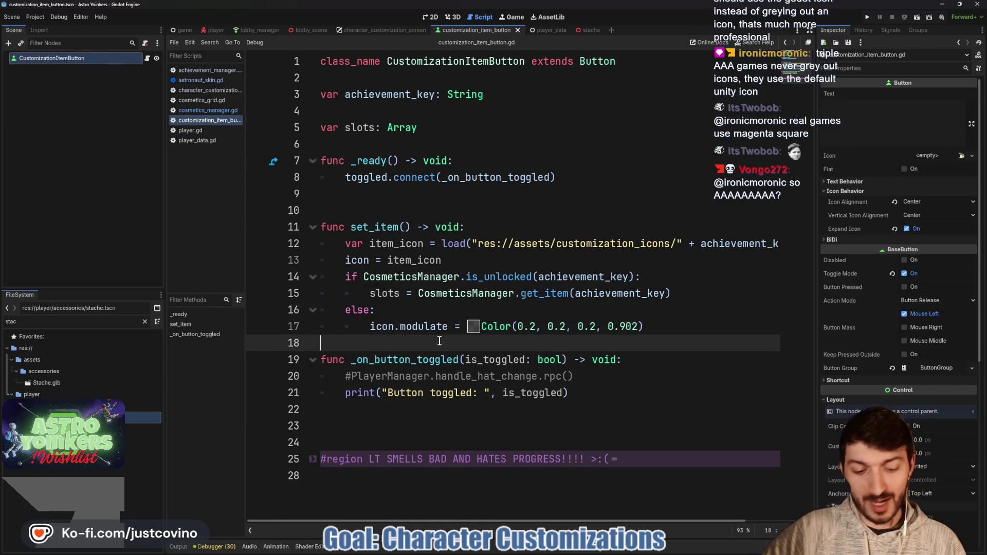
key(Return)
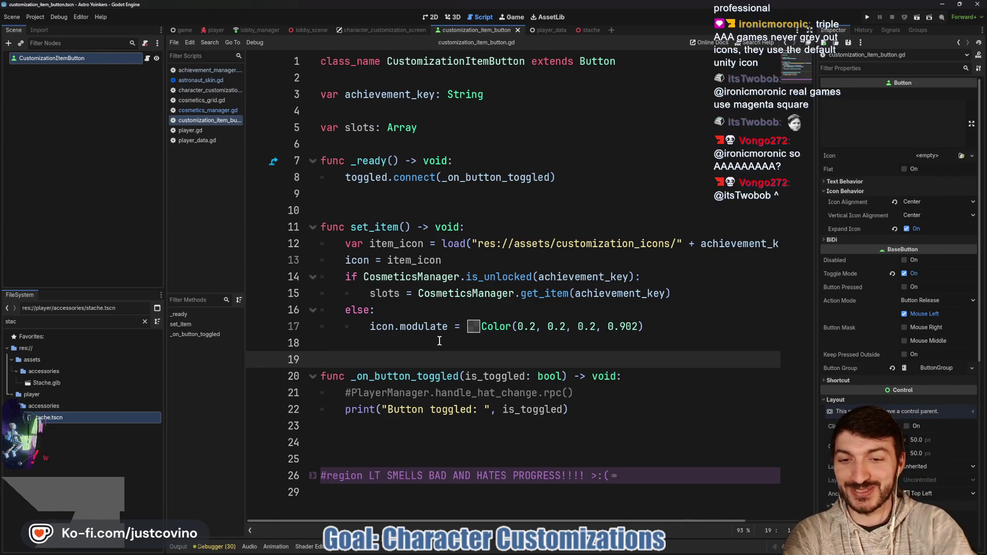
- Call set_item() in _ready, save customization_item_button.gd, and switch to character_customization_screen.gd
click(371, 214)
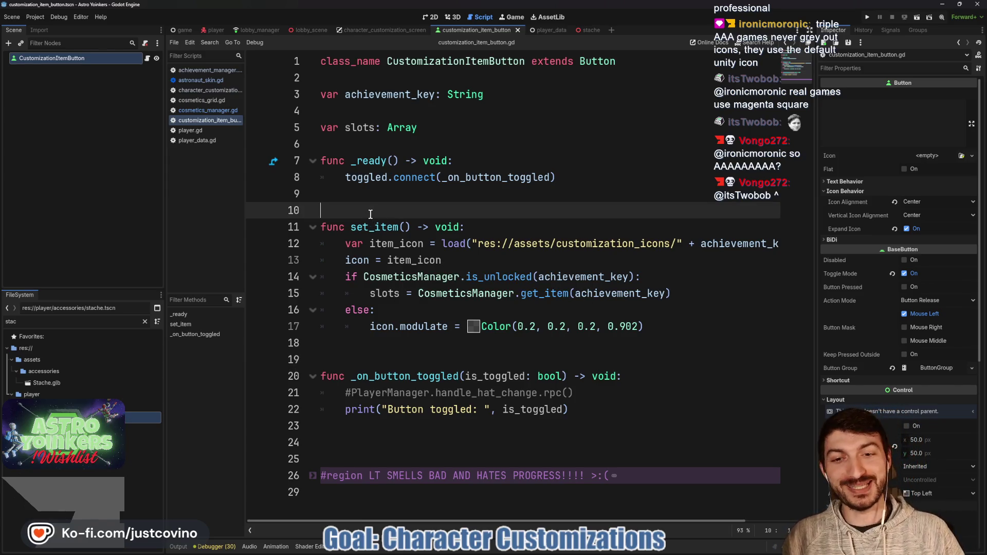
click(383, 430)
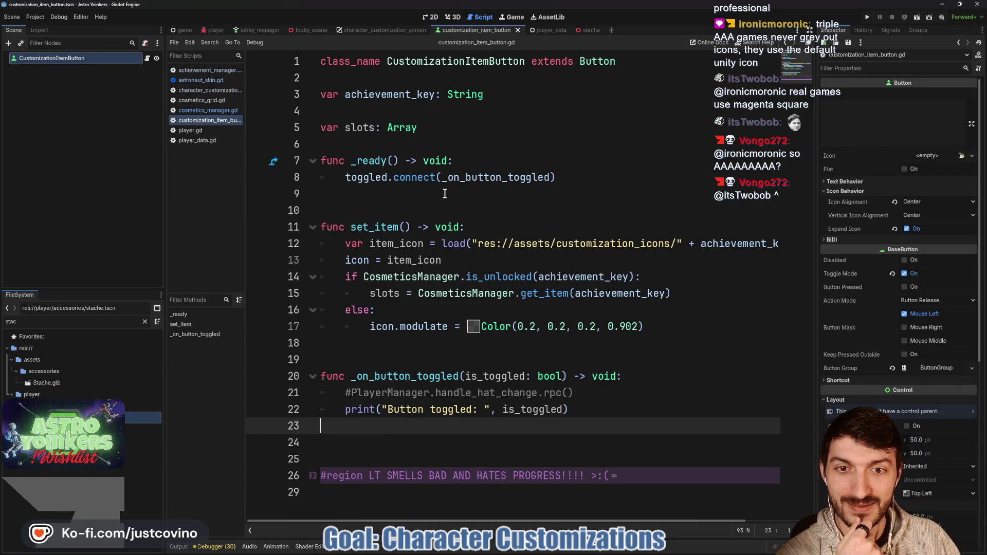
click(417, 190)
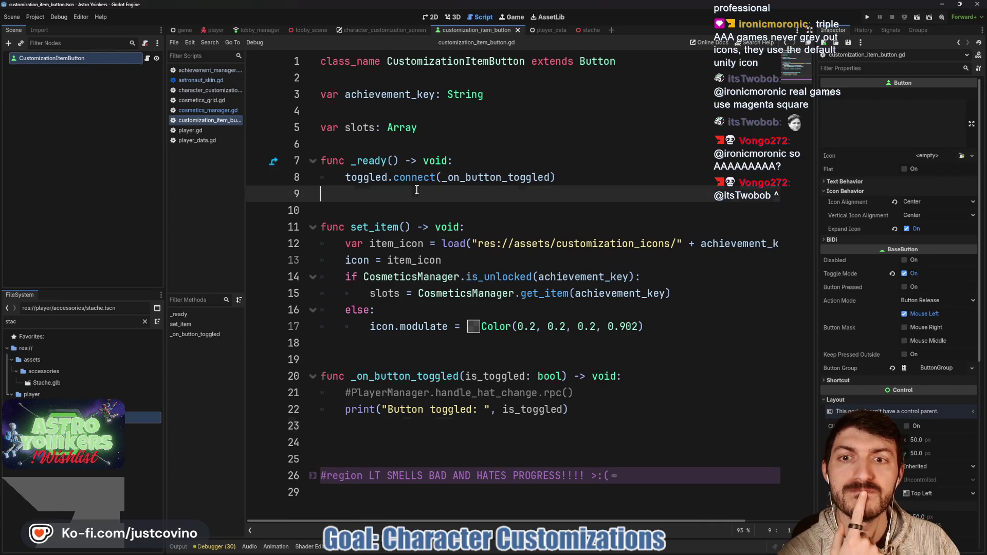
text(set)
key(Return)
click(381, 211)
key(Return)
key(ctrl+s)
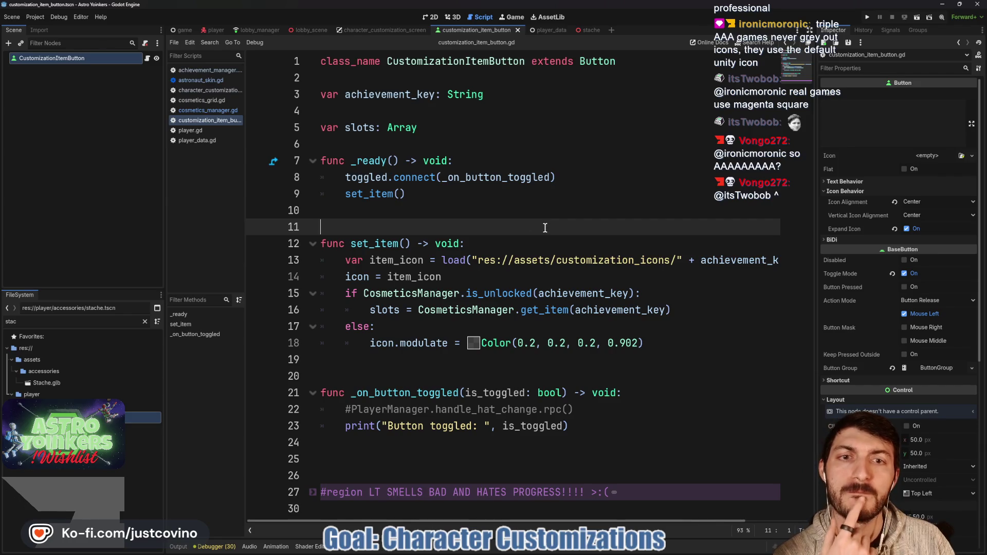
click(391, 30)
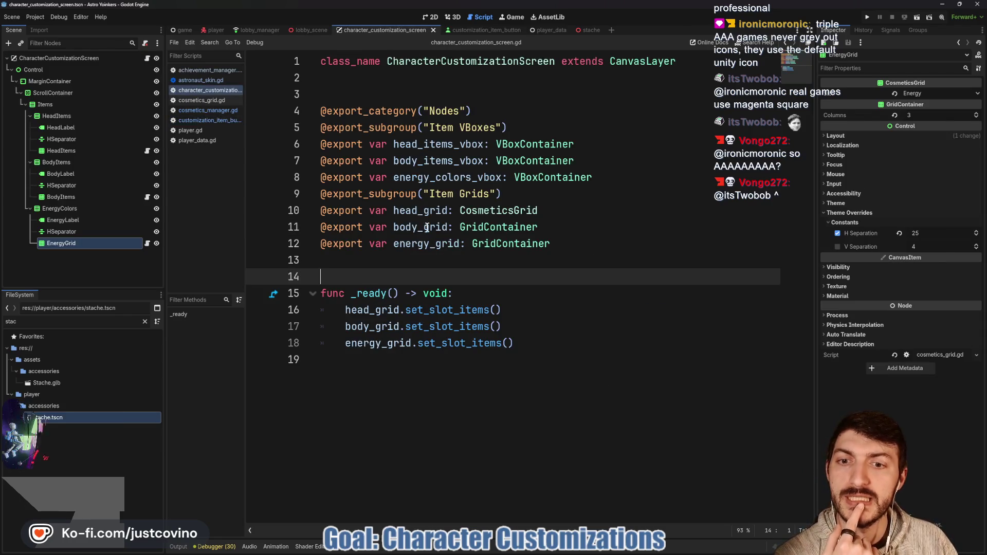
- Jump to set_slot_items in cosmetics_grid.gd and delete its button.set_item() line
ctrl+click(446, 310)
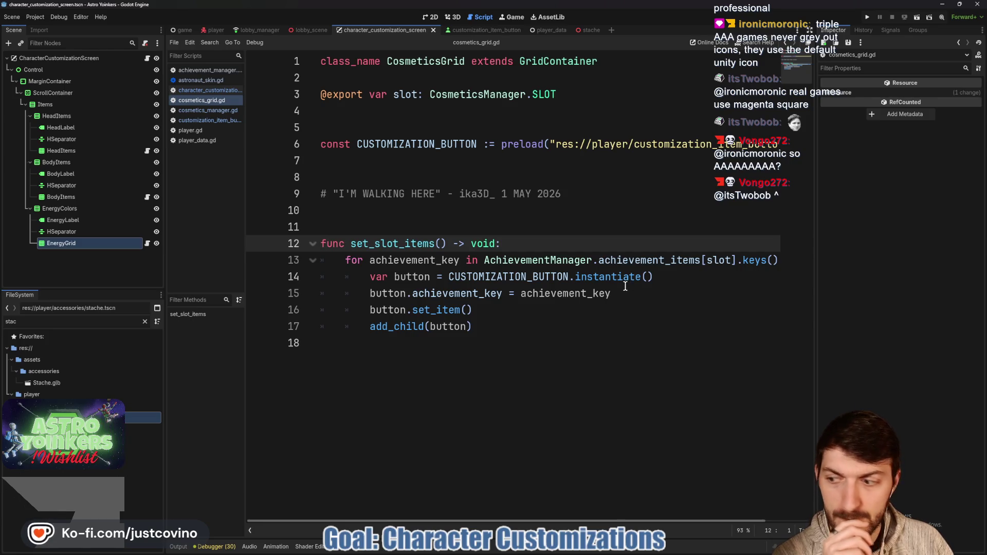
scroll(623, 288, right, 2)
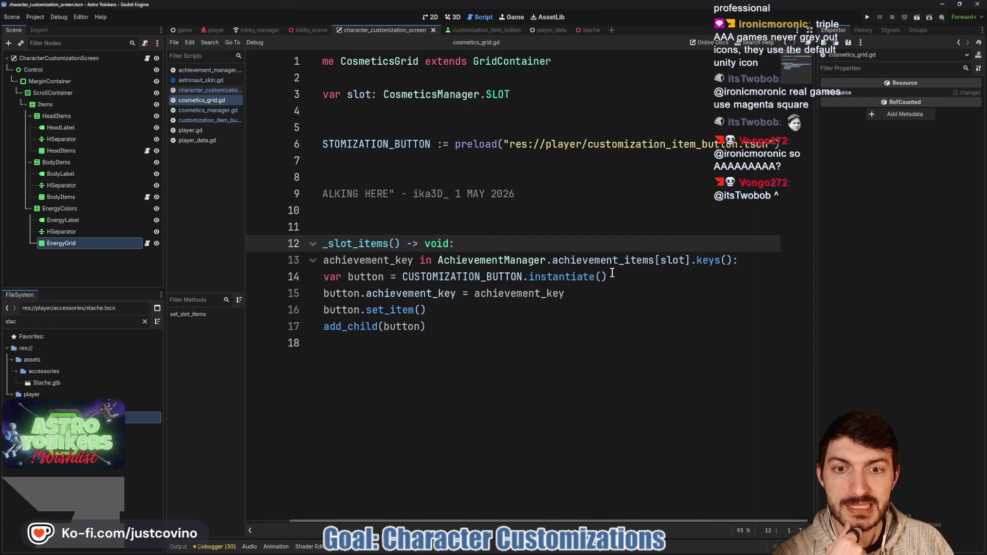
scroll(612, 274, left, 2)
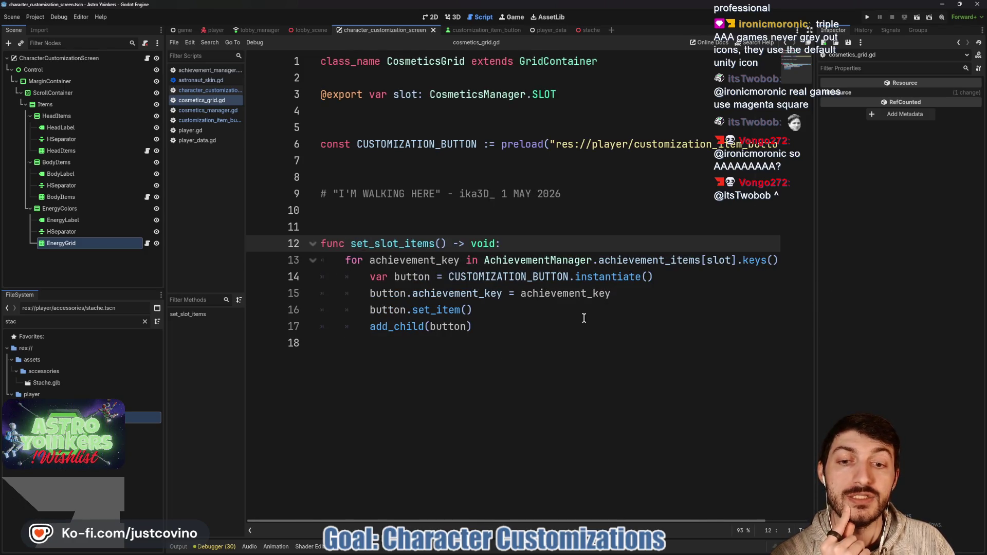
click(455, 309)
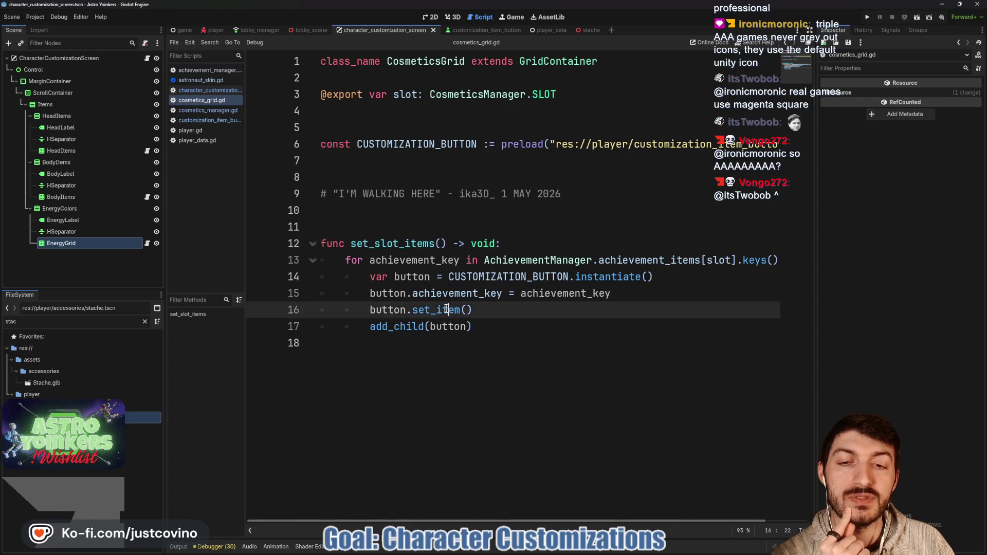
click(510, 312)
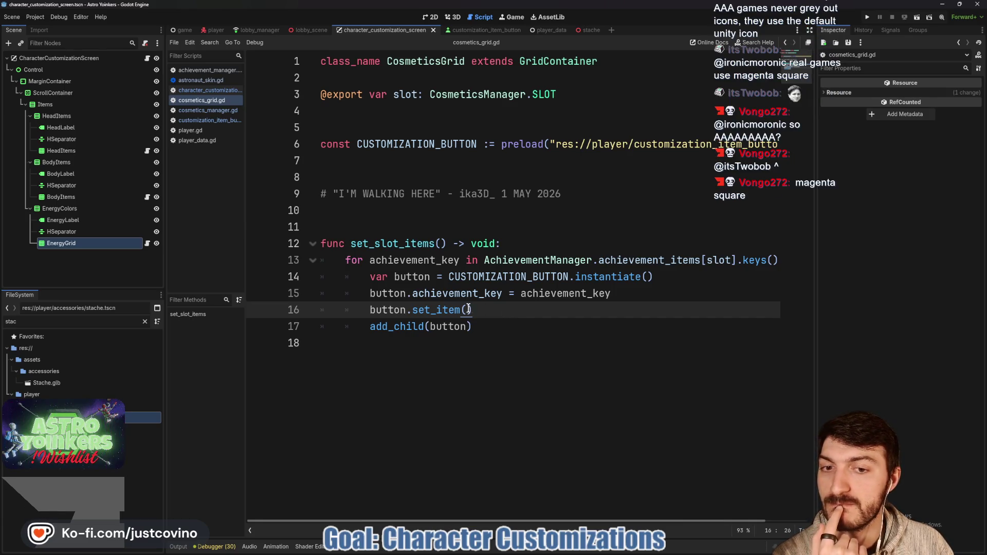
drag(474, 311, 288, 320)
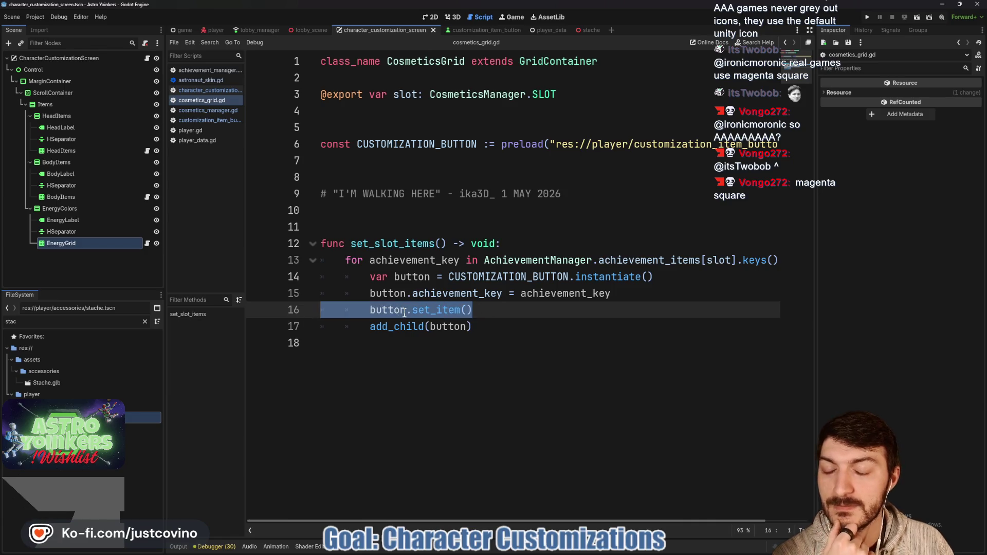
key(BackSpace)
key(BackSpace)
click(537, 309)
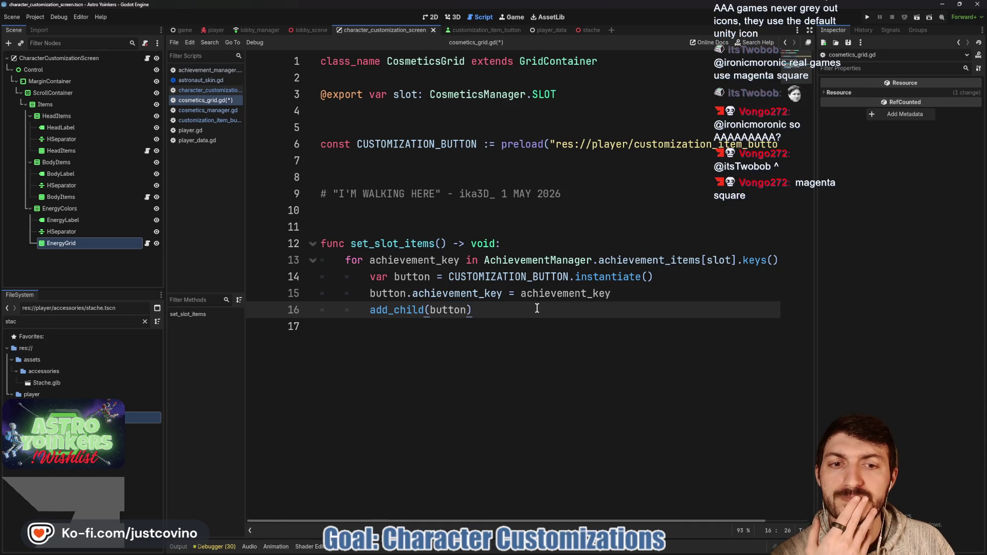
click(615, 261)
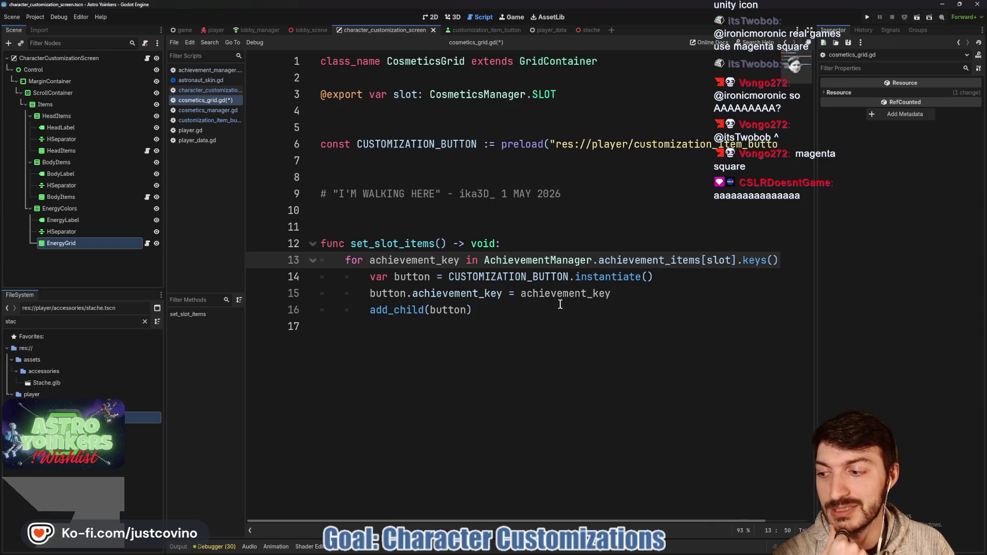
- Save cosmetics_grid.gd and select AchievementManager in the loop header
click(520, 311)
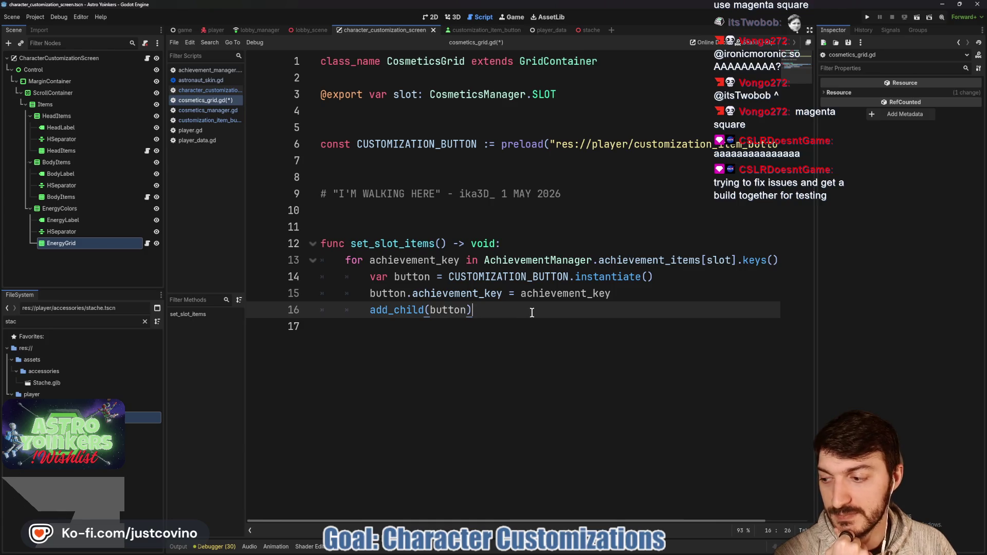
key(ctrl+s)
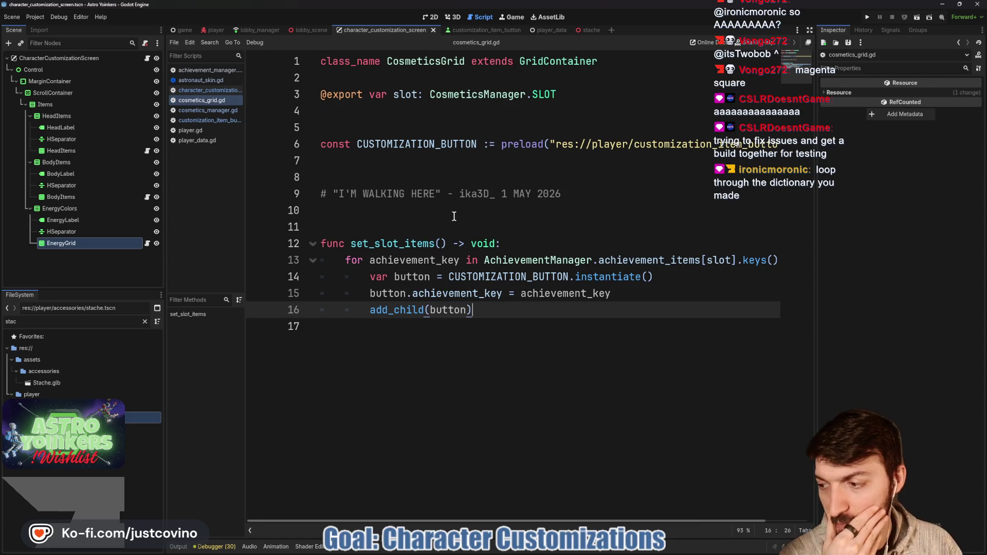
double_click(495, 259)
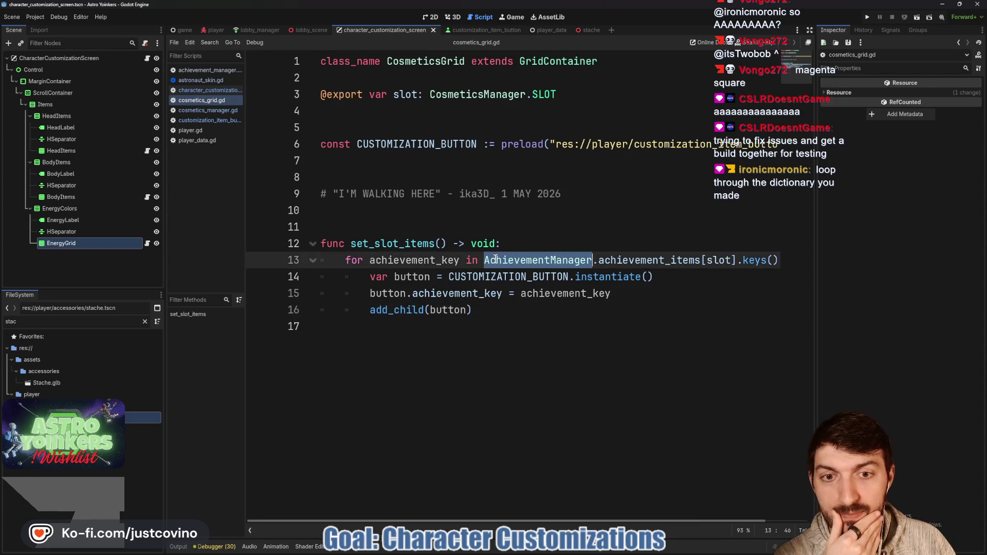
- Find the cosmetic_requirements dictionary name in cosmetics_manager.gd
click(199, 111)
scroll(481, 188, up, 3)
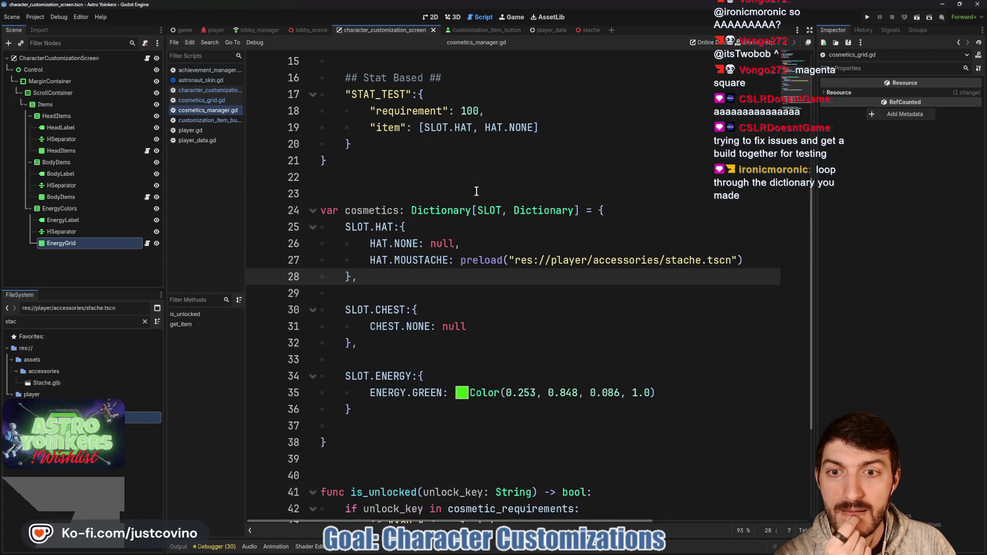
double_click(367, 213)
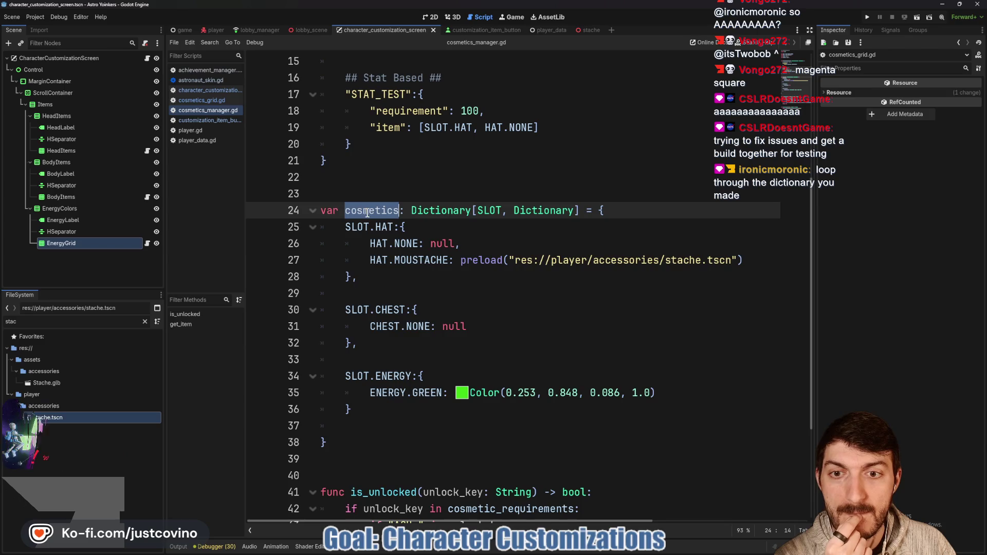
scroll(580, 262, down, 3)
scroll(578, 260, up, 8)
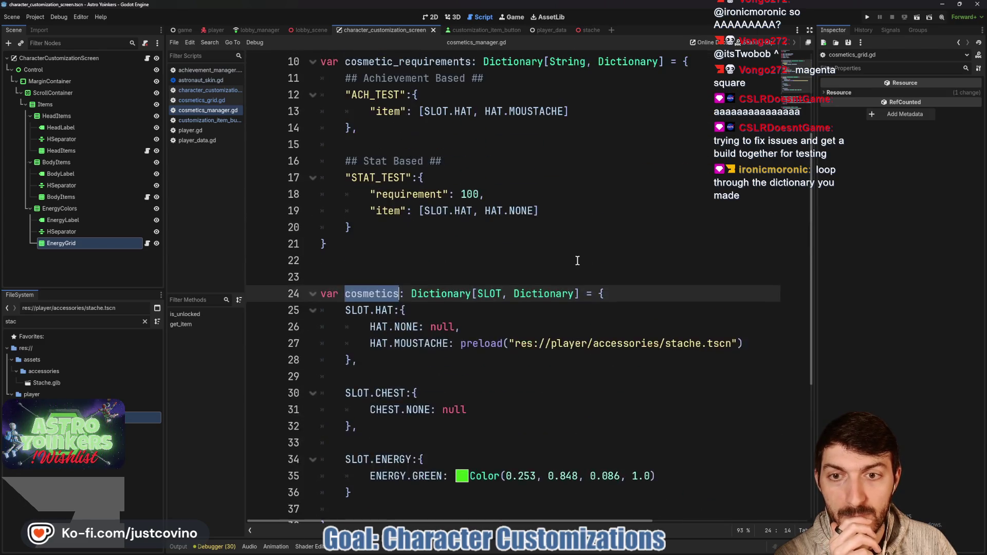
double_click(408, 210)
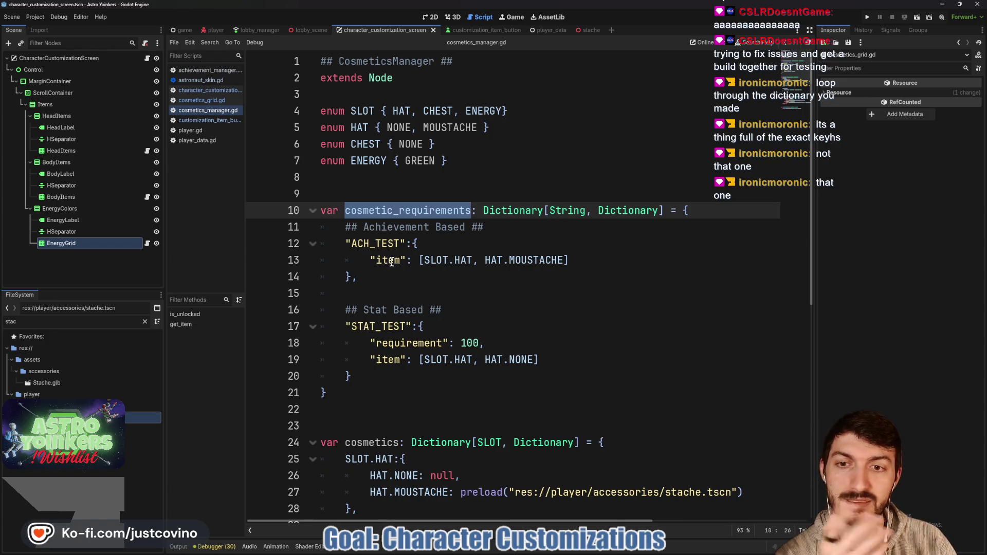
click(147, 244)
- Replace AchievementManager.achievement_items in the loop header with CosmeticsManager.cosmetic_requirements
click(466, 261)
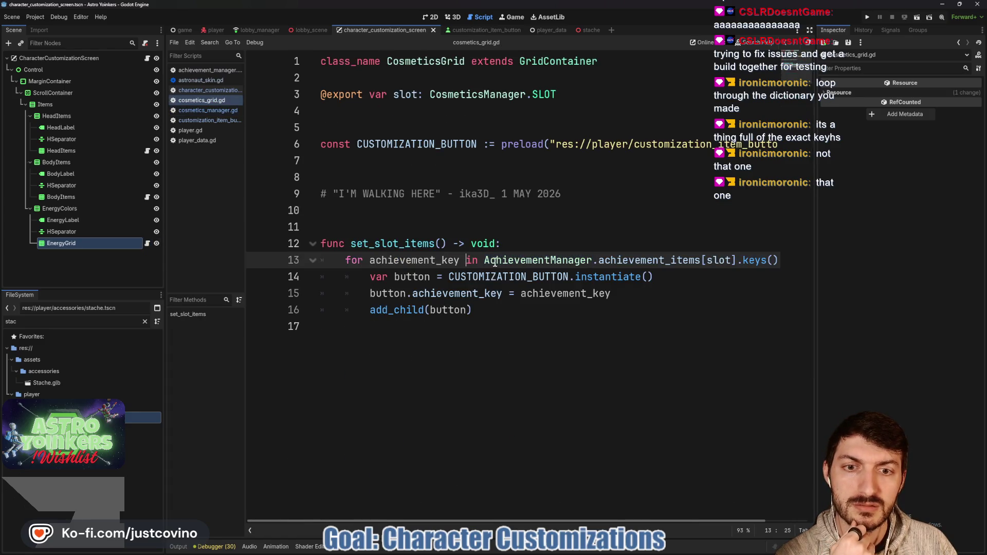
mouse_move(486, 261)
mouse_down()
mouse_move(759, 260)
mouse_move(687, 259)
mouse_up()
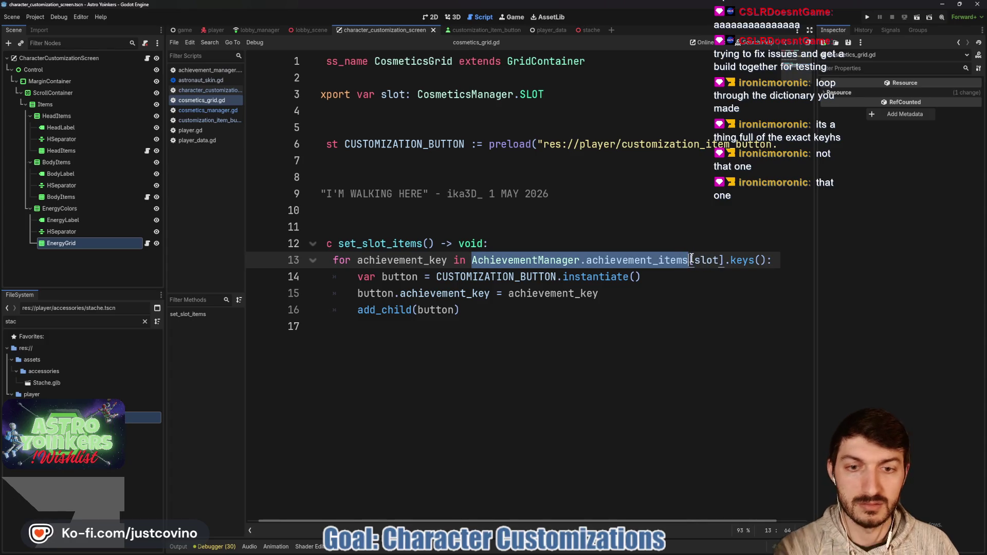
text(Cosmetics)
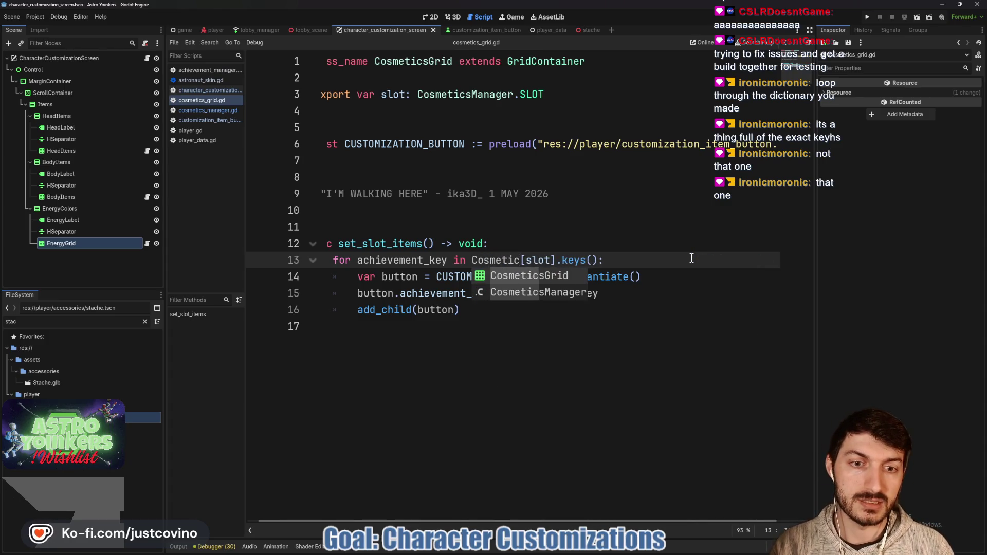
key(Return)
text(.)
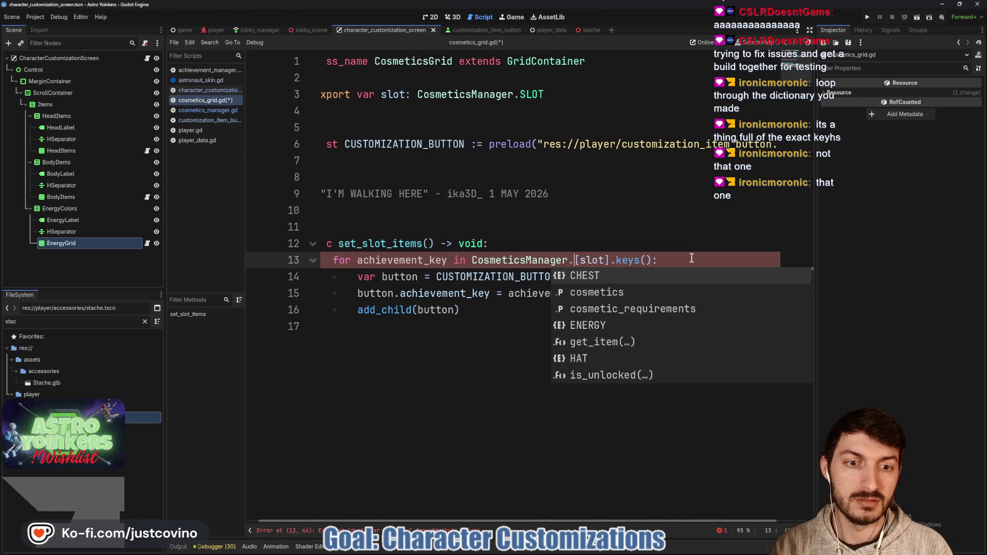
key(Down)
key(Return)
text(_req)
key(BackSpace)
key(BackSpace)
key(BackSpace)
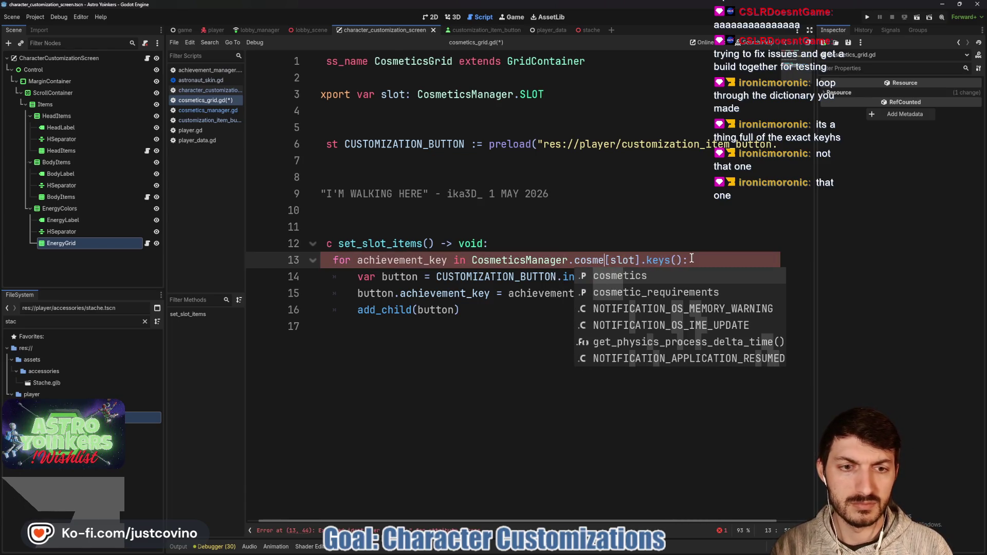
key(Down)
key(Return)
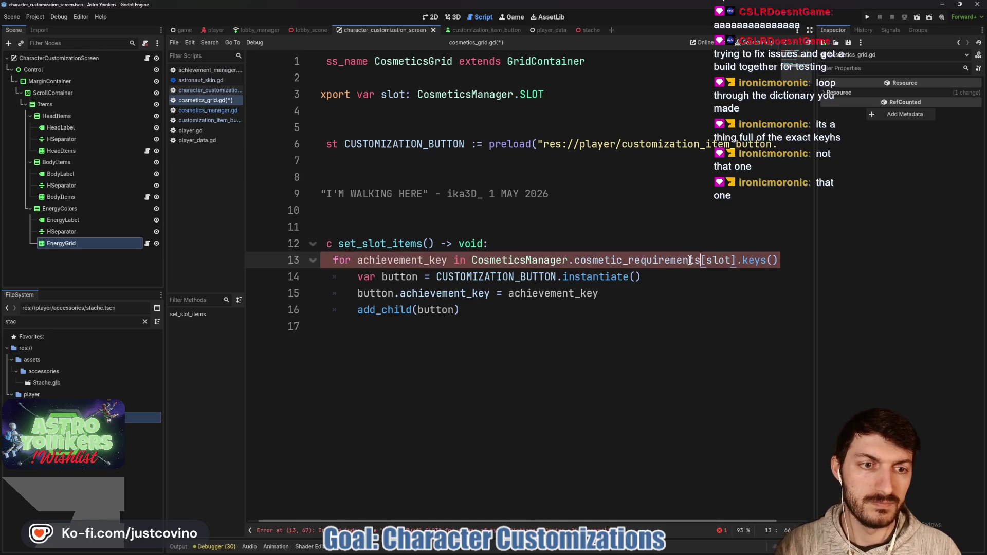
- Remove the [slot] index so the loop uses cosmetic_requirements.keys(), and save
click(717, 265)
key(ctrl+s)
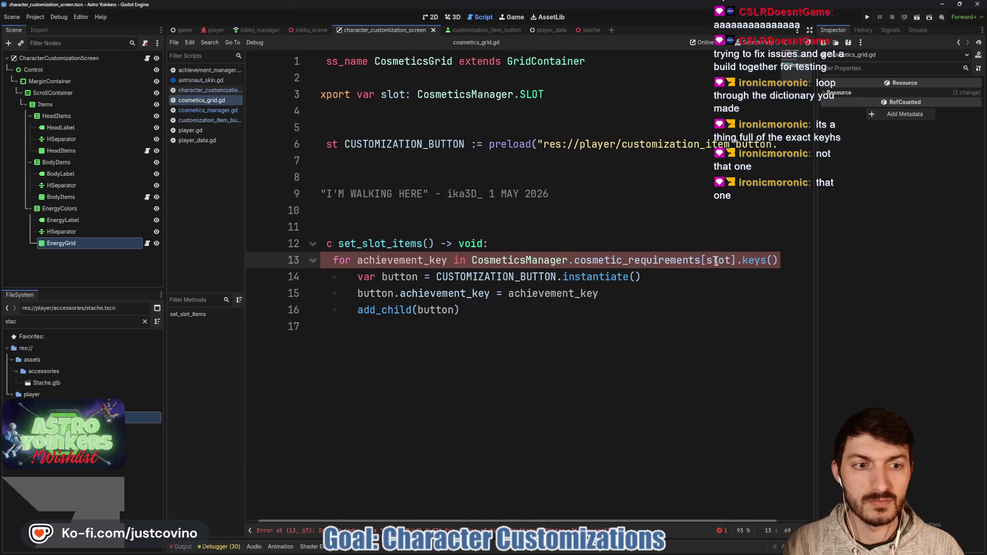
drag(736, 260, 701, 260)
key(BackSpace)
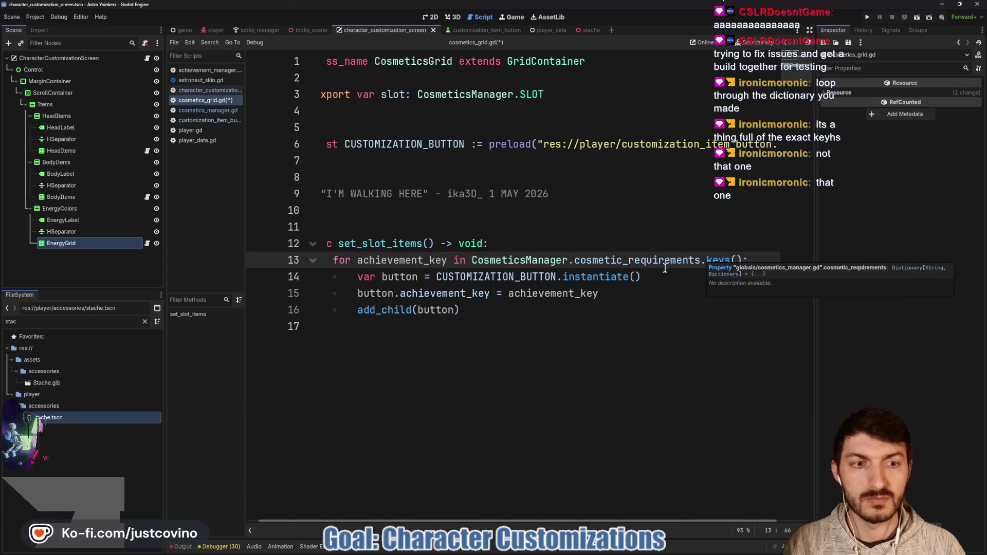
click(666, 277)
key(ctrl+s)
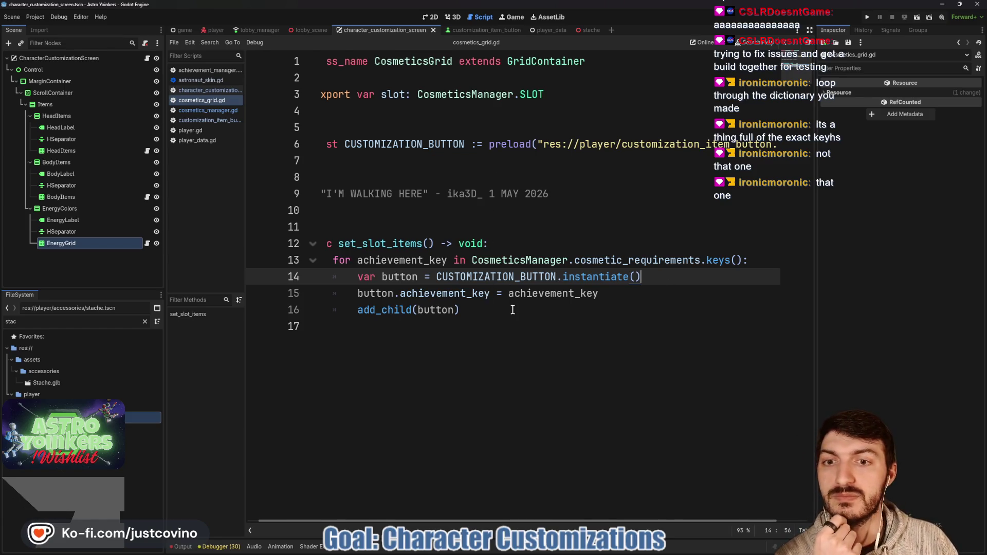
click(515, 294)
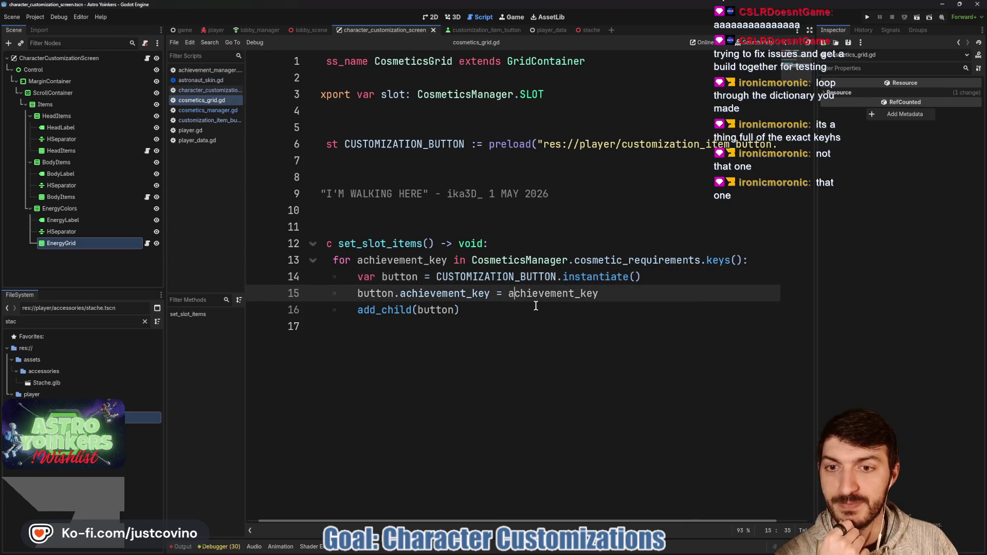
scroll(535, 305, left, 1)
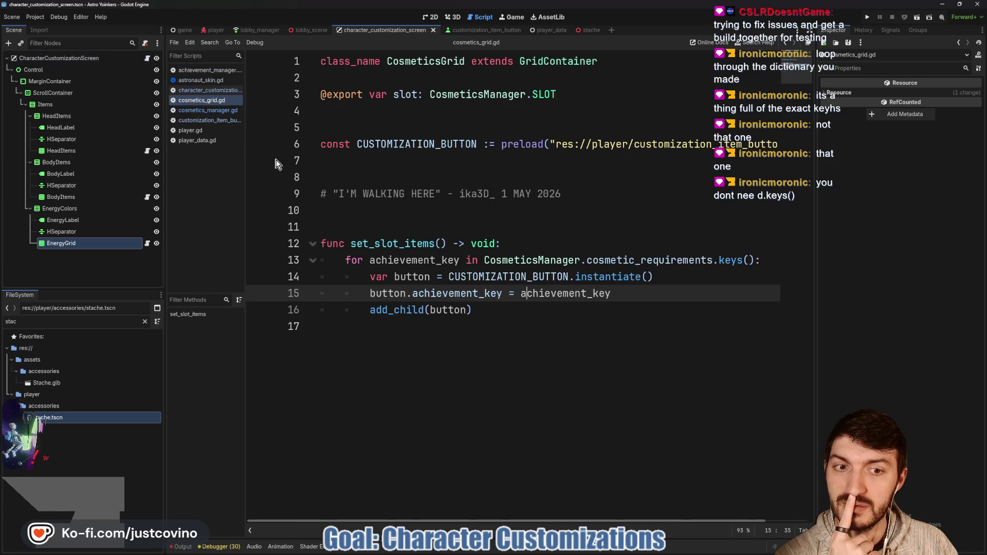
- Review the ACH_TEST and STAT_TEST keys in cosmetic_requirements, then reopen cosmetics_grid.gd
ctrl+click(642, 261)
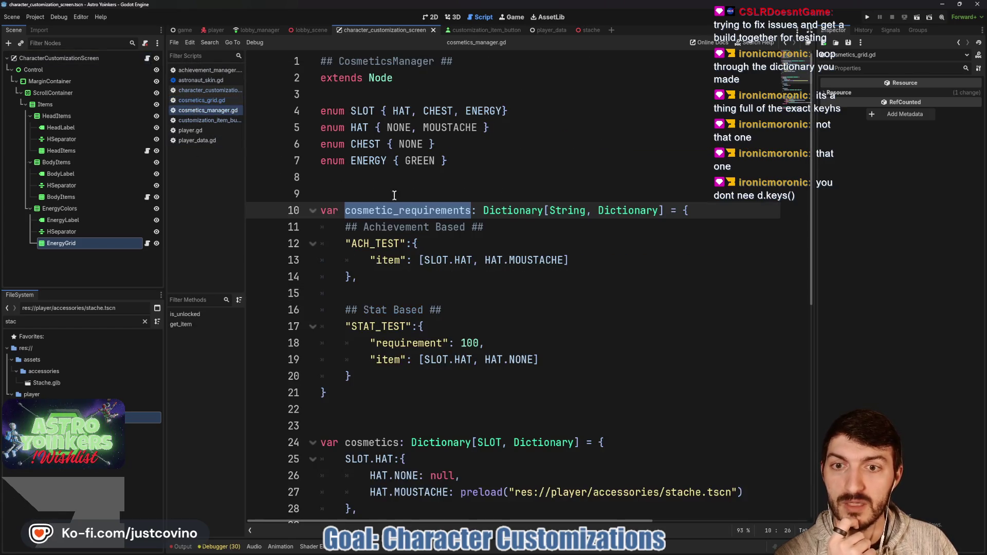
click(355, 245)
drag(346, 243, 404, 243)
drag(345, 326, 410, 325)
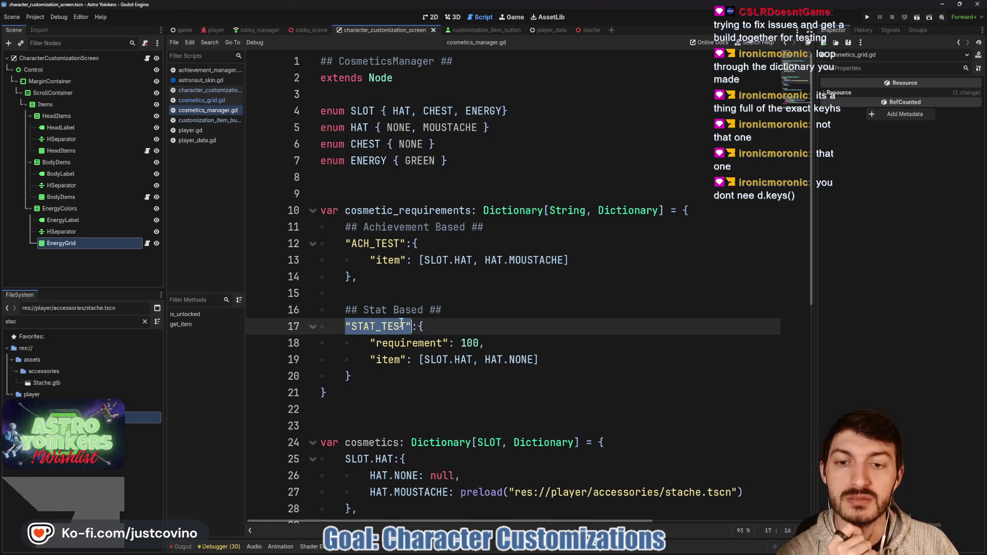
scroll(498, 275, down, 1)
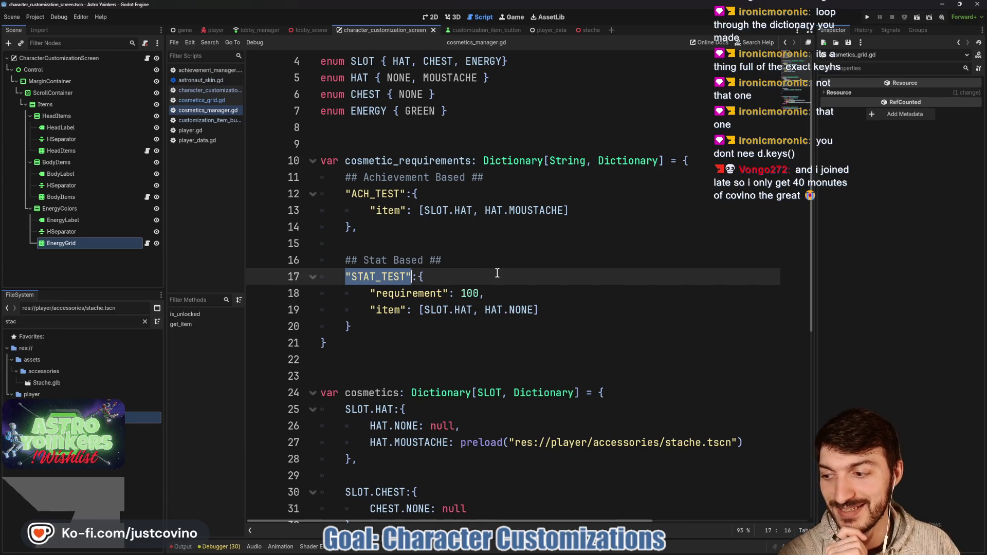
click(388, 243)
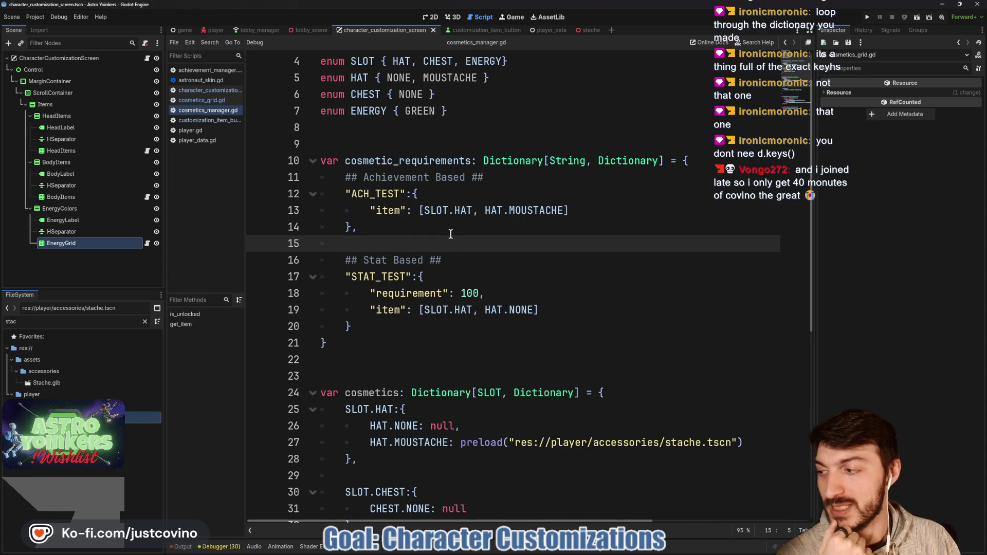
mouse_move(656, 258)
mouse_down()
mouse_move(645, 355)
mouse_move(660, 259)
mouse_up()
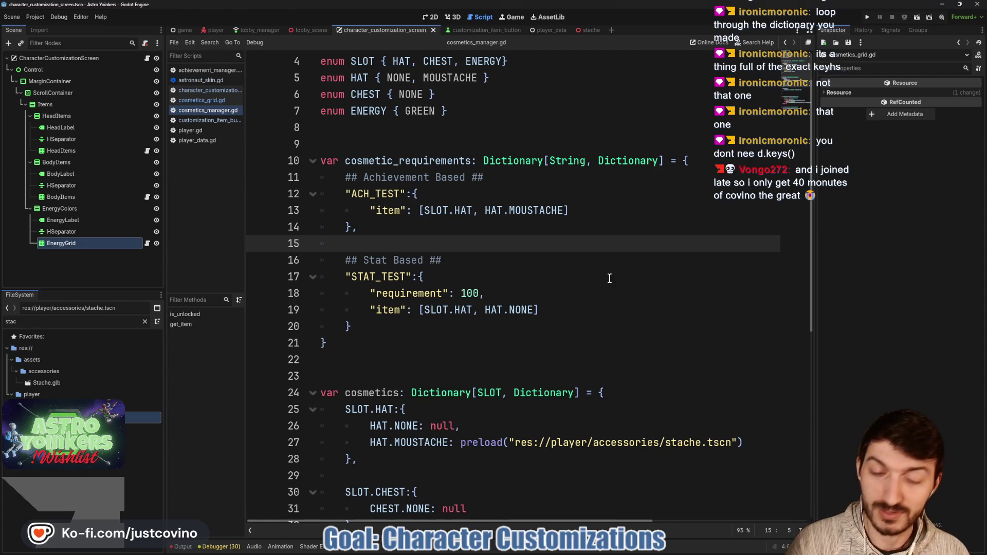
click(508, 337)
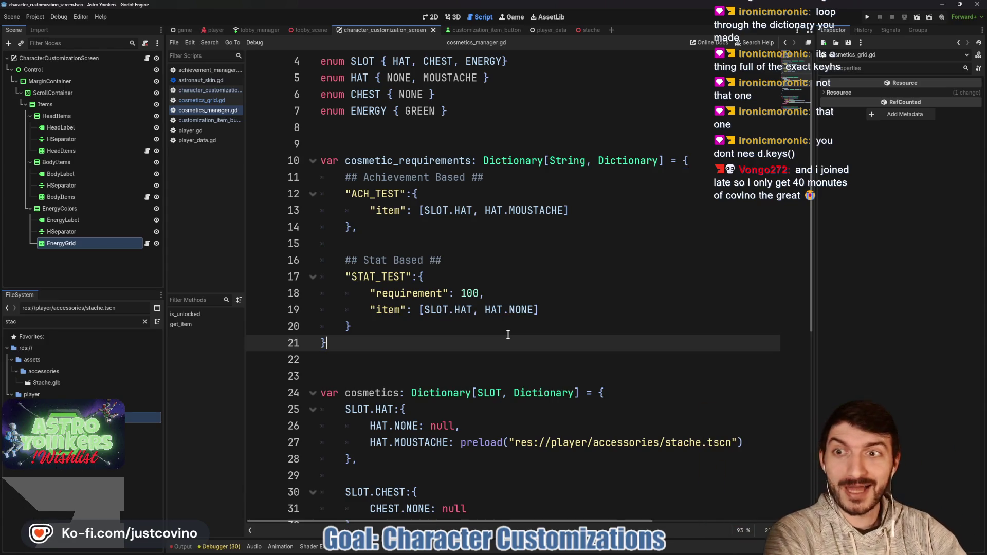
click(508, 332)
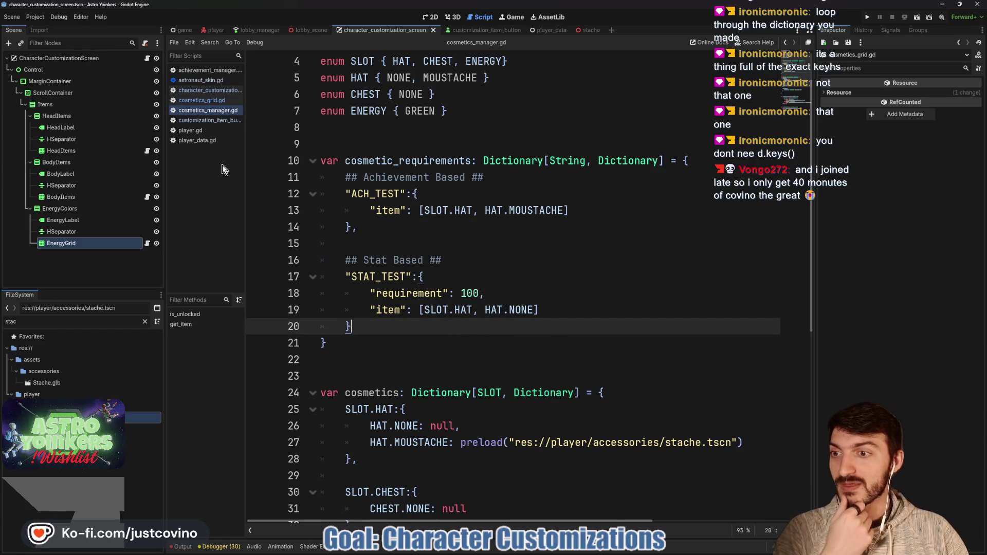
click(202, 102)
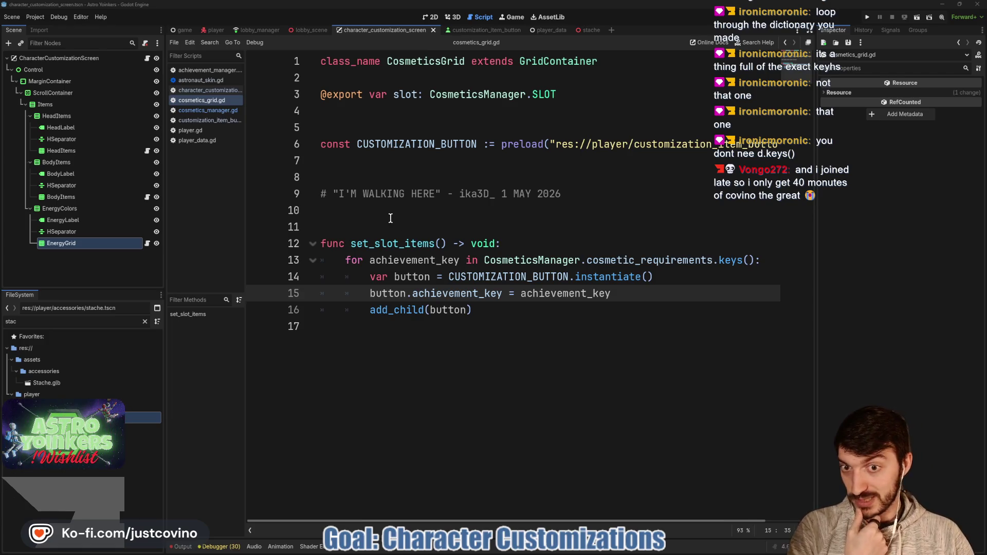
- Check the dictionaries in achievement_manager.gd, then switch back to cosmetics_manager.gd
click(208, 70)
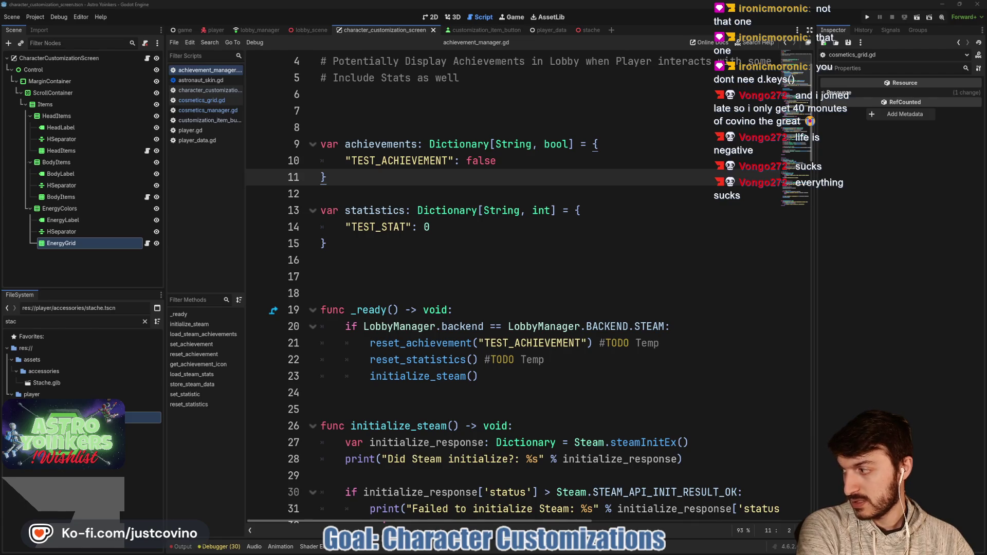
click(215, 109)
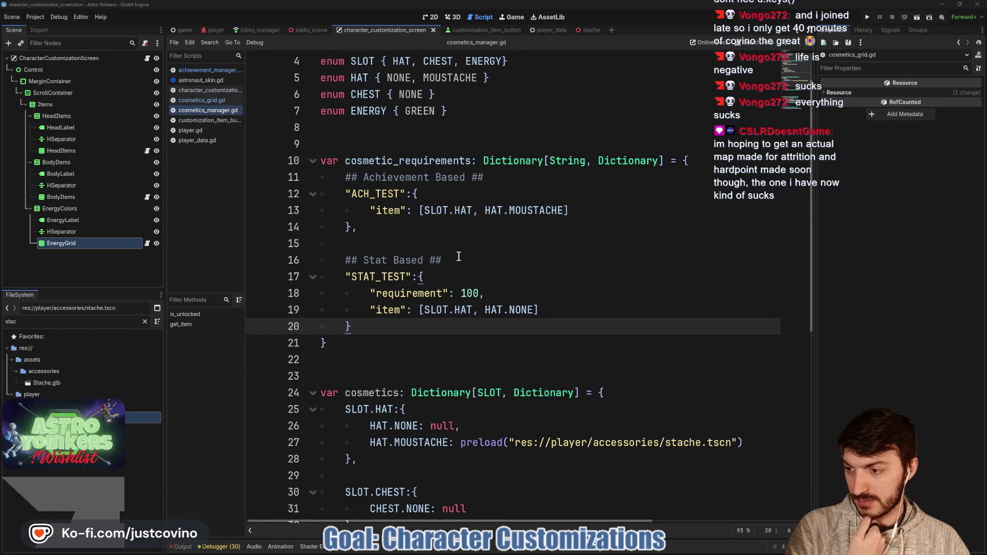
- Look over the cosmetic_requirements values in cosmetics_manager.gd, then switch to cosmetics_grid.gd
click(593, 296)
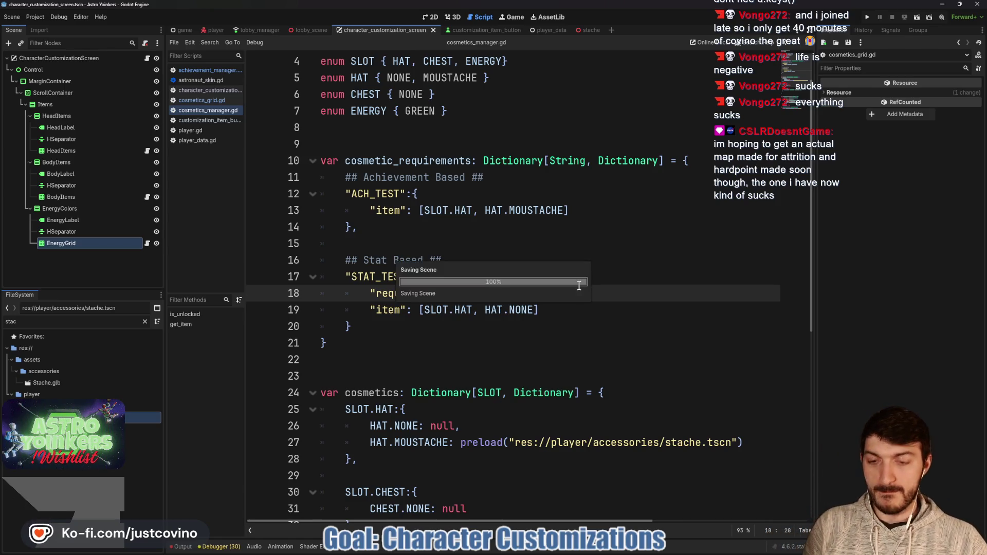
scroll(516, 244, down, 7)
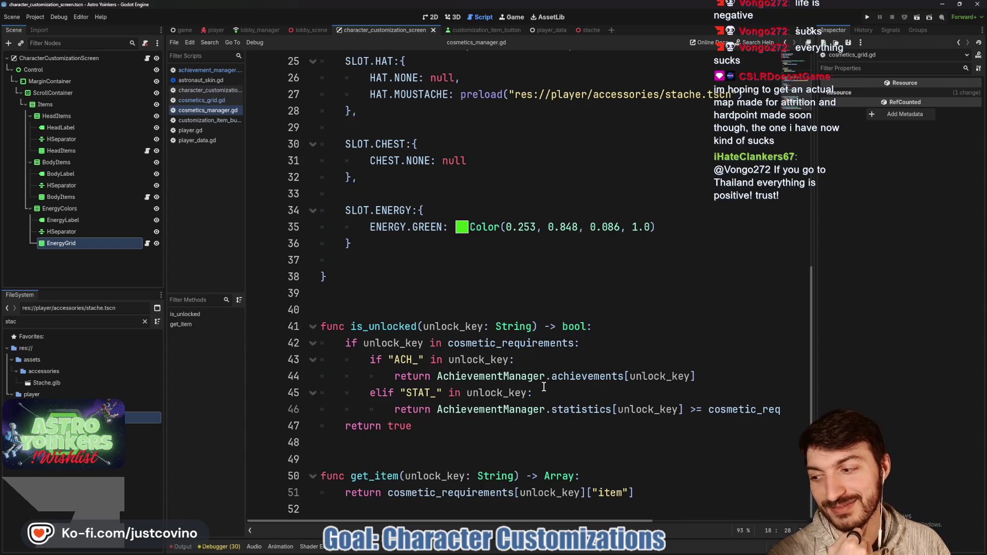
click(198, 100)
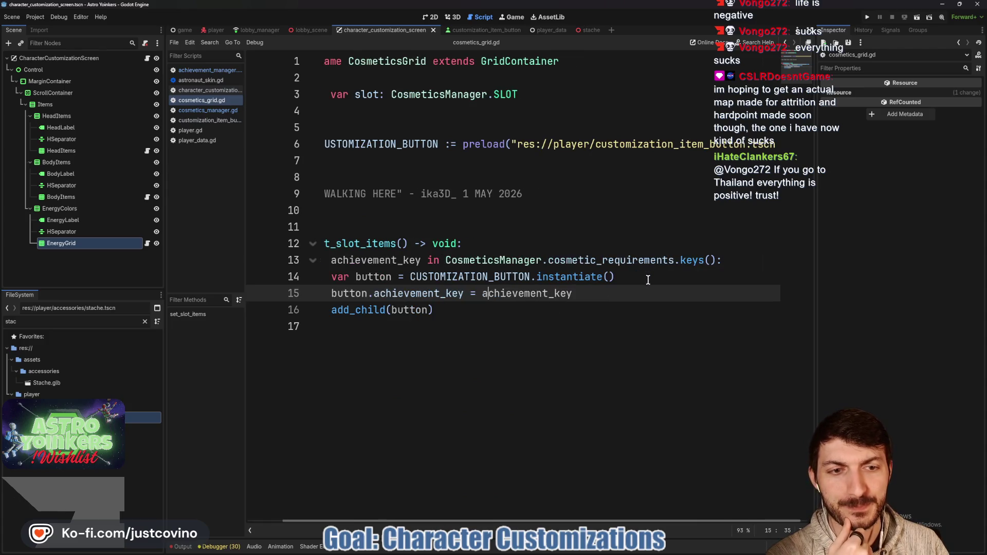
- In achievement_manager.gd, rename TEST_ACHIEVEMENT in the reset call to ACH_TEST and save
click(210, 69)
scroll(513, 265, down, 1)
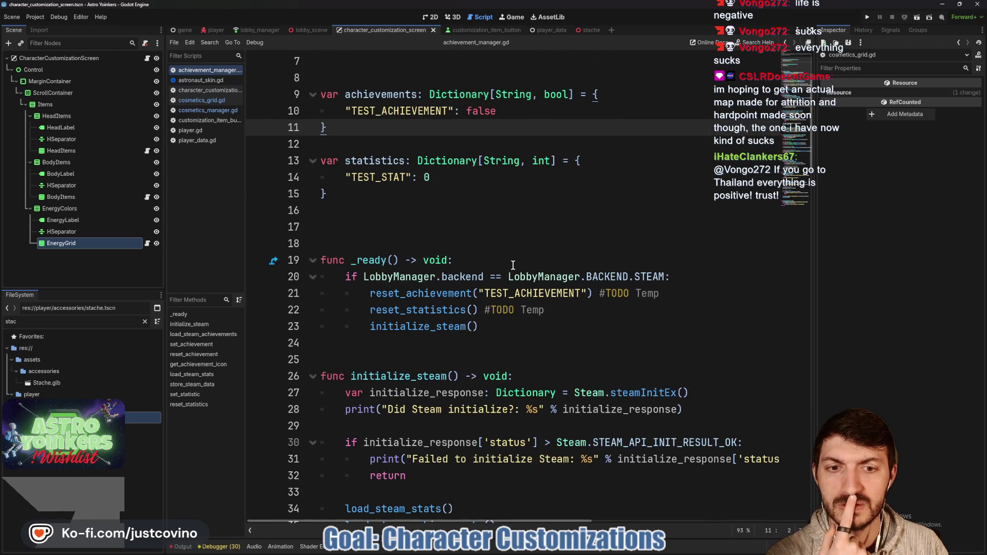
double_click(500, 295)
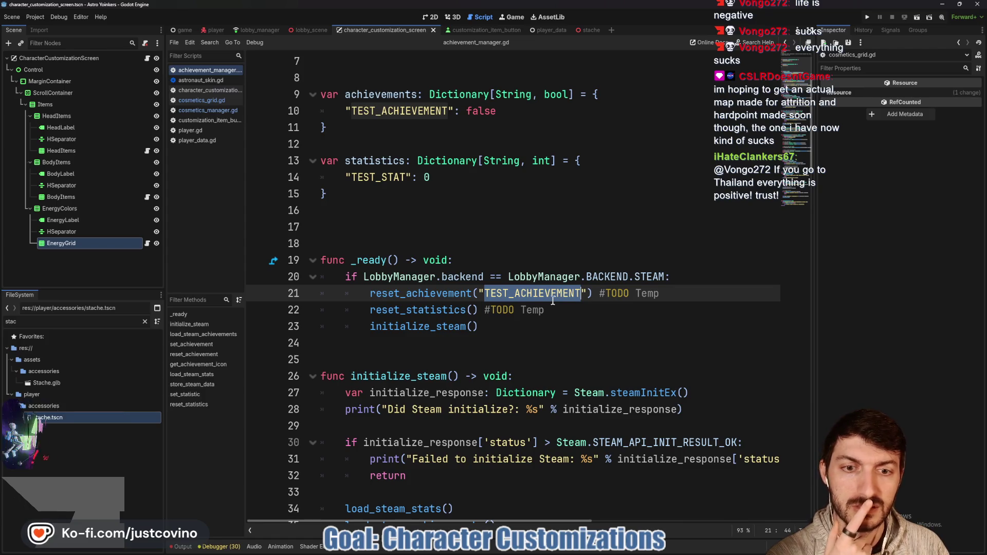
text(ACH_TEST)
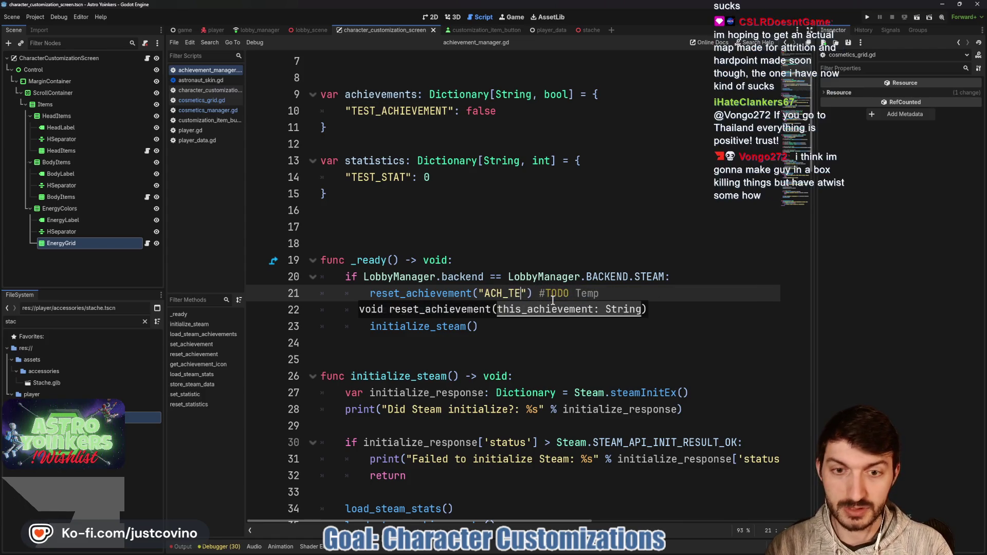
click(538, 336)
key(ctrl+s)
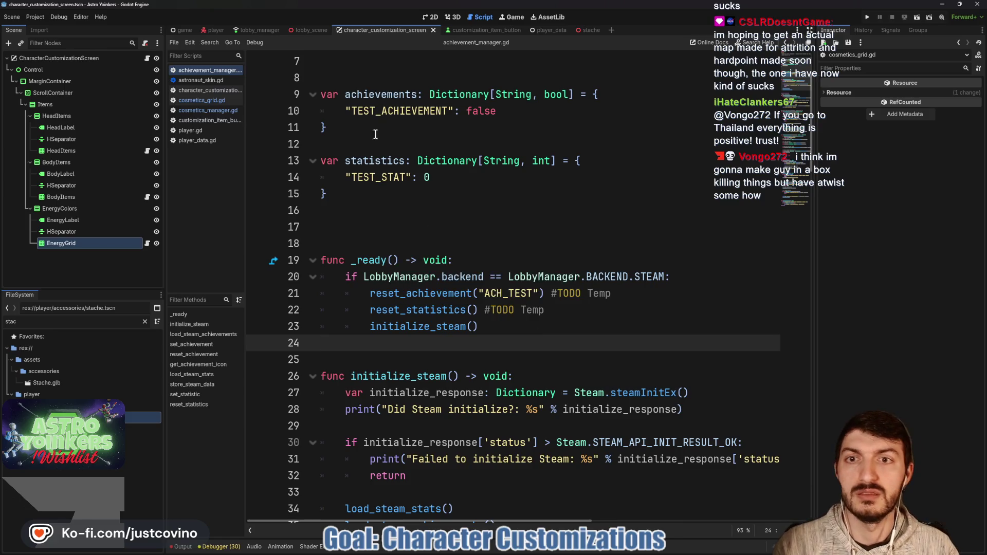
- Rename the dictionary keys TEST_ACHIEVEMENT and TEST_STAT to ACH_TEST and STAT_TEST, and save
double_click(372, 111)
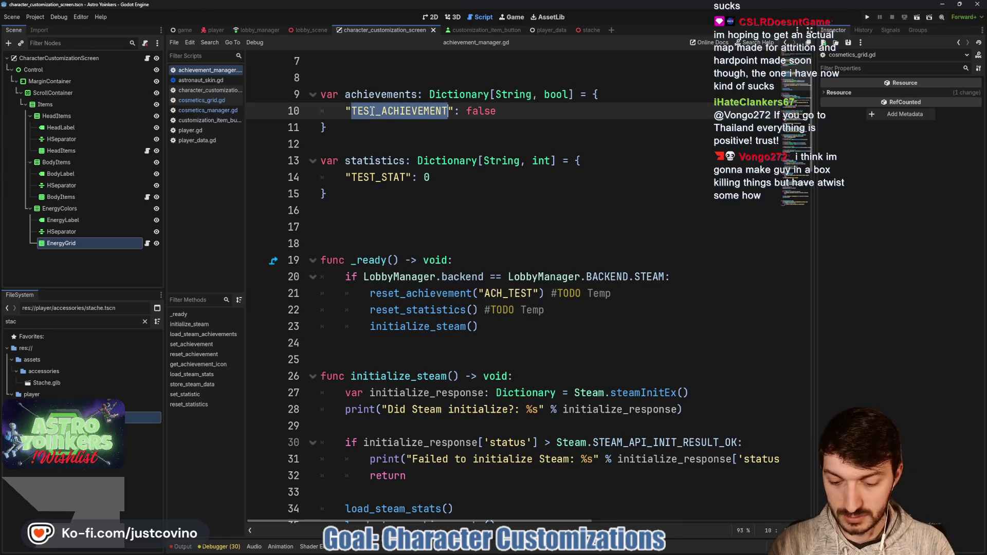
text(ACH_TE)
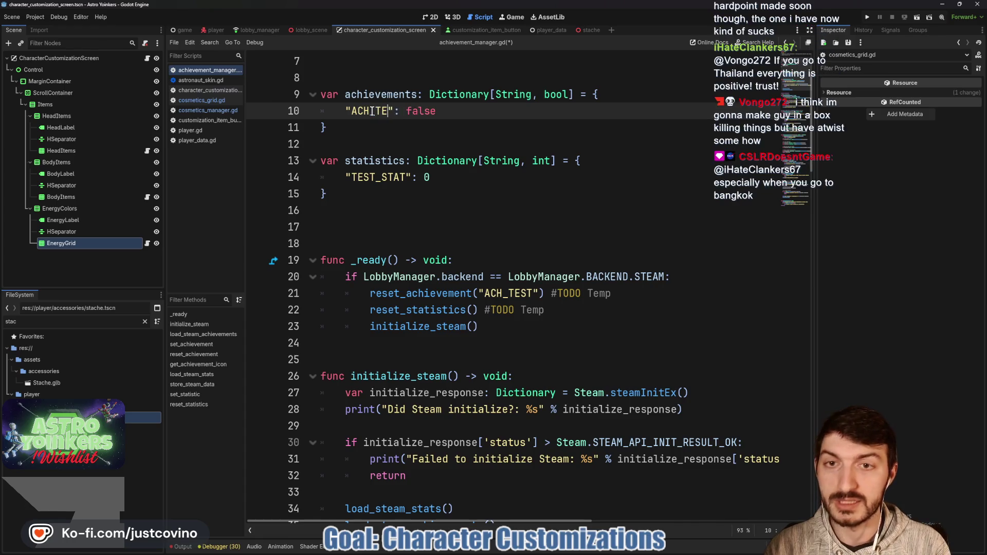
double_click(369, 179)
text(STAT_TES)
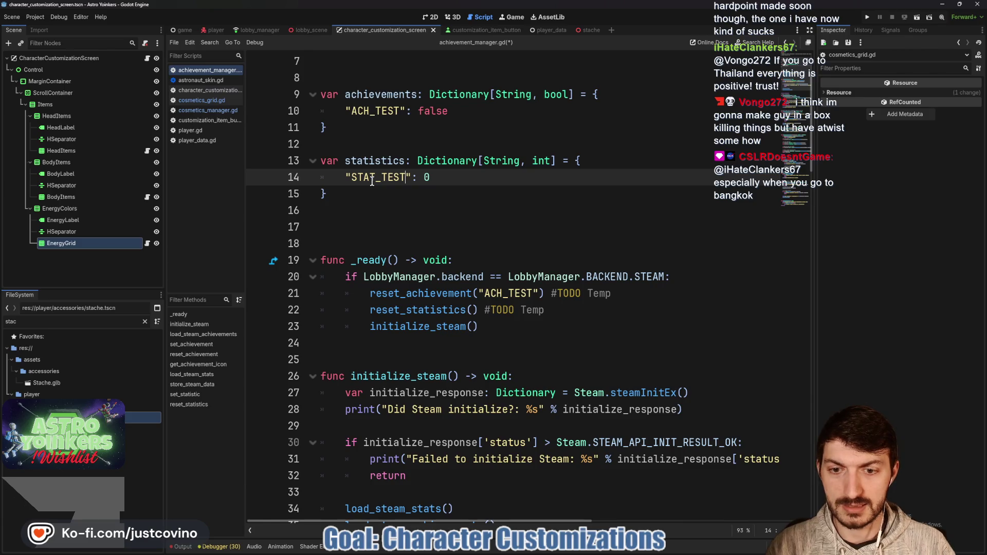
click(404, 211)
key(ctrl+s)
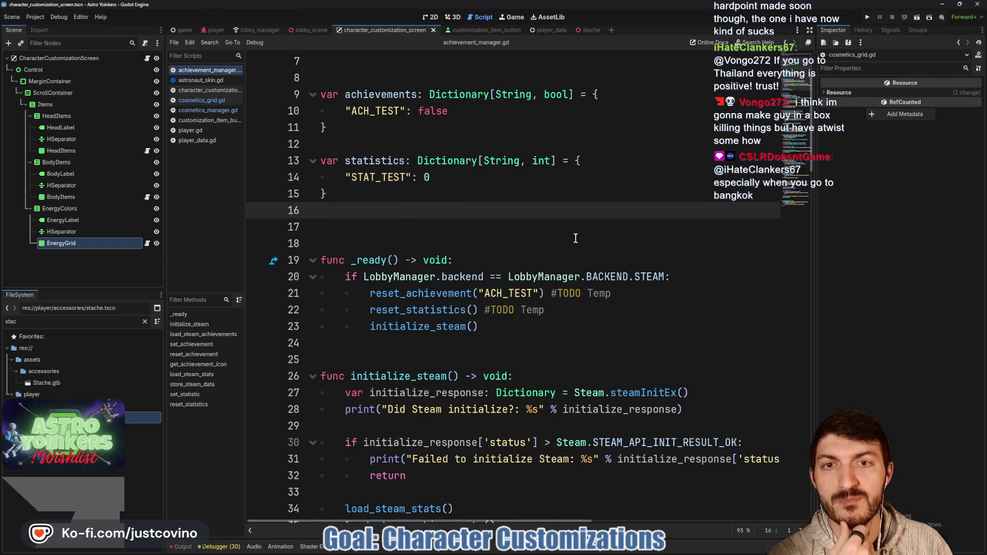
scroll(576, 238, up, 2)
scroll(574, 238, down, 9)
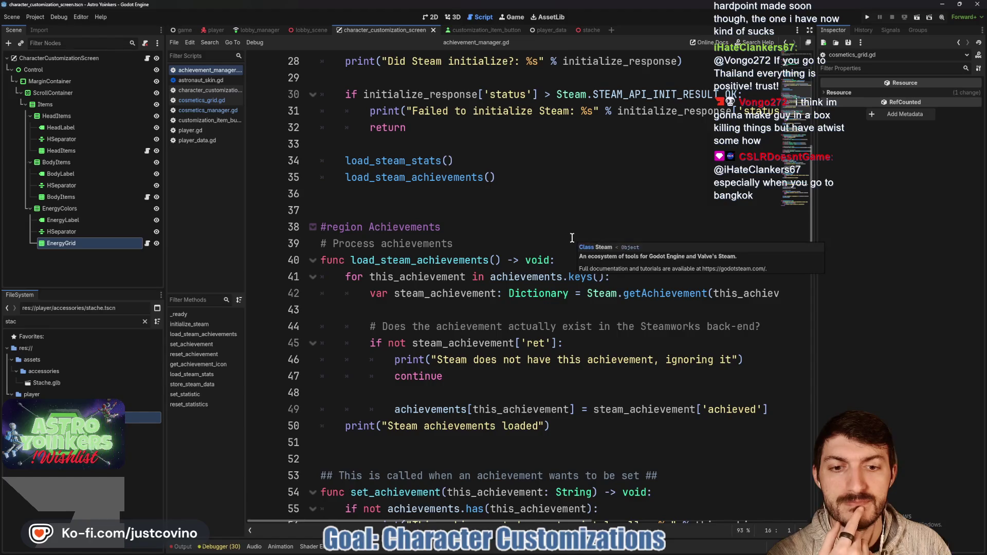
scroll(572, 238, down, 4)
scroll(570, 238, up, 10)
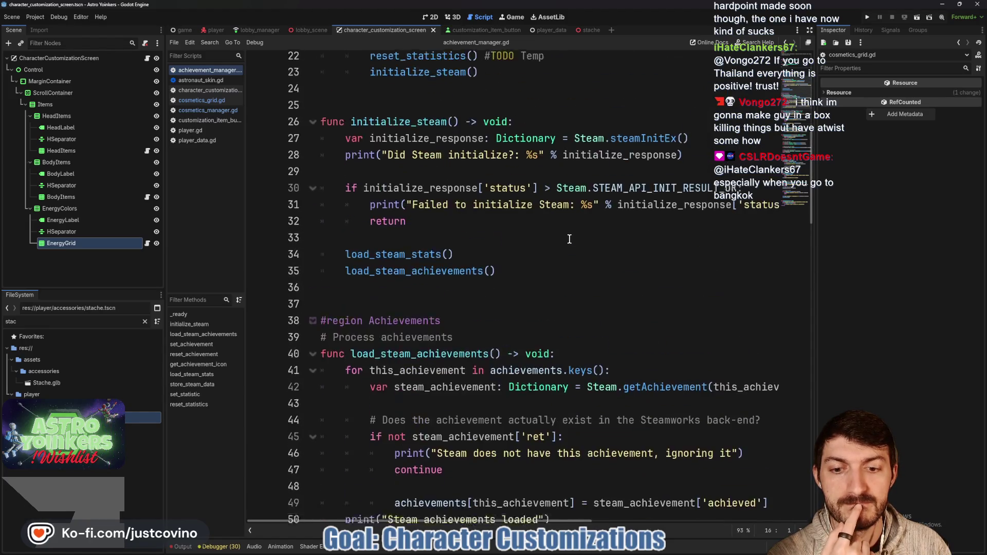
- Trace equip_cosmetic in astronaut_skin.gd and set_slot_items in character_customization_screen.gd
click(198, 80)
click(421, 222)
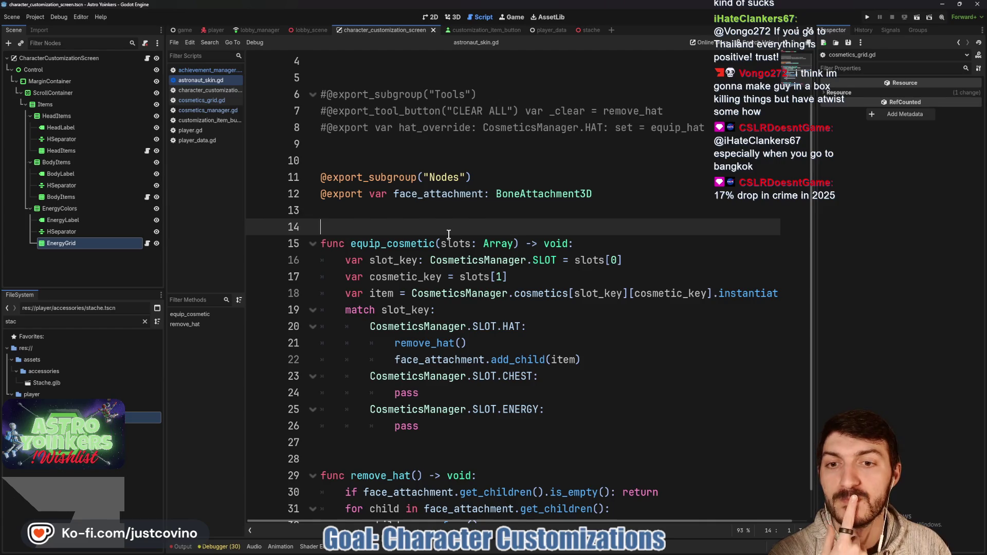
scroll(449, 234, down, 1)
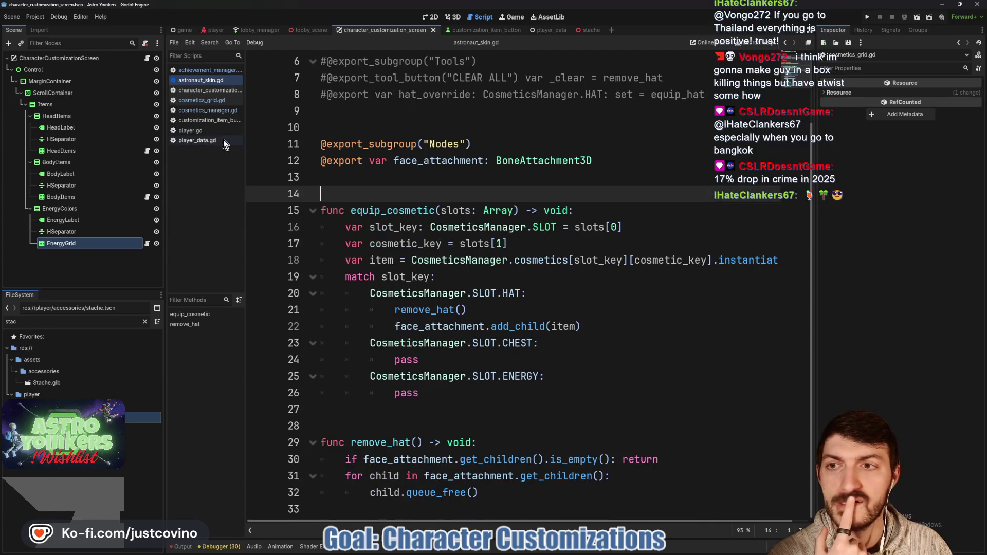
click(206, 91)
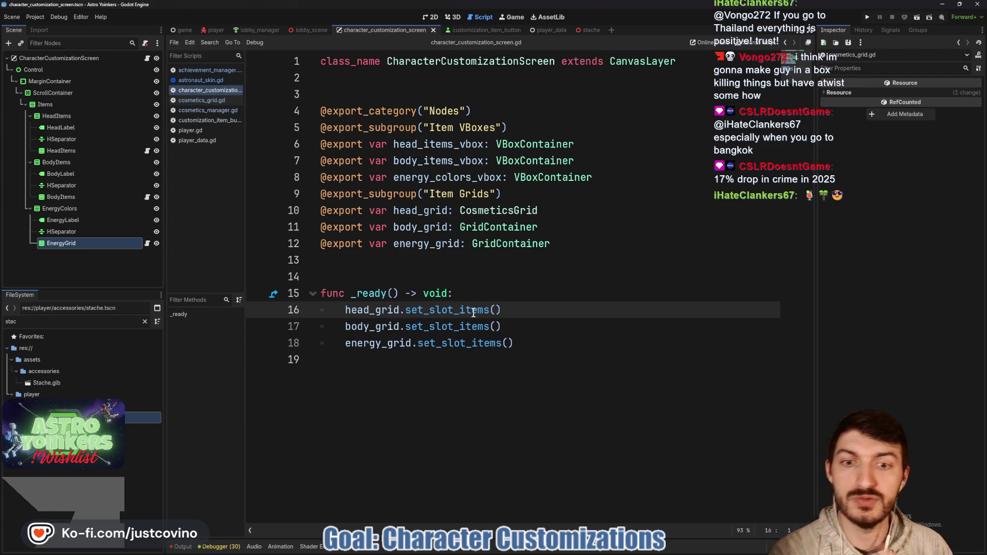
ctrl+click(447, 319)
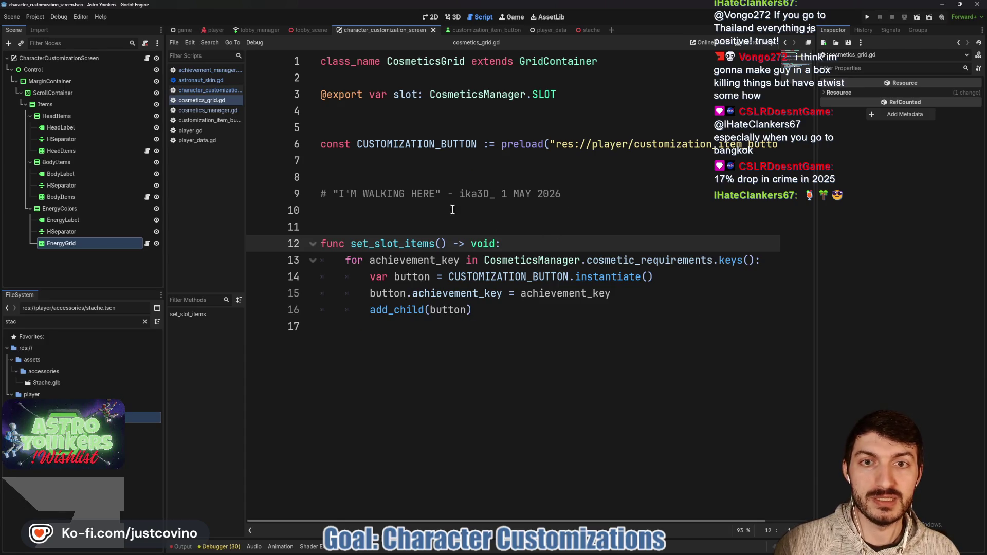
- Review cosmetics_manager.gd around line 28, then go to customization_item_button.gd
click(200, 113)
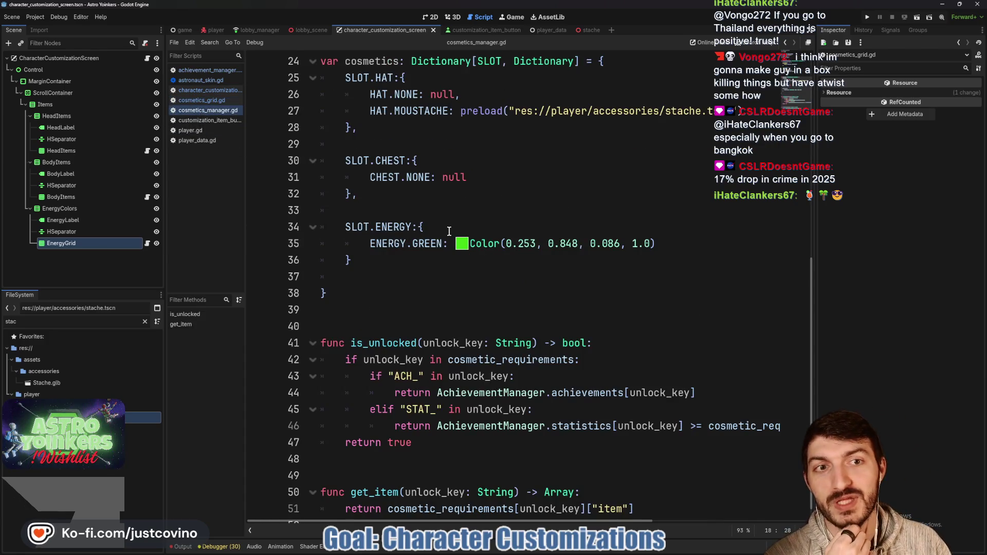
scroll(453, 234, up, 3)
scroll(473, 242, down, 1)
scroll(477, 242, up, 7)
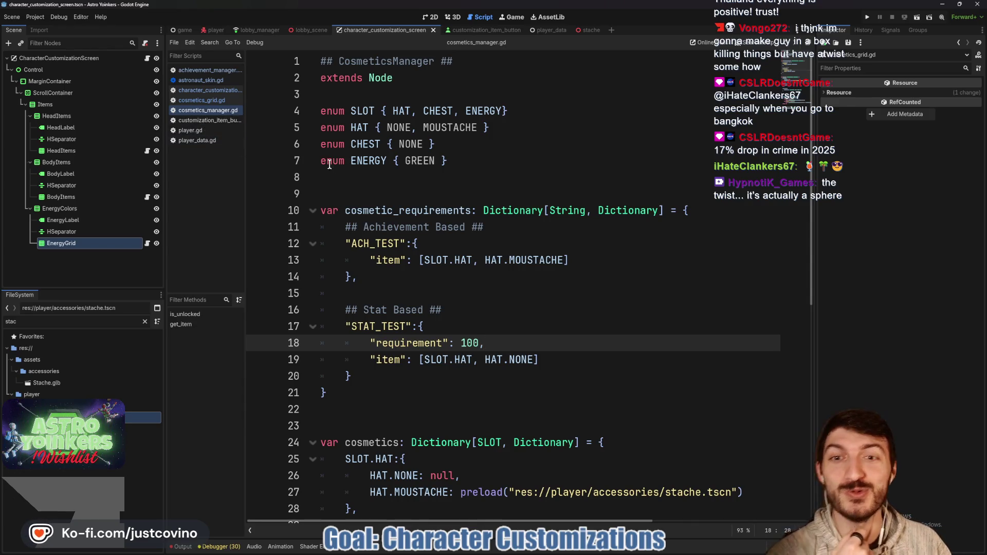
scroll(417, 186, down, 1)
scroll(418, 185, down, 4)
click(462, 257)
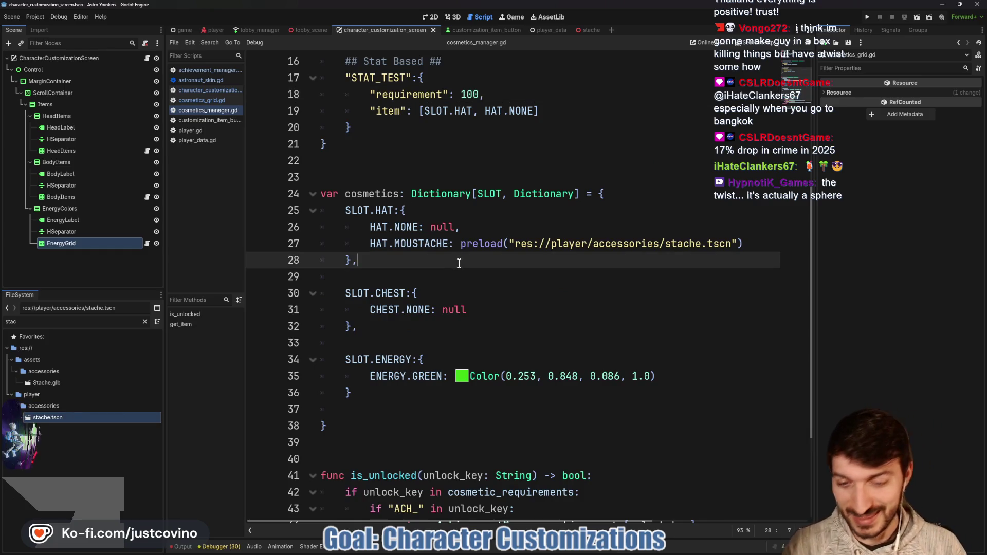
click(208, 122)
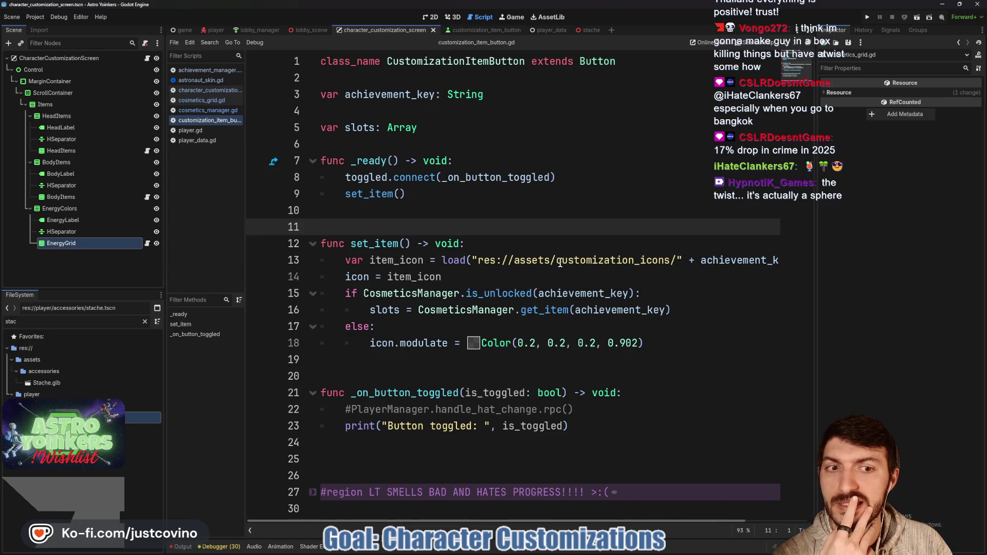
- Read set_item's res://assets/customization_icons/ path, then clear the FileSystem filter
scroll(610, 263, right, 2)
scroll(610, 263, right, 2)
scroll(596, 260, left, 4)
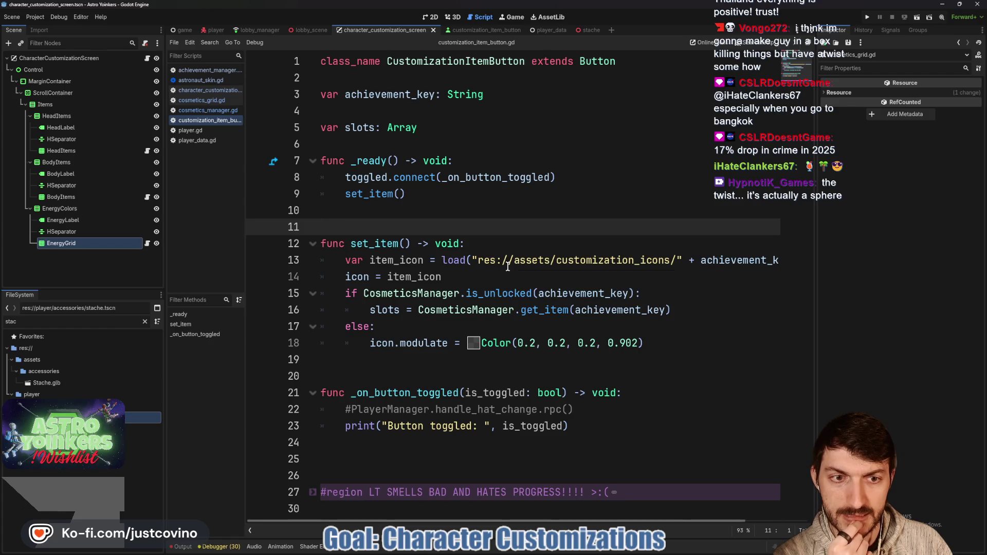
mouse_move(507, 265)
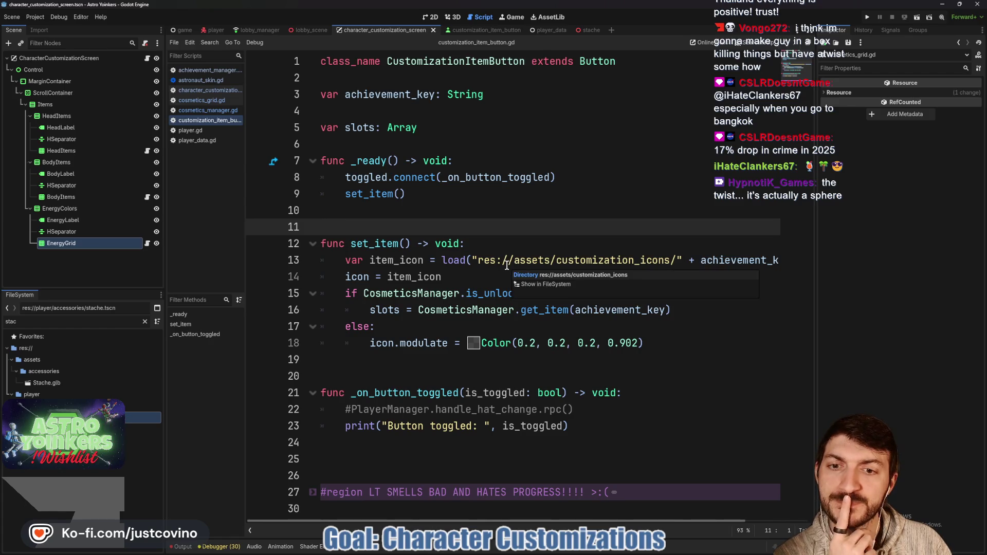
scroll(507, 265, right, 3)
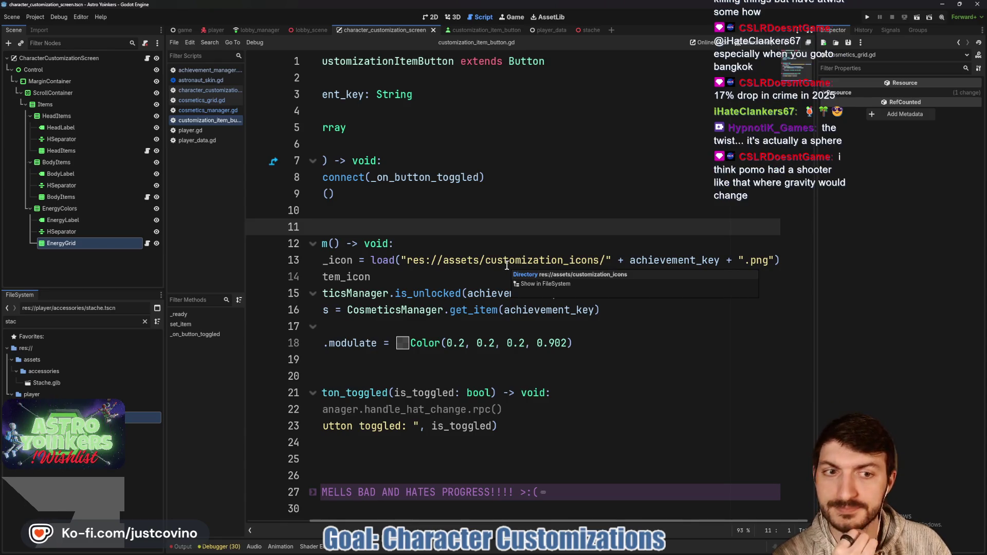
scroll(507, 265, left, 3)
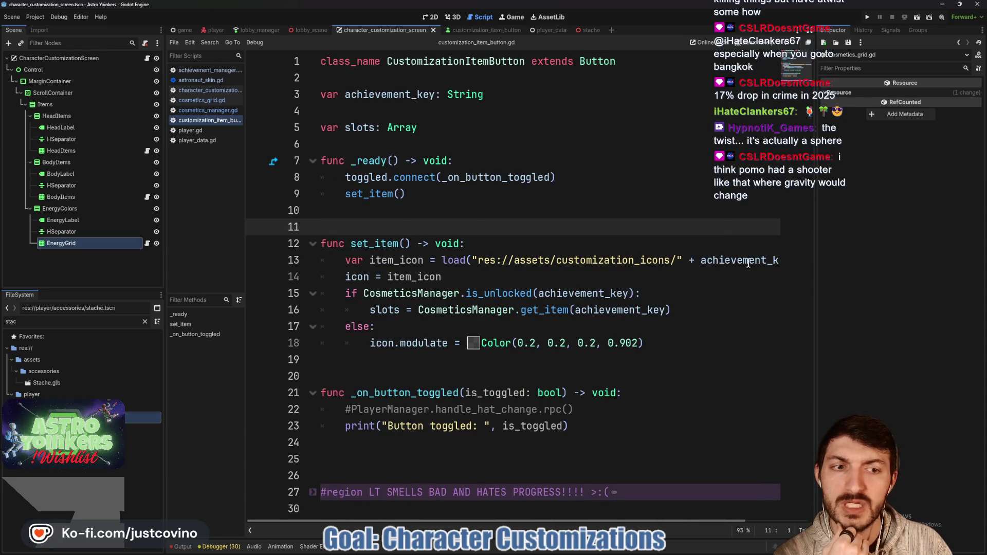
click(145, 321)
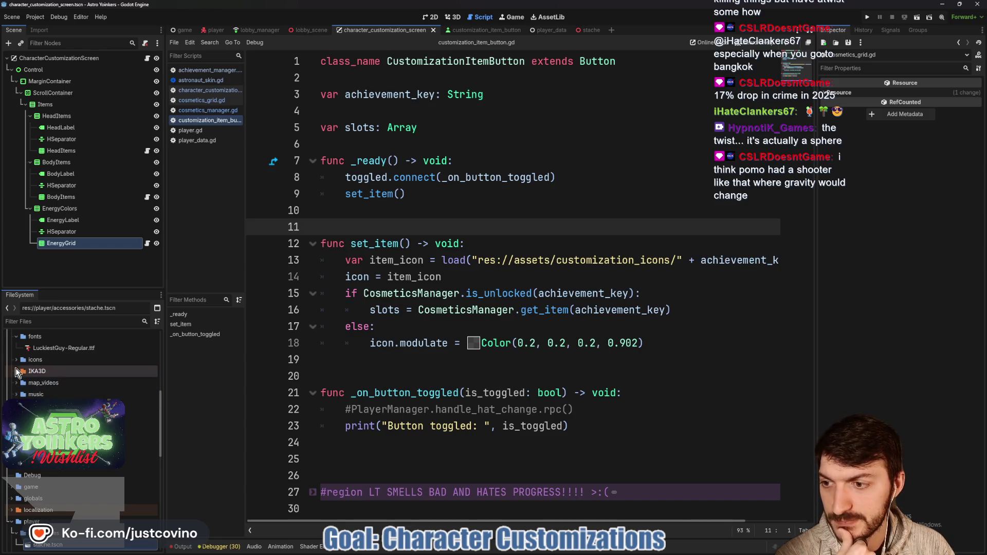
- Rename the TEST_ACHIEVEMENT.png icon in customization_icons to ACH_TEST.png
scroll(20, 370, up, 3)
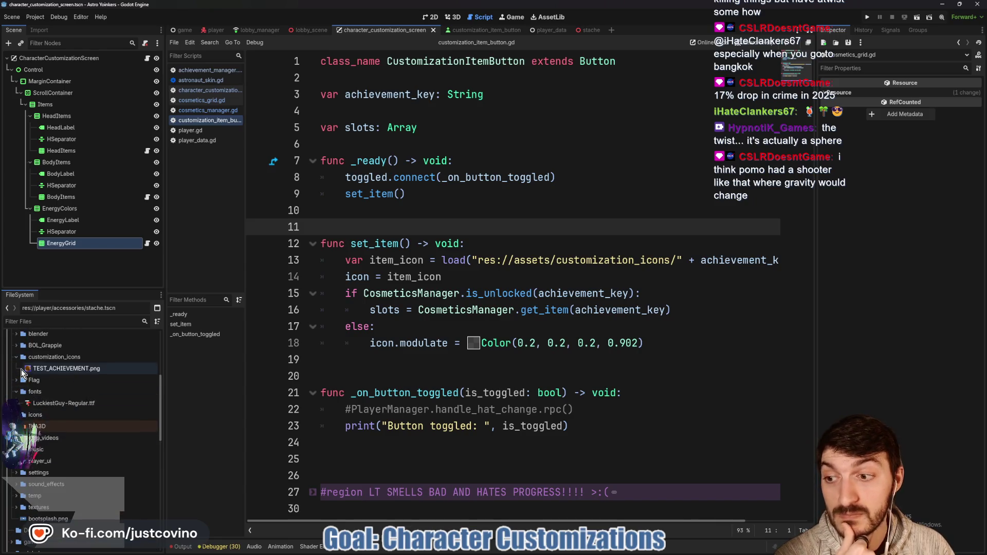
right_click(64, 369)
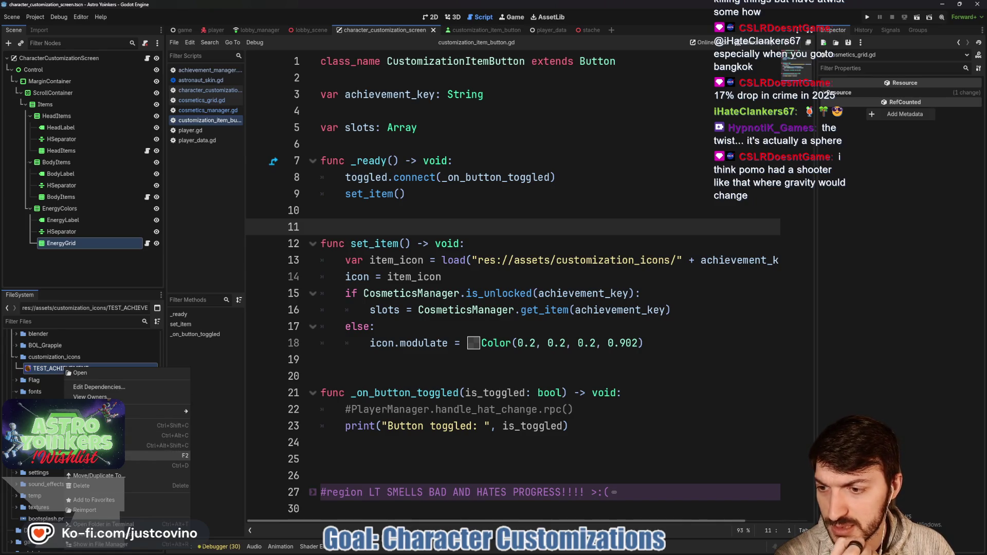
click(103, 456)
text(ACH_TE)
key(Return)
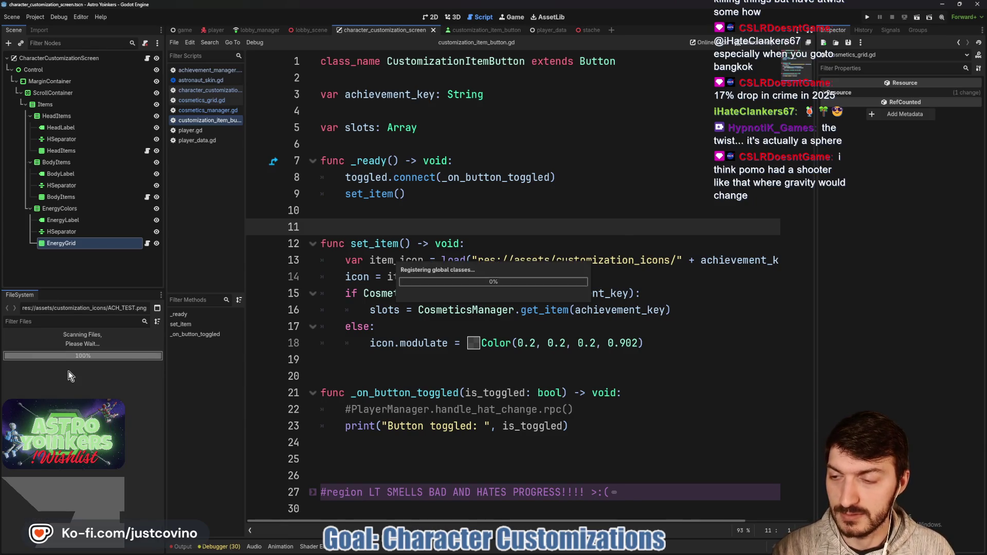
- Bring up GitHub Desktop to view the 42 pending changed files
click(446, 334)
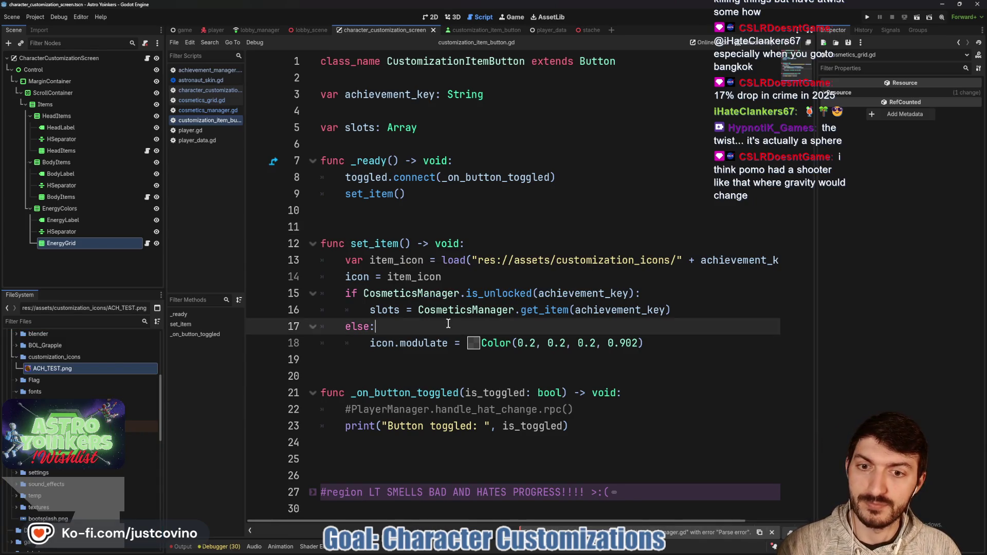
click(571, 553)
scroll(332, 329, down, 10)
- Commit the 42 files as 'Customization Stuff', push to origin, and return to Godot
scroll(331, 329, up, 10)
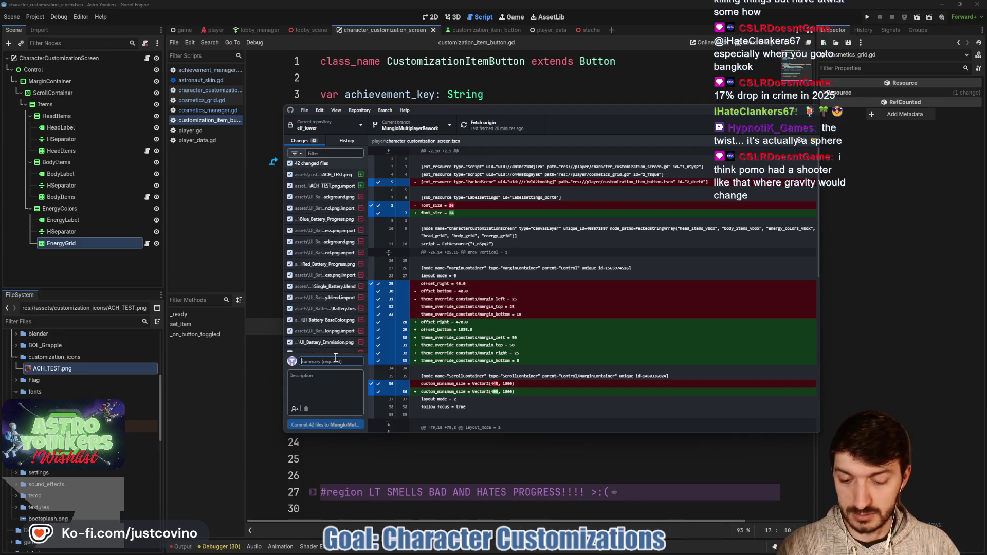
text(Customi)
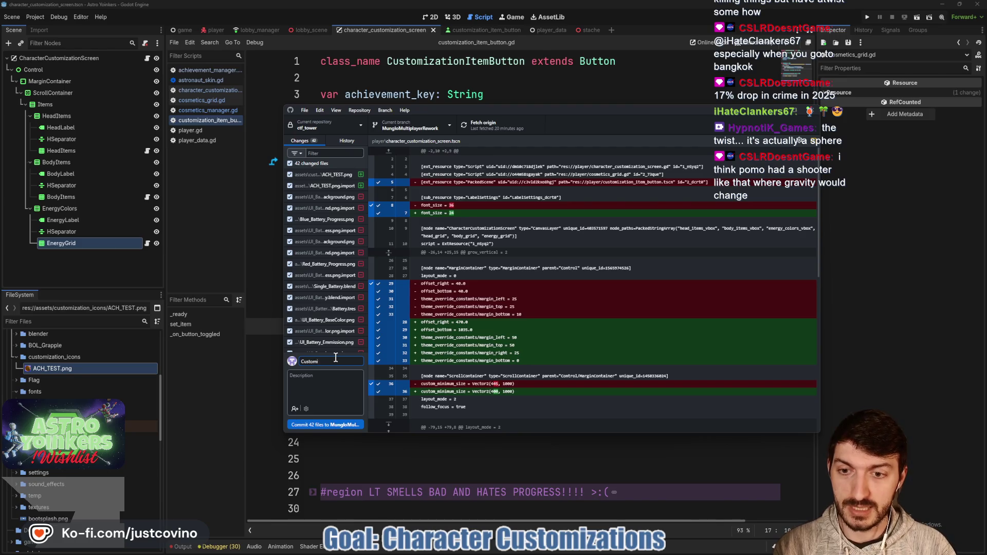
text(zation Stuff)
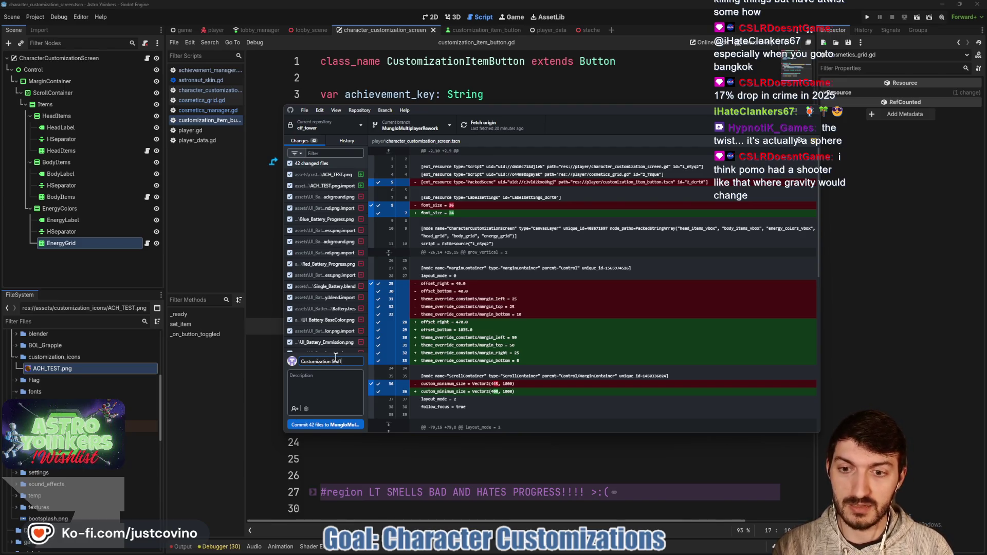
click(323, 425)
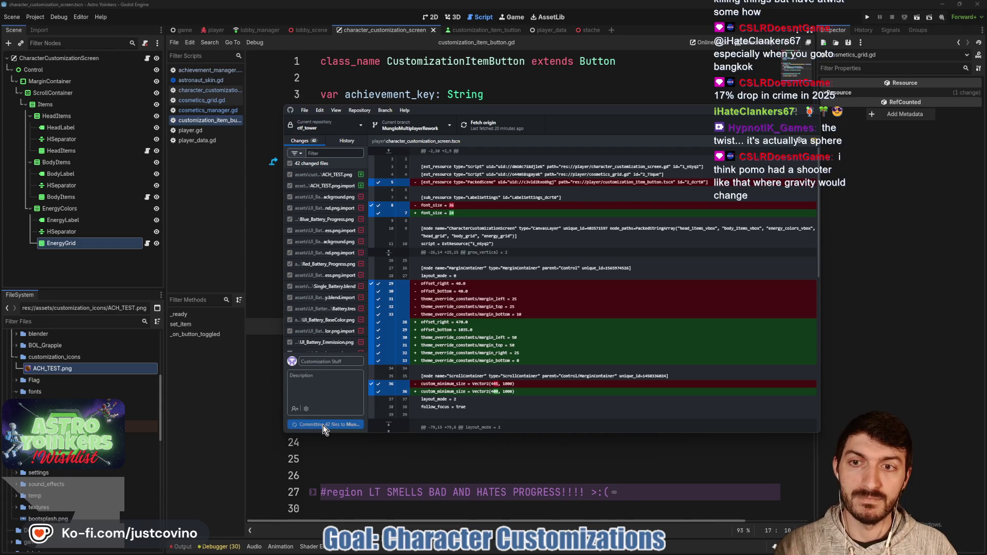
click(684, 213)
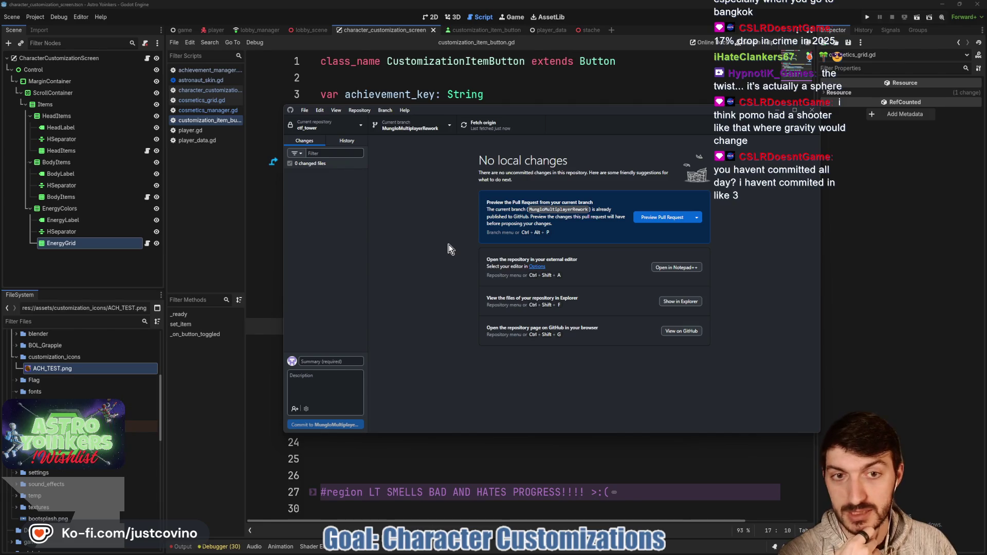
click(511, 434)
click(460, 214)
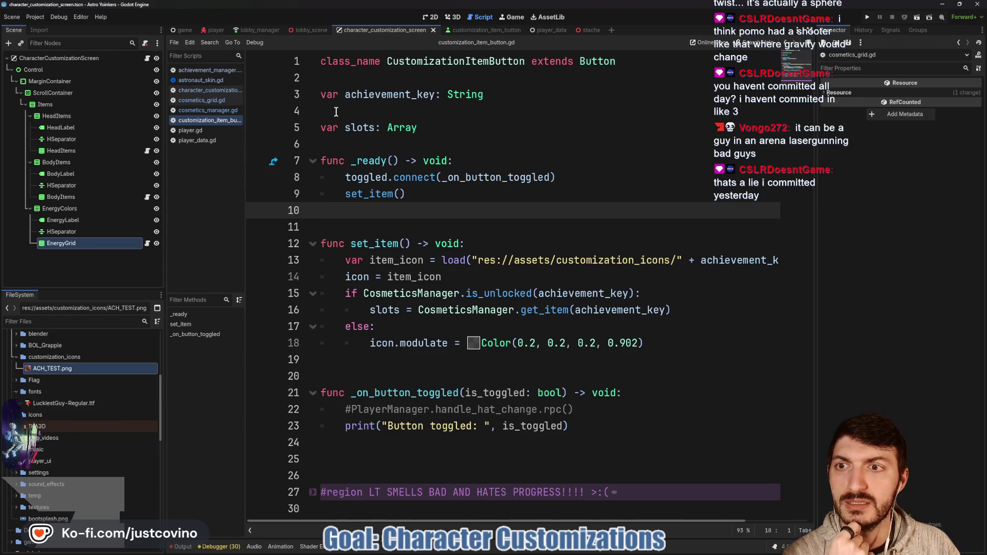
- Run the project, which halts on the AstronautSkin.HATS parser error in player_manager.gd
click(868, 18)
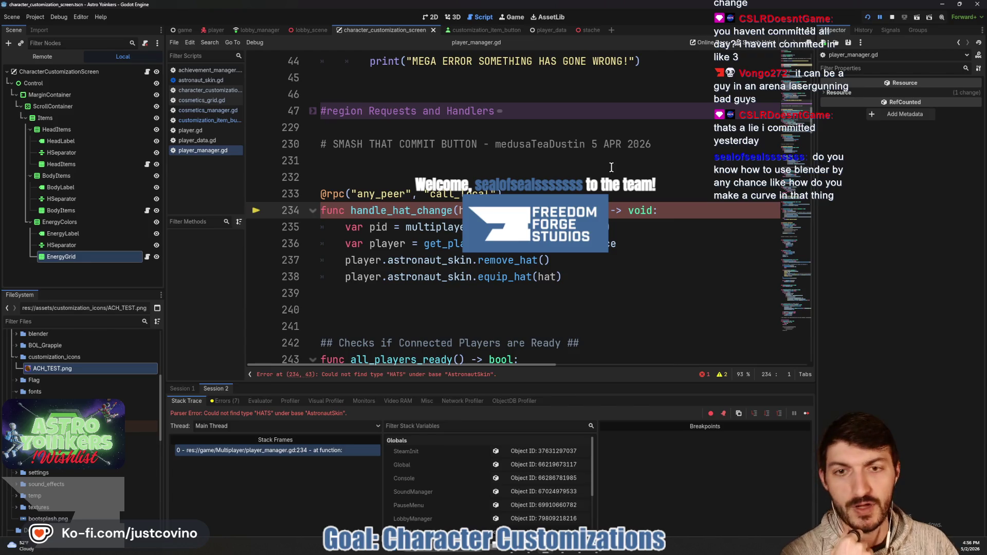
- Place the caret at the HATS error on line 234 and stop the debug session
click(557, 210)
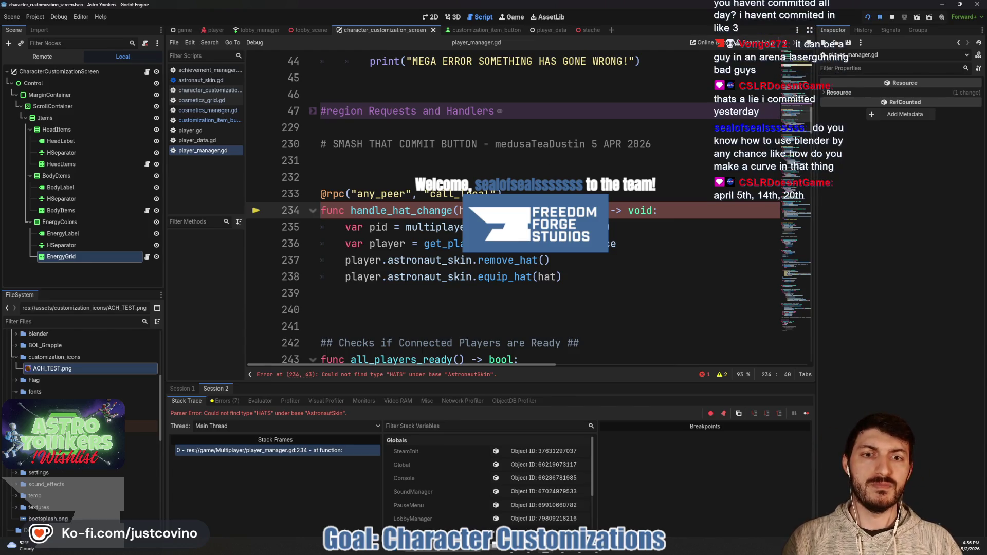
click(893, 17)
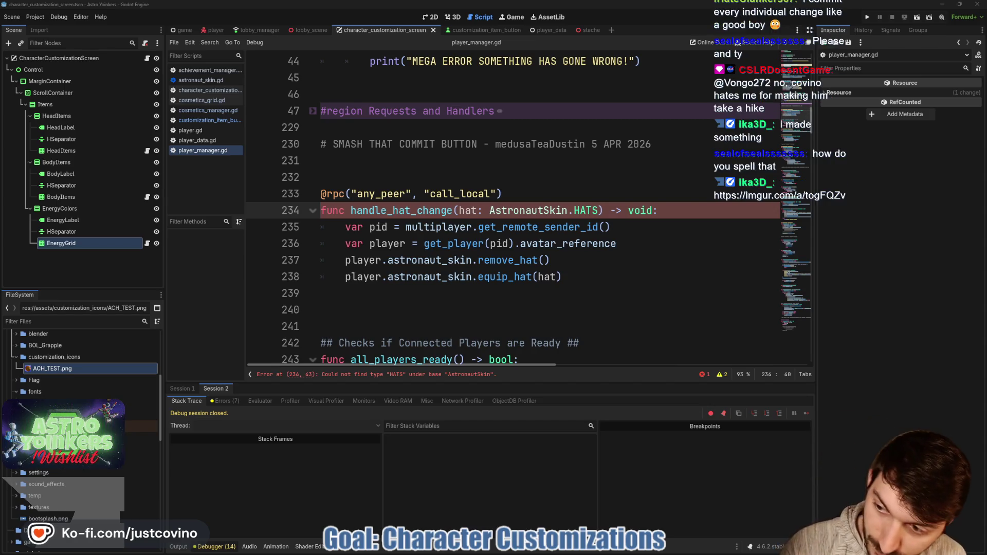
mouse_move(410, 225)
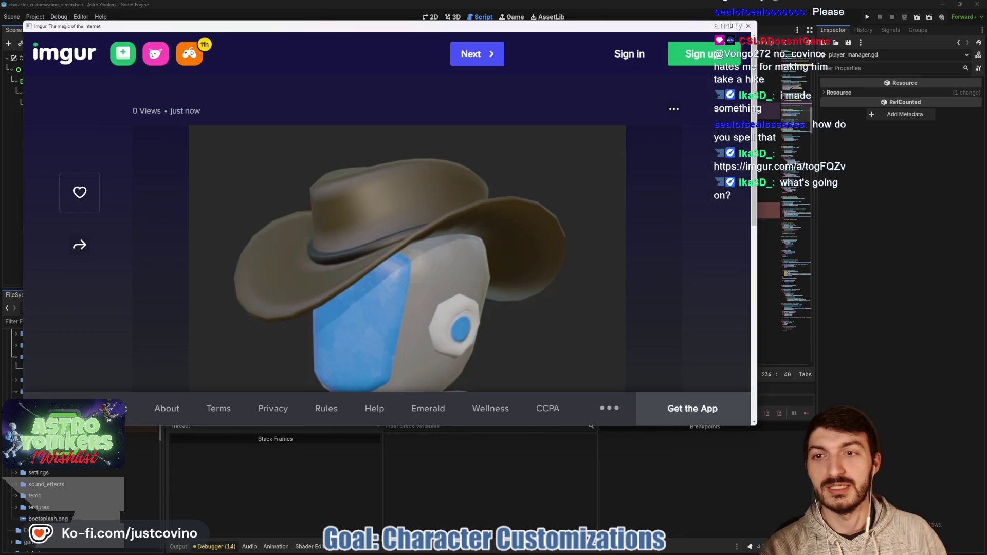
scroll(311, 271, down, 2)
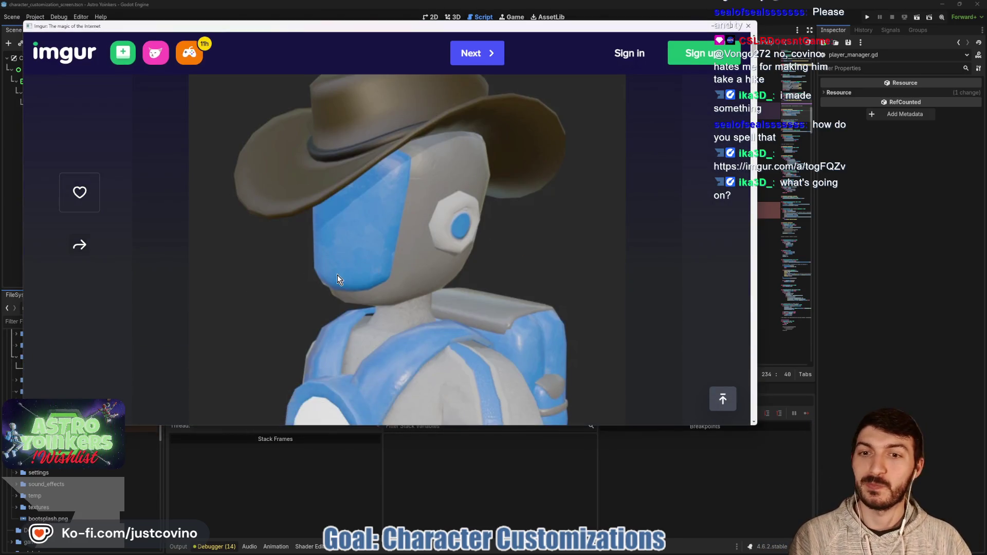
scroll(337, 280, up, 2)
scroll(363, 306, down, 5)
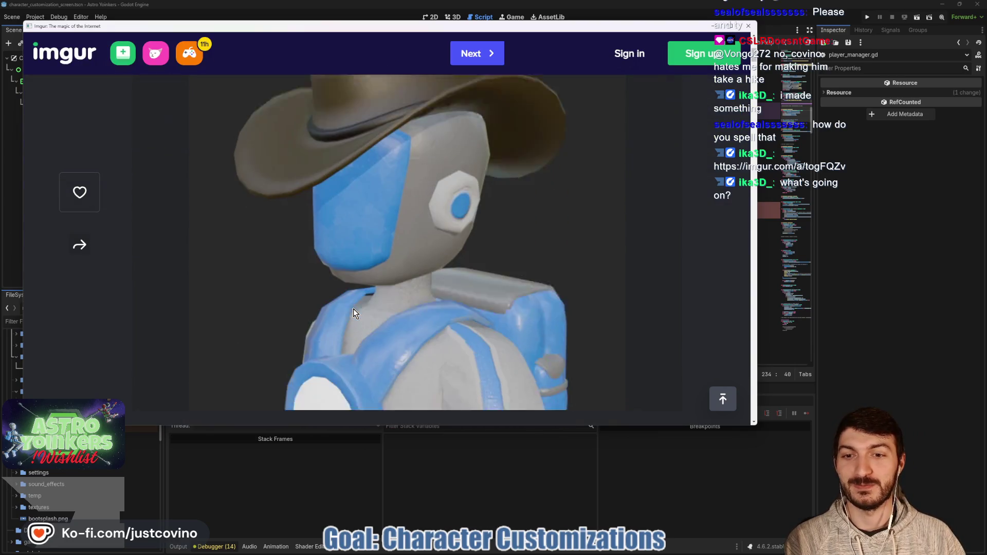
scroll(354, 310, up, 2)
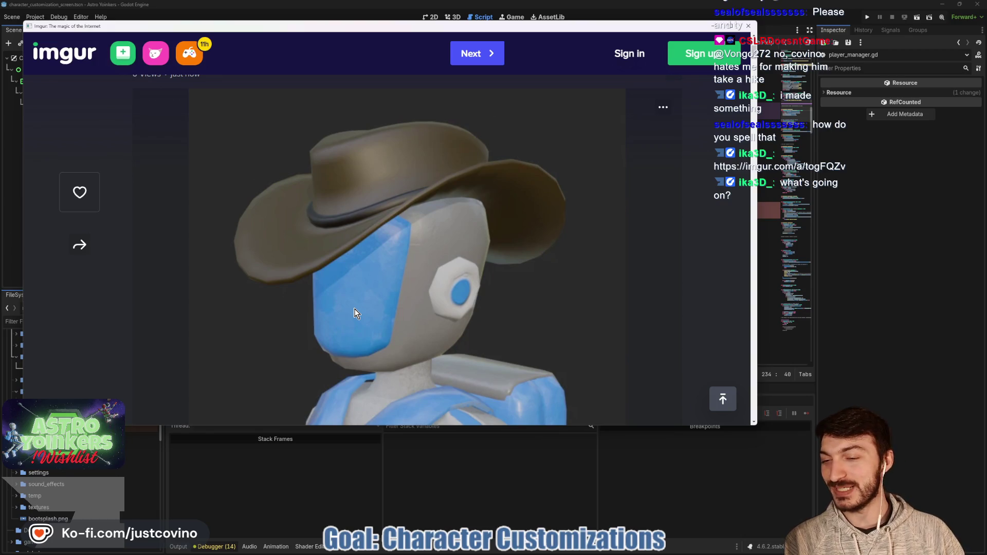
scroll(354, 312, up, 1)
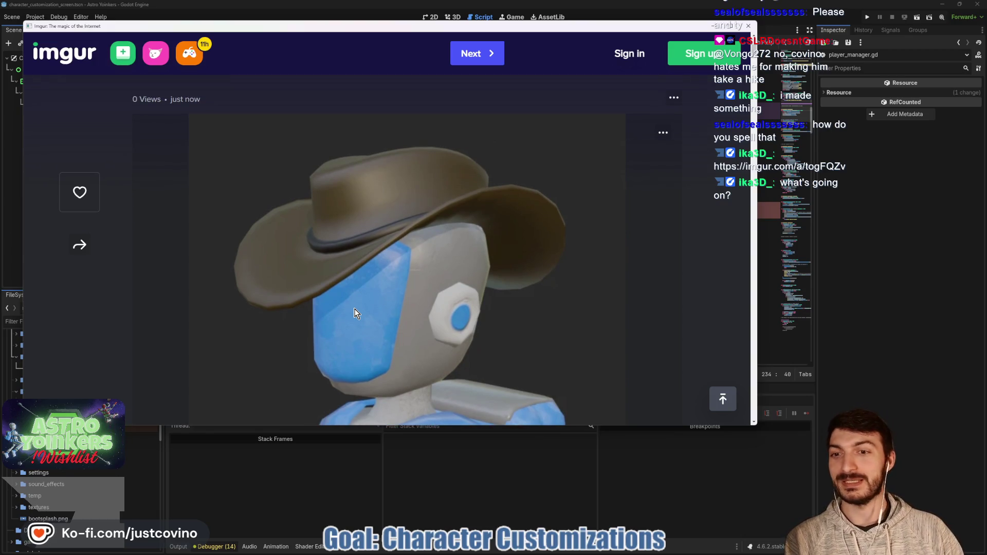
scroll(382, 322, down, 2)
scroll(381, 322, up, 2)
scroll(381, 322, up, 1)
scroll(381, 322, up, 1)
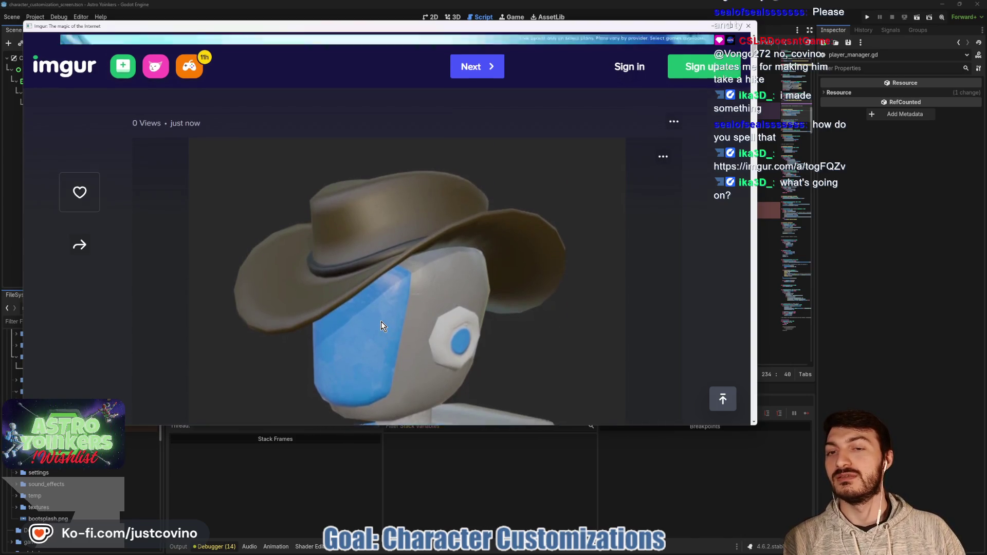
scroll(381, 322, down, 2)
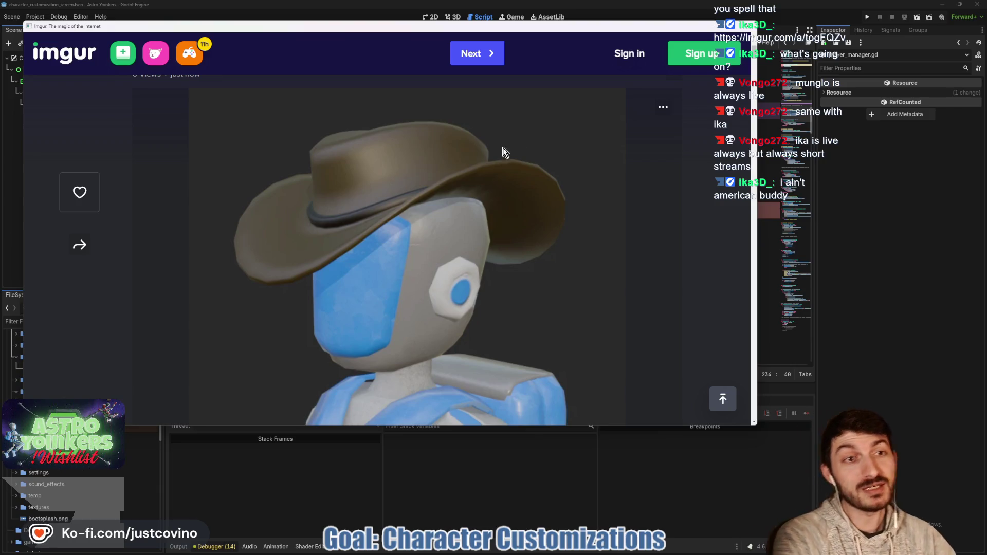
click(754, 26)
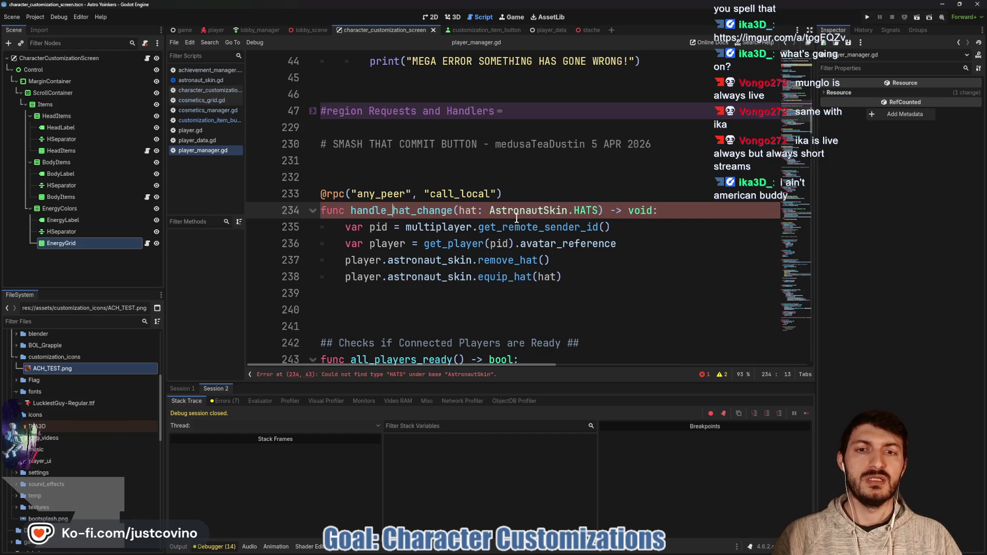
- Uncomment the line 22 rpc call and retarget it to PlayerManager.handle_cosmetic_change
double_click(393, 212)
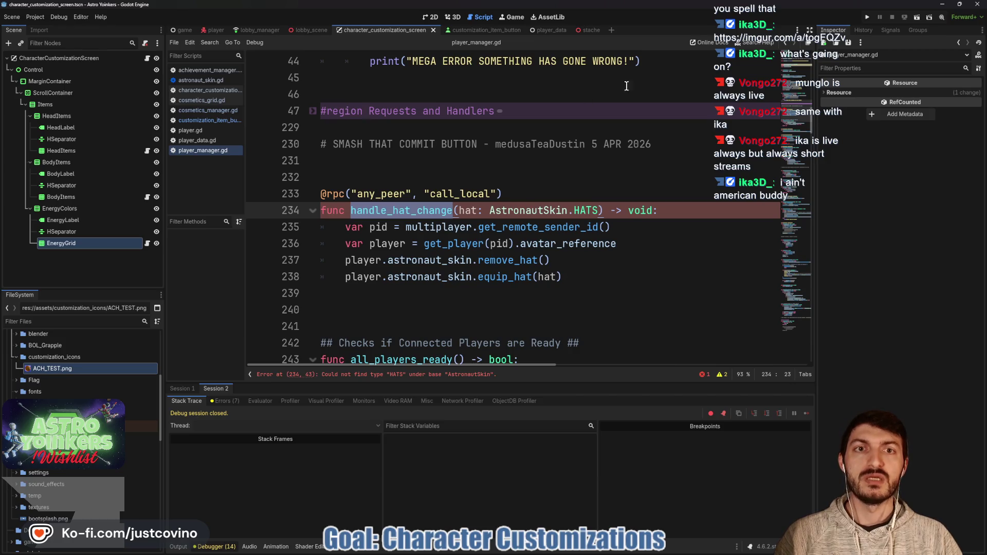
click(467, 31)
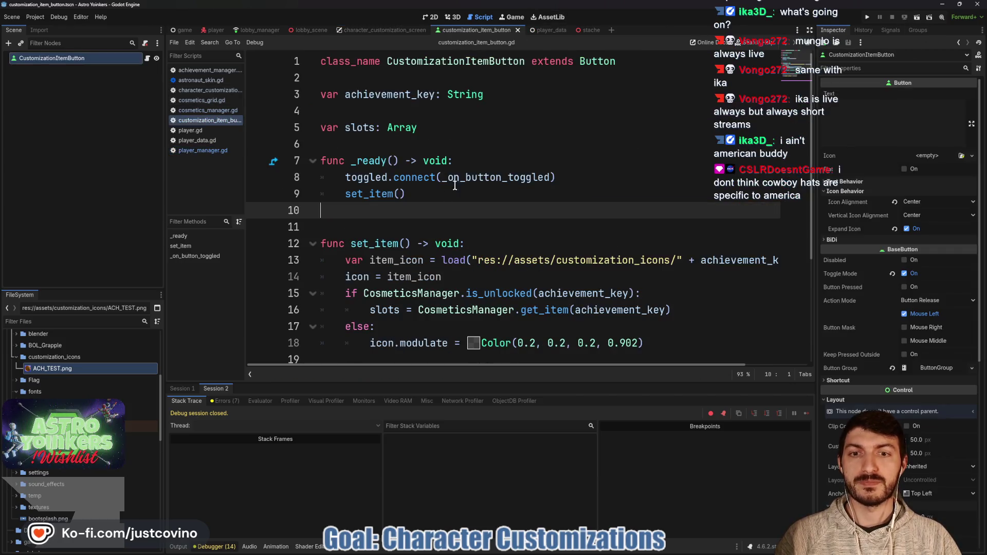
scroll(447, 237, down, 3)
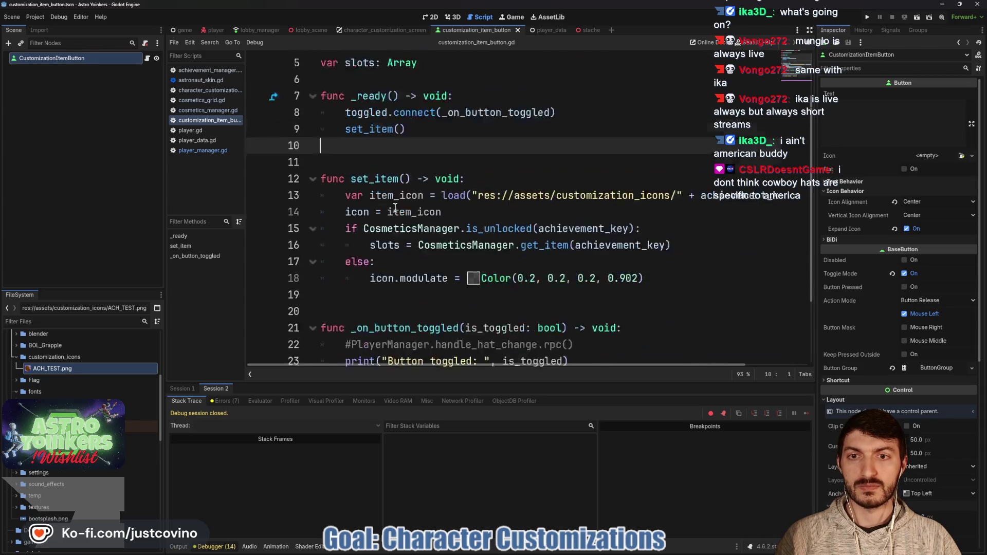
click(451, 261)
click(351, 254)
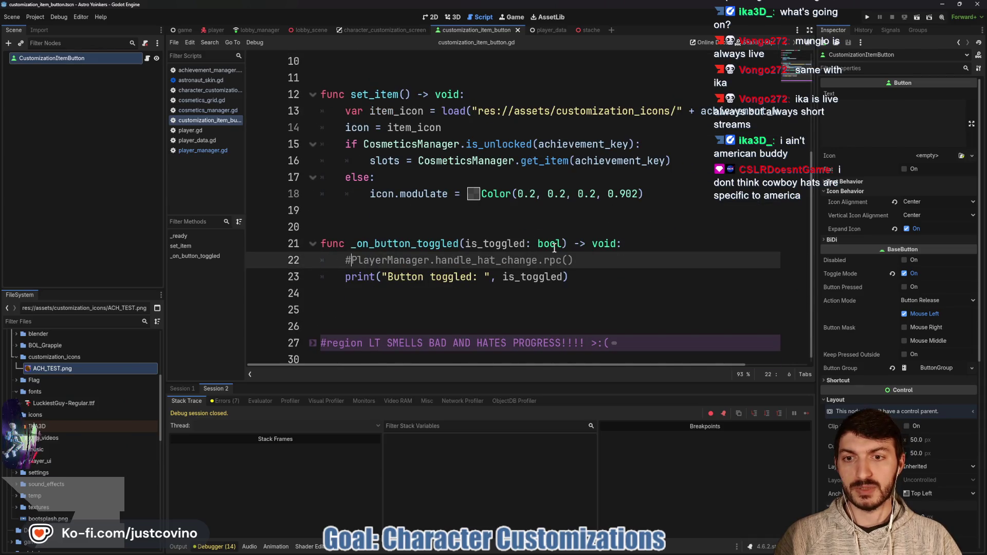
key(BackSpace)
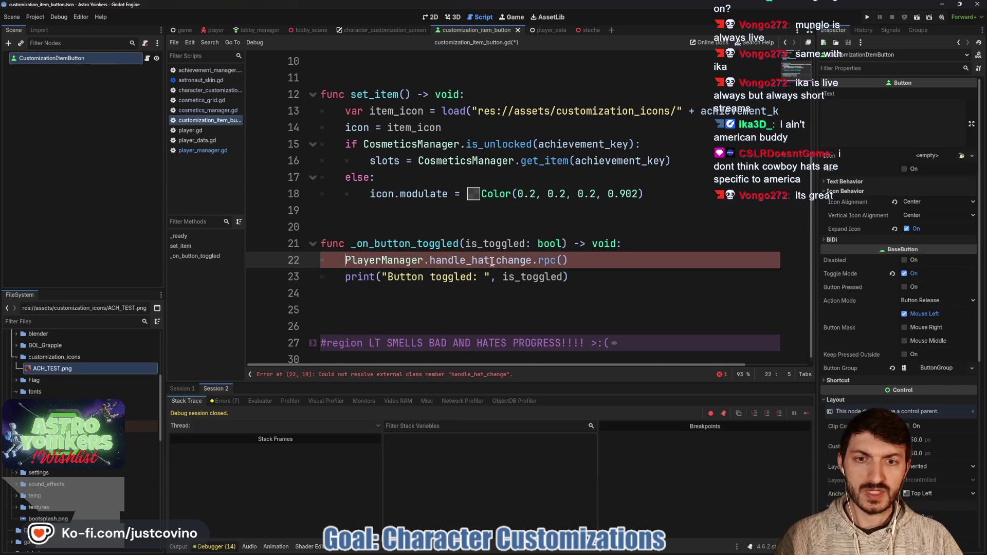
text(cosmetic)
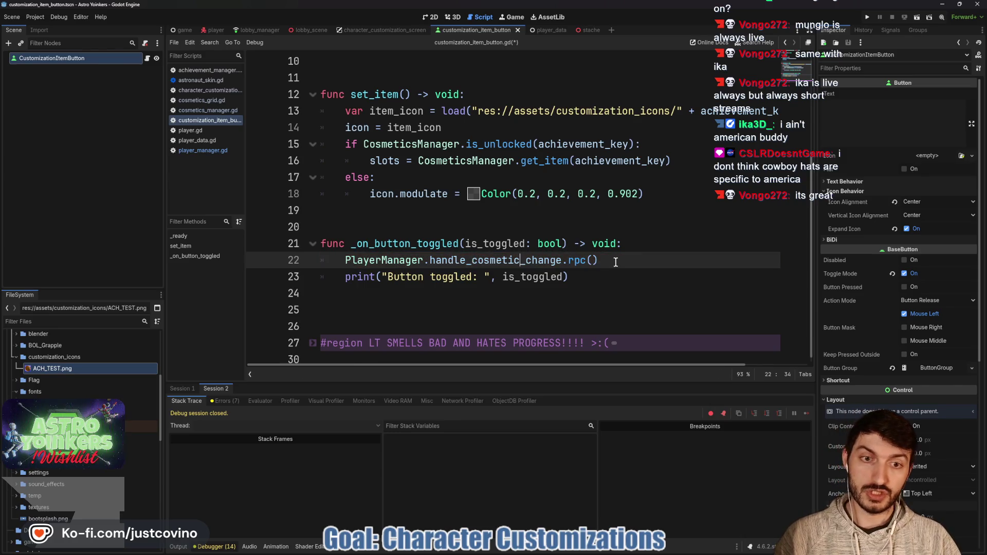
- Pass slots as the rpc argument and save customization_item_button.gd
scroll(609, 263, up, 3)
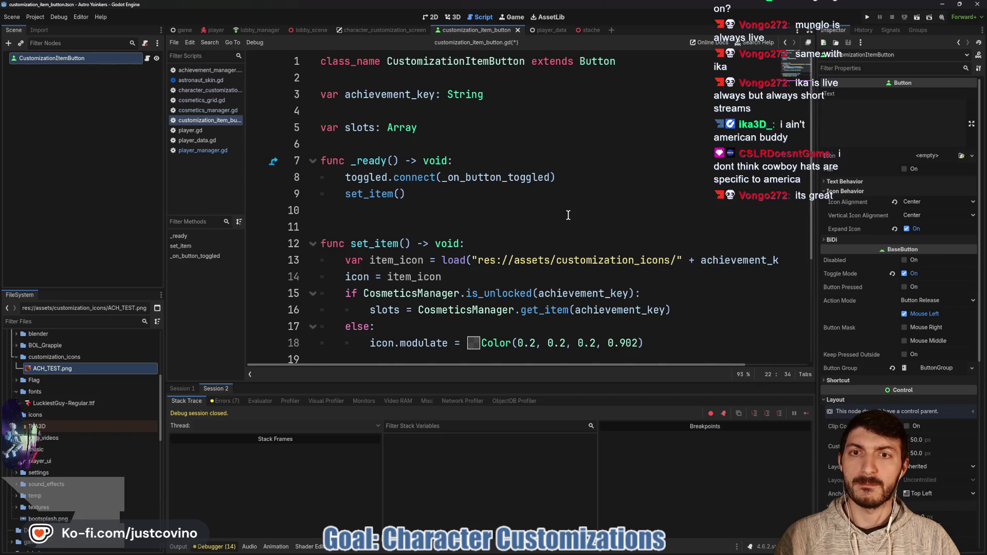
scroll(568, 215, down, 3)
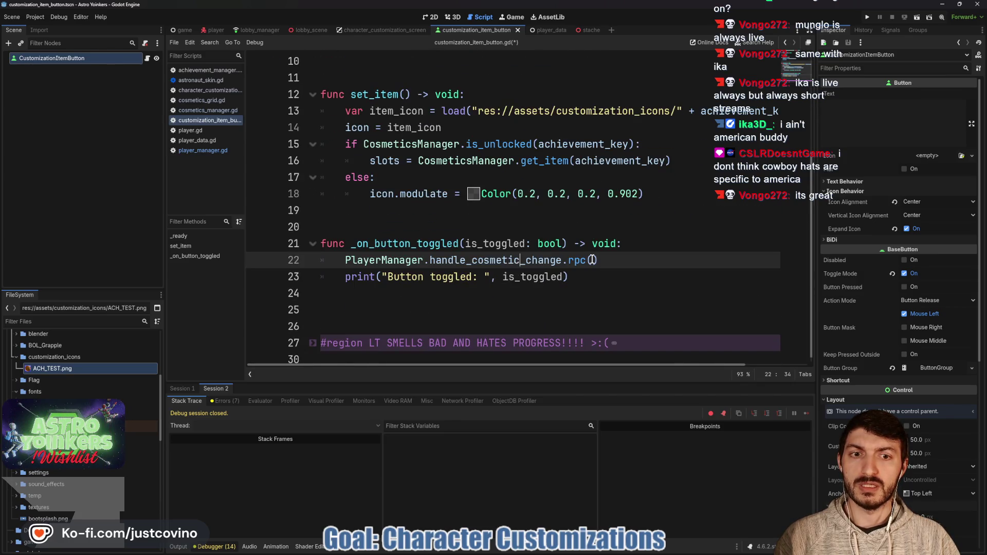
scroll(657, 225, up, 3)
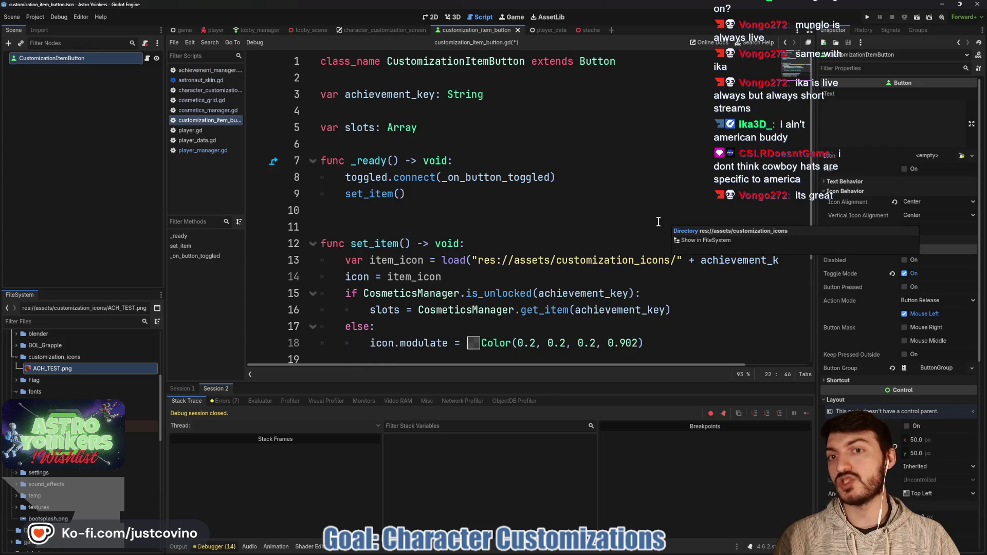
scroll(659, 222, down, 3)
text(smetic_change.rpc(s)
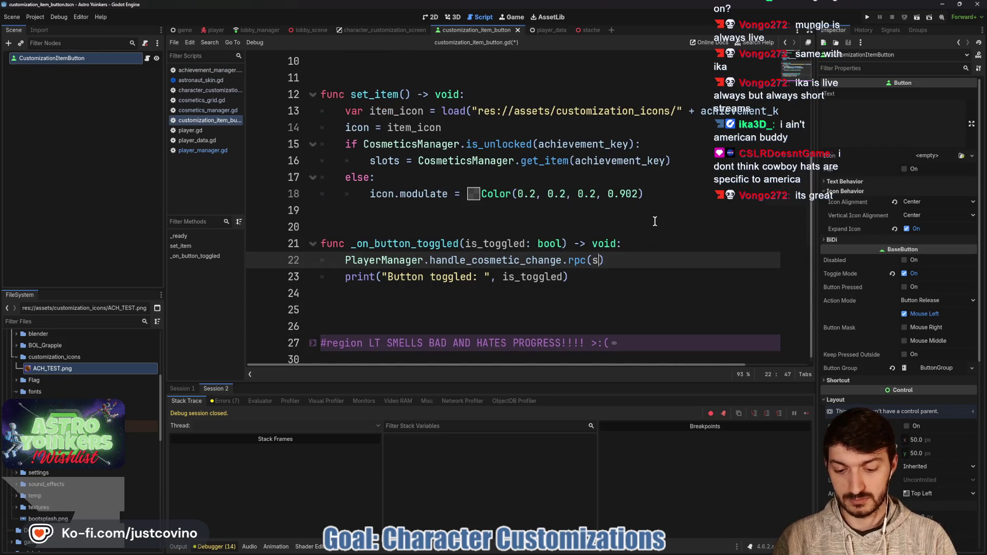
text(lots)
key(End)
key(ctrl+s)
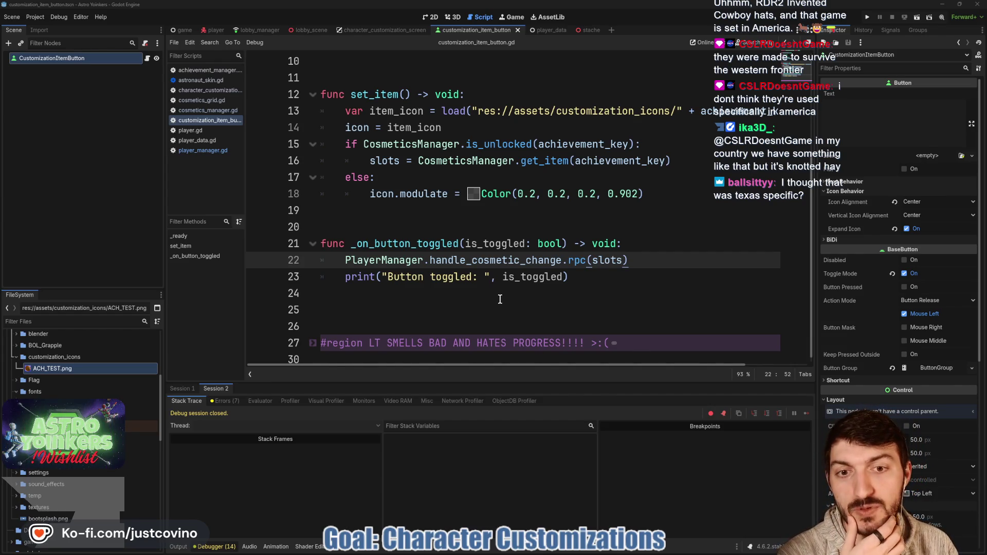
click(500, 300)
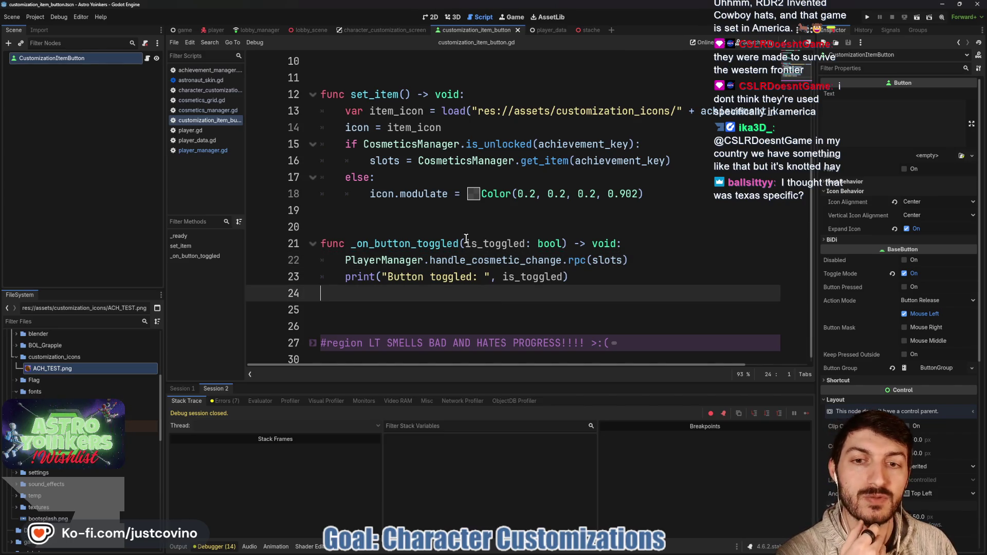
click(424, 223)
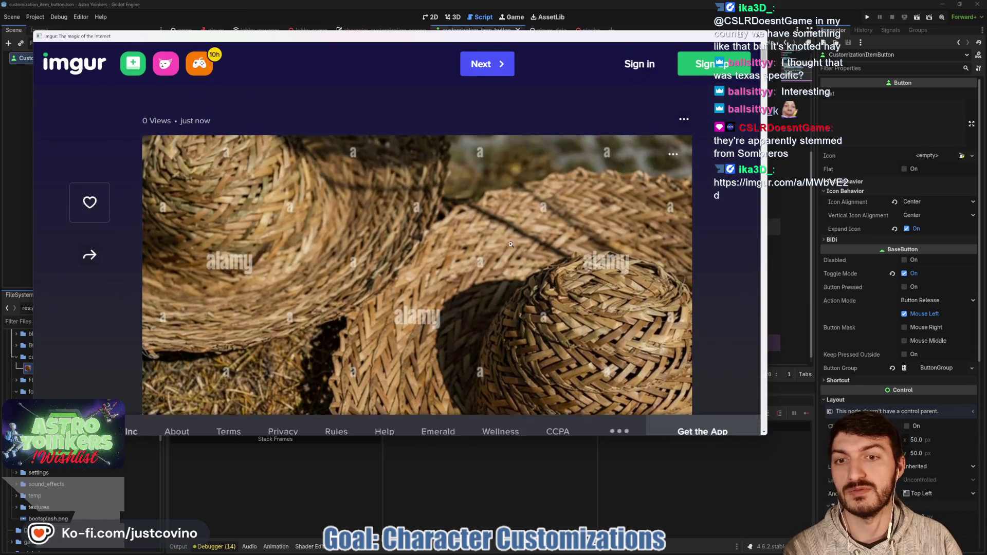
- Scroll through the shared straw-hat image on Imgur, then close the page
scroll(403, 246, down, 3)
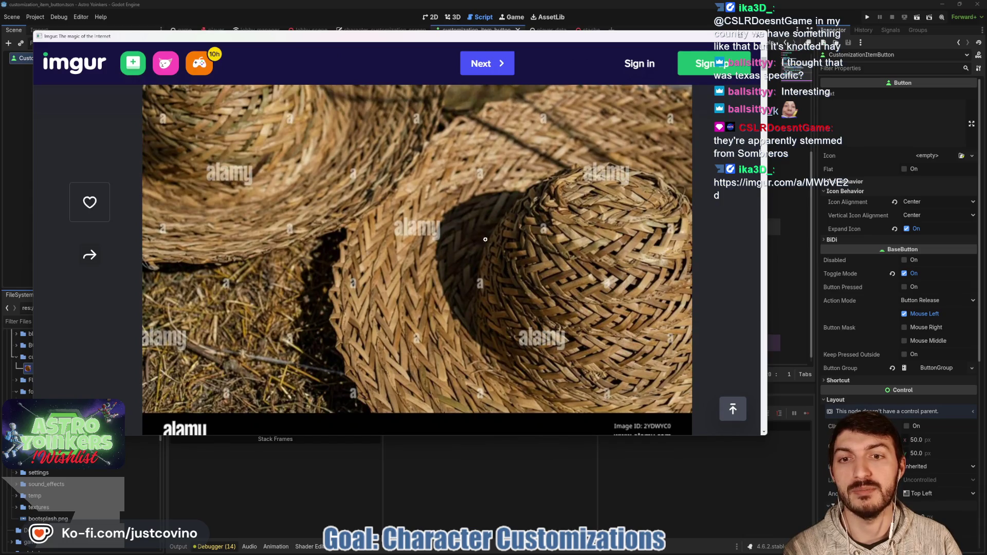
scroll(477, 234, down, 2)
scroll(477, 234, up, 2)
key(ctrl+w)
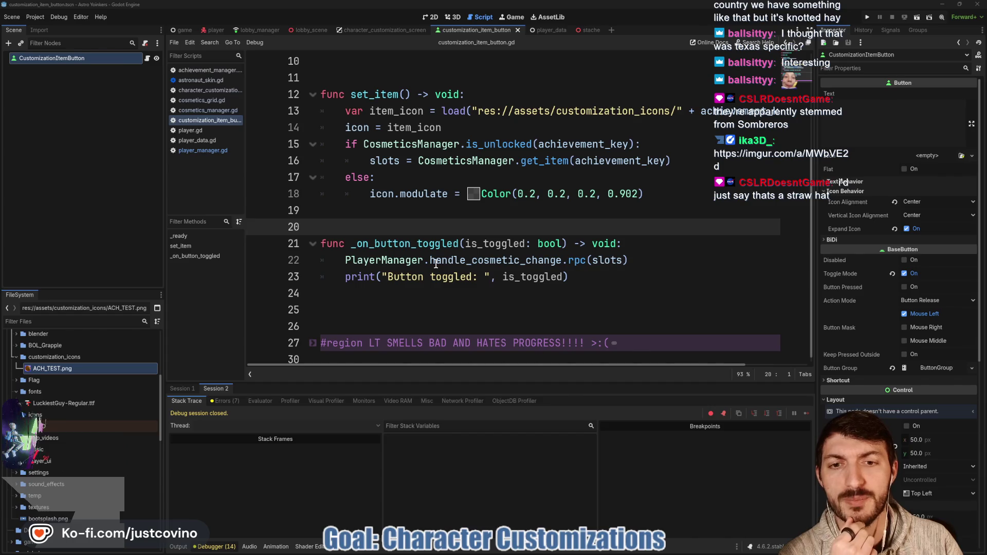
- Check the slots argument sent over RPC, then open astronaut_skin.gd from the player scene and then player_manager.gd
double_click(607, 260)
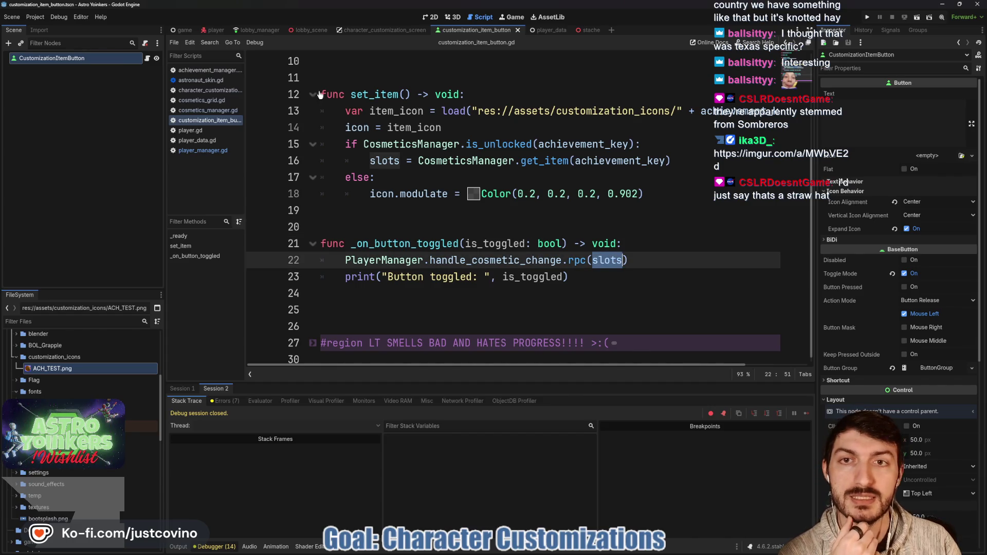
scroll(319, 94, up, 3)
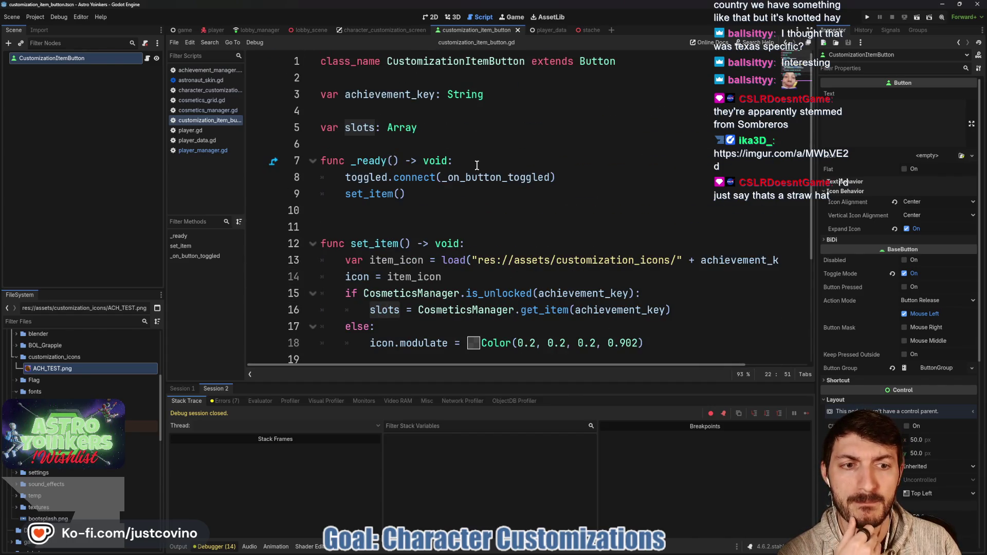
scroll(478, 165, down, 3)
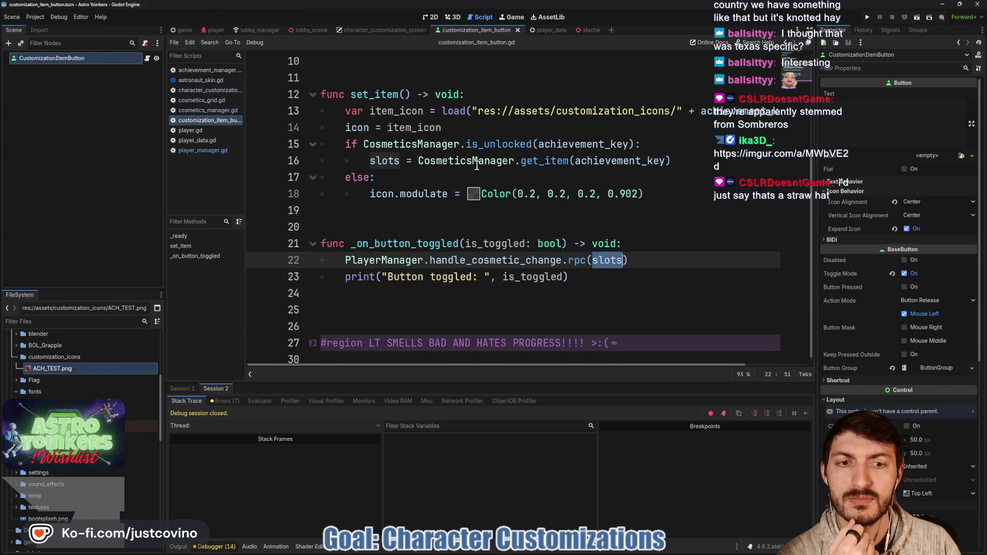
click(209, 32)
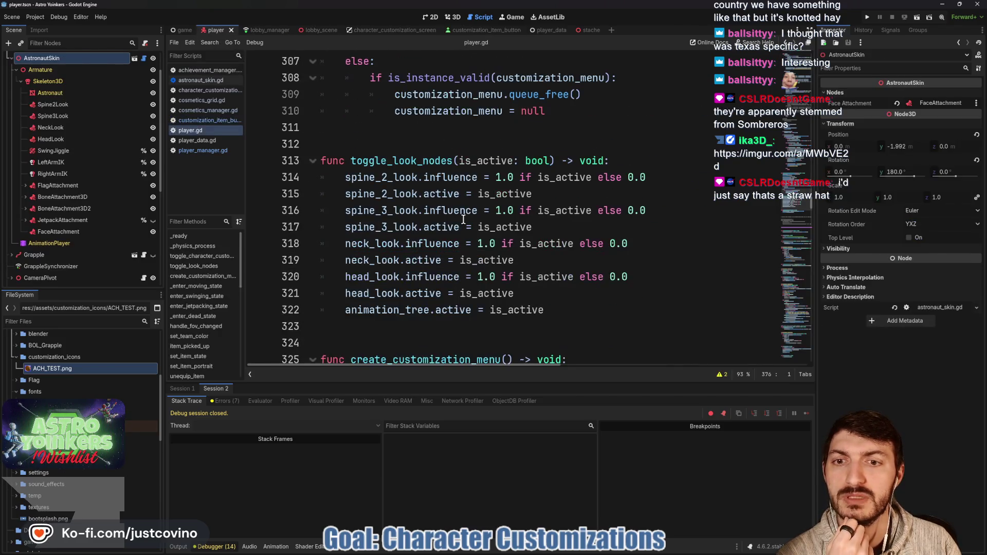
click(144, 58)
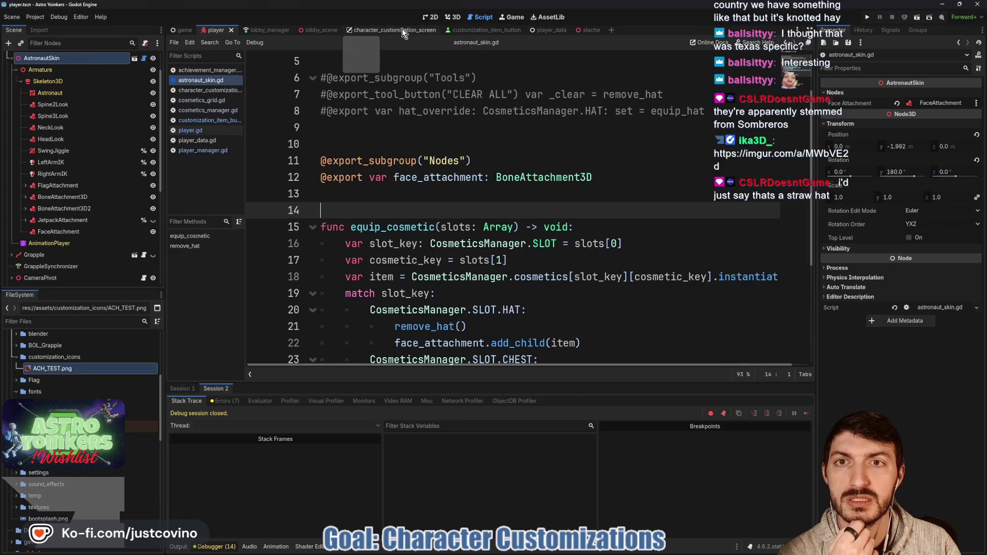
click(213, 151)
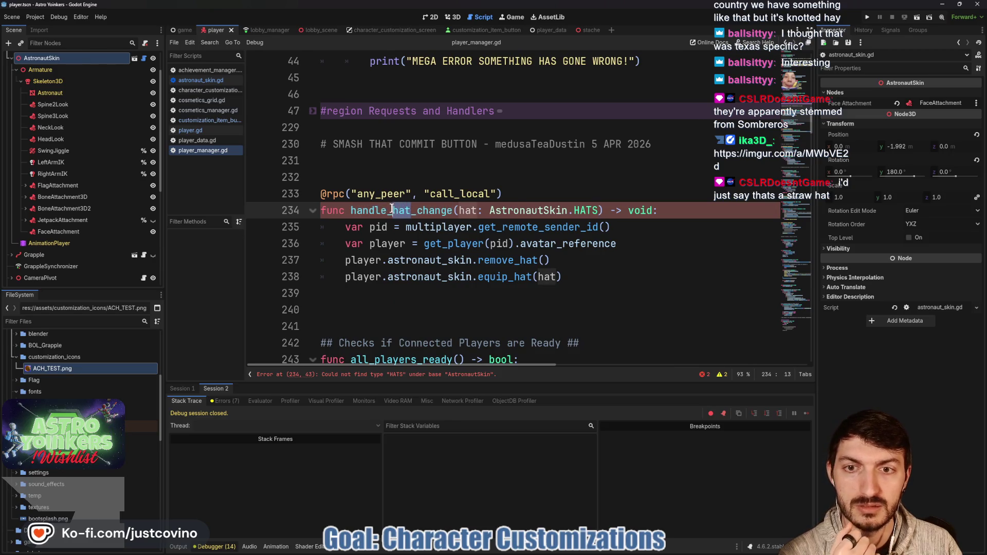
- Rename handle_hat_change to handle_cosmetic_change with parameter slots: Array
key(BackSpace)
key(BackSpace)
key(BackSpace)
text(cosmetic)
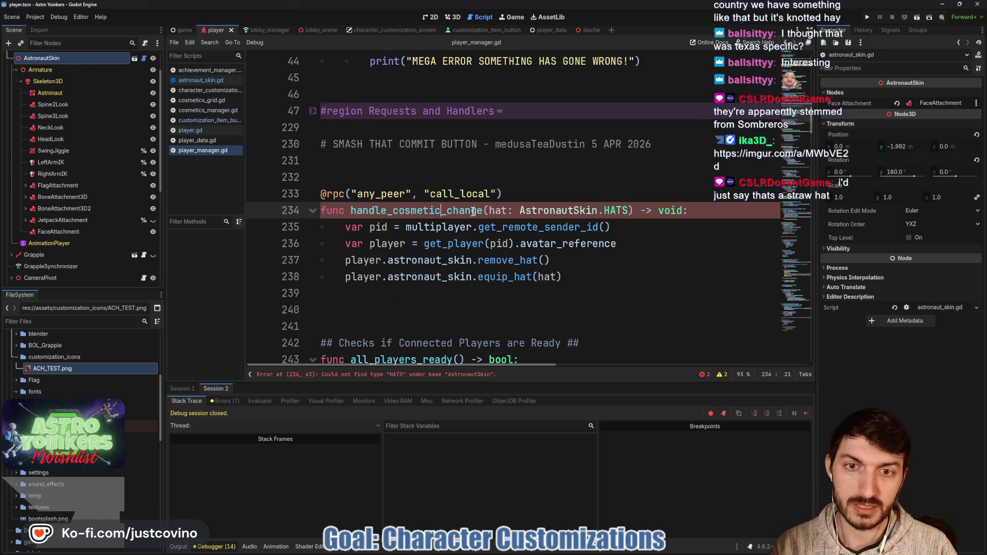
click(489, 212)
text(slots)
click(642, 212)
drag(642, 212, 532, 212)
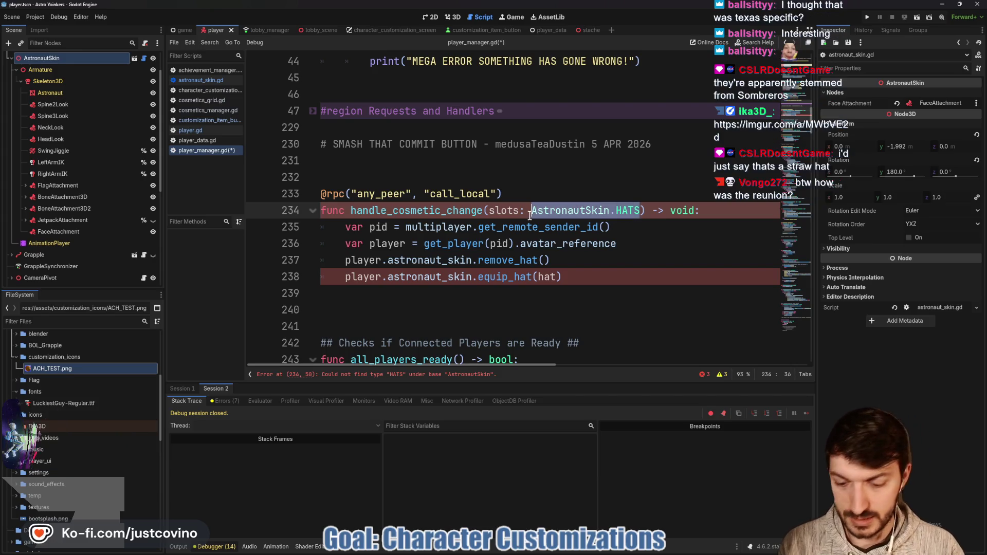
text(Cosmetics)
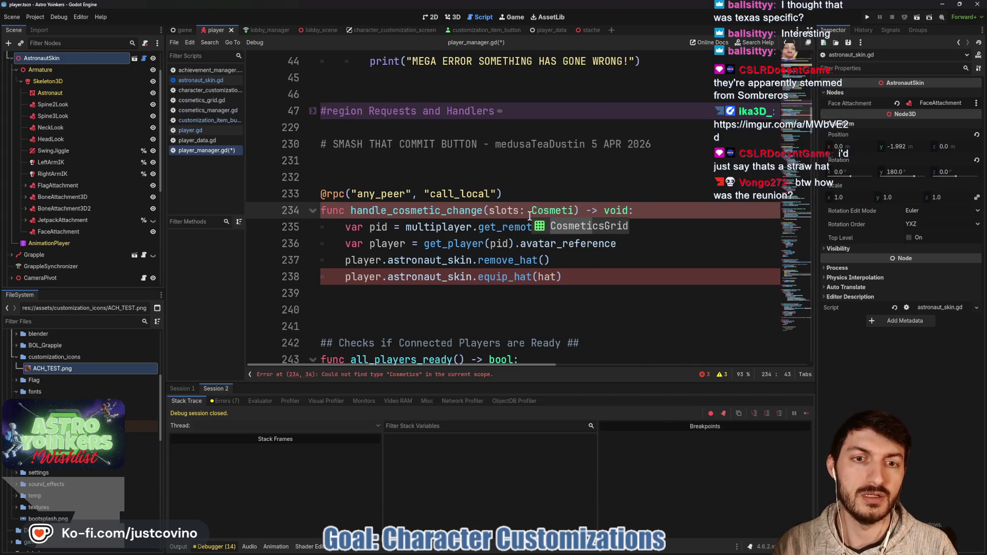
key(BackSpace)
key(BackSpace)
key(BackSpace)
text(Arr)
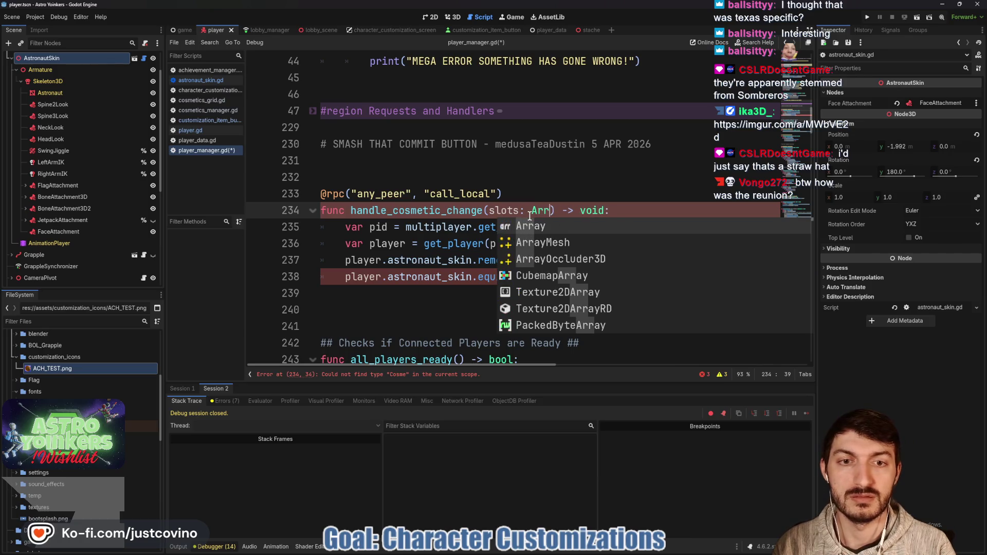
text(ay)
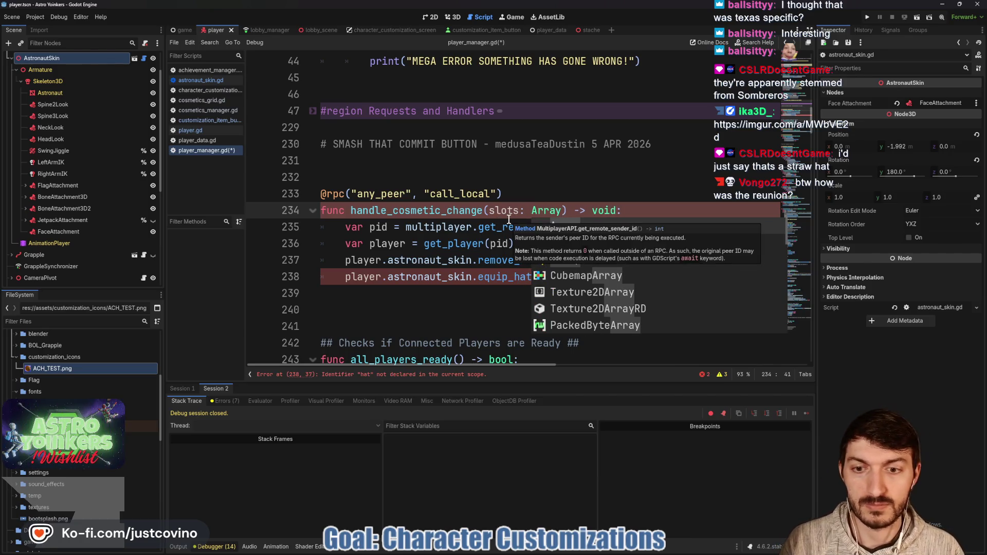
click(495, 220)
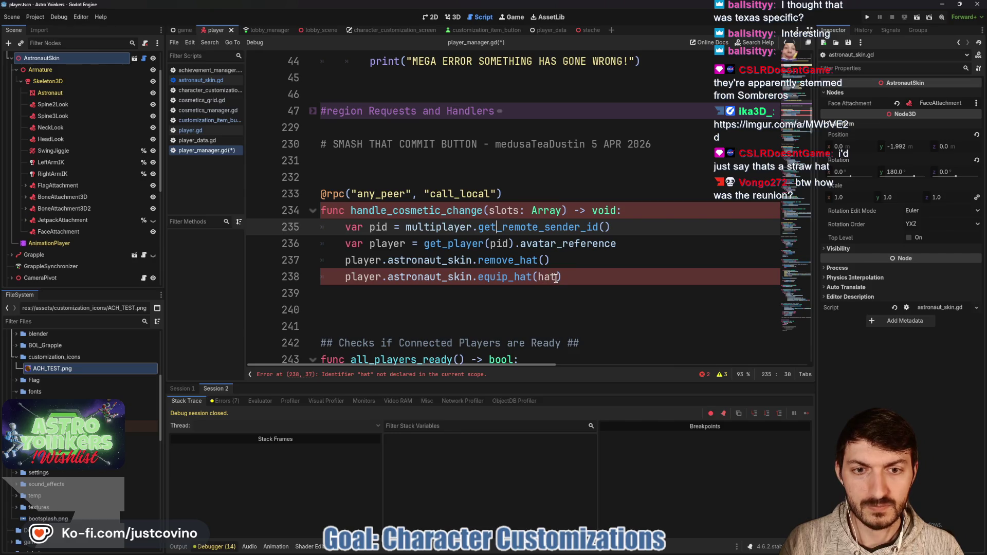
- Replace the remove/equip hat lines with equip_cosmetic(slots) and save player_manager.gd
mouse_move(563, 278)
mouse_down()
mouse_move(335, 263)
mouse_move(473, 263)
mouse_up()
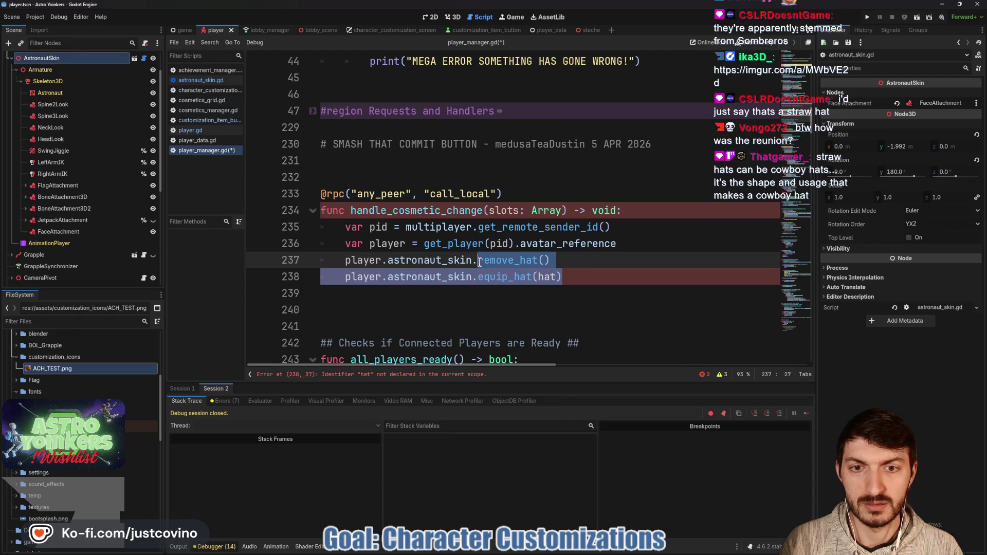
text(equi)
key(Return)
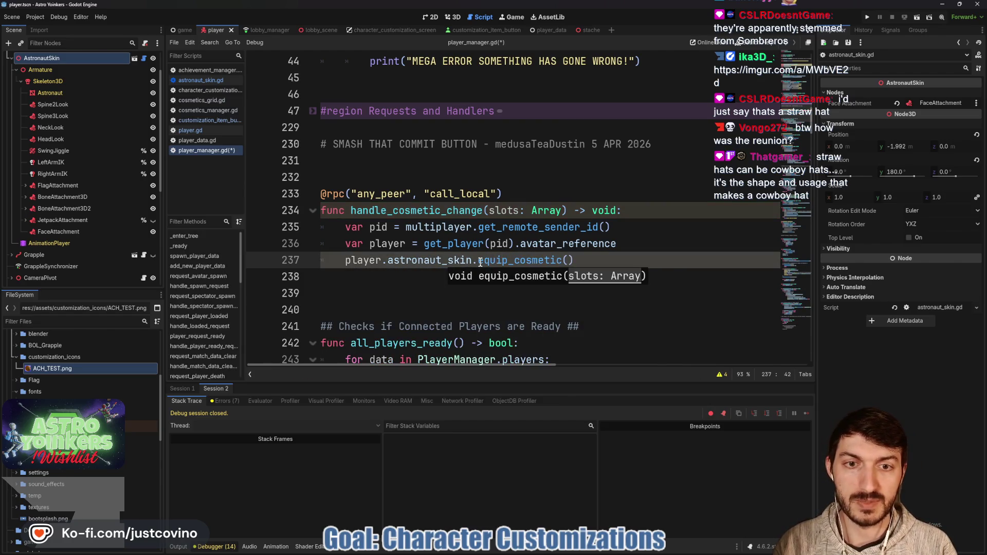
text(slots)
click(509, 282)
key(ctrl+s)
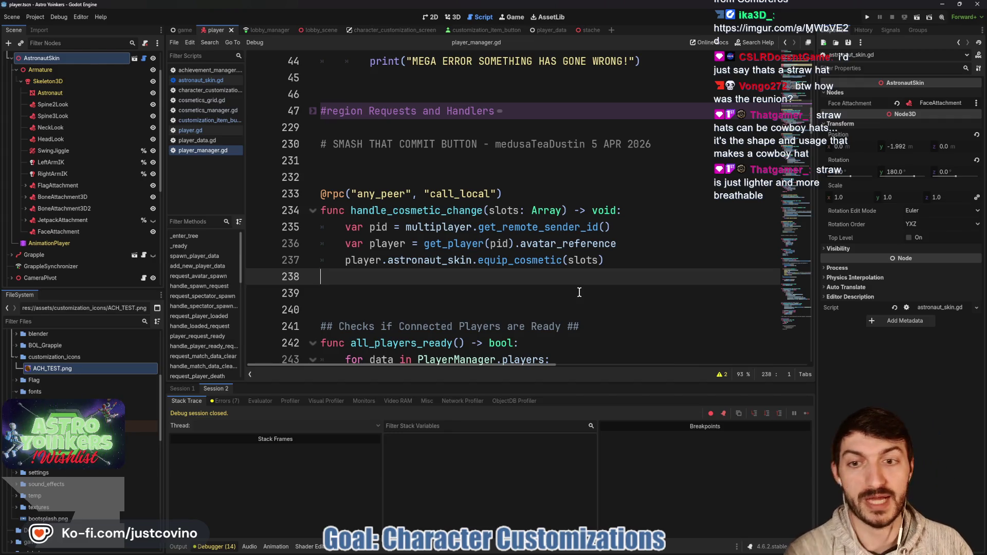
click(579, 292)
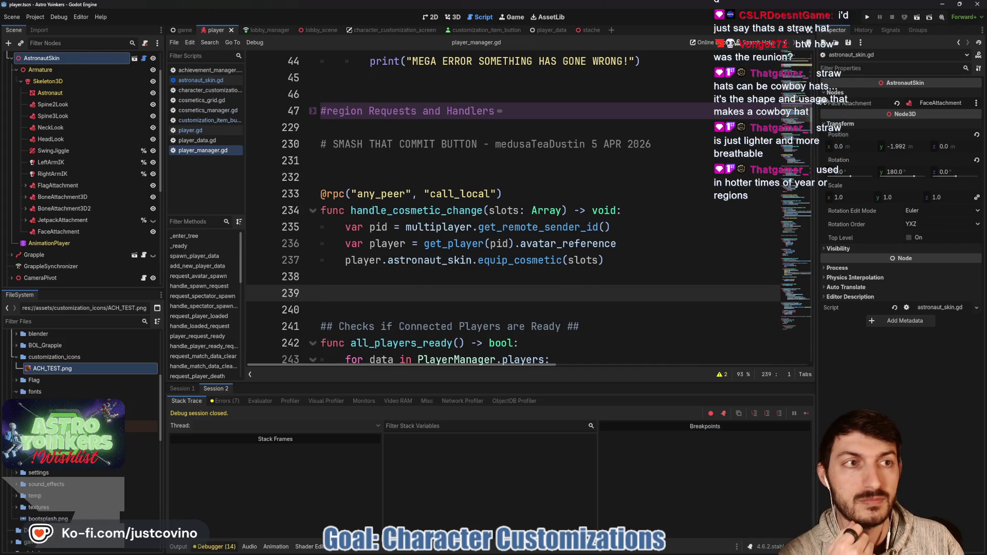
- Run the game, close the extra instance, and host a new lobby
click(866, 19)
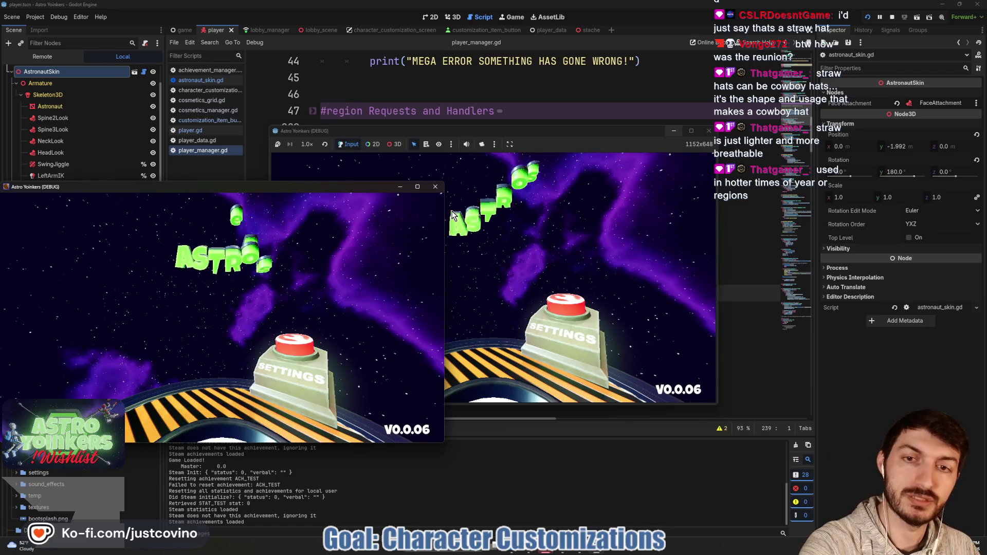
click(436, 187)
click(359, 216)
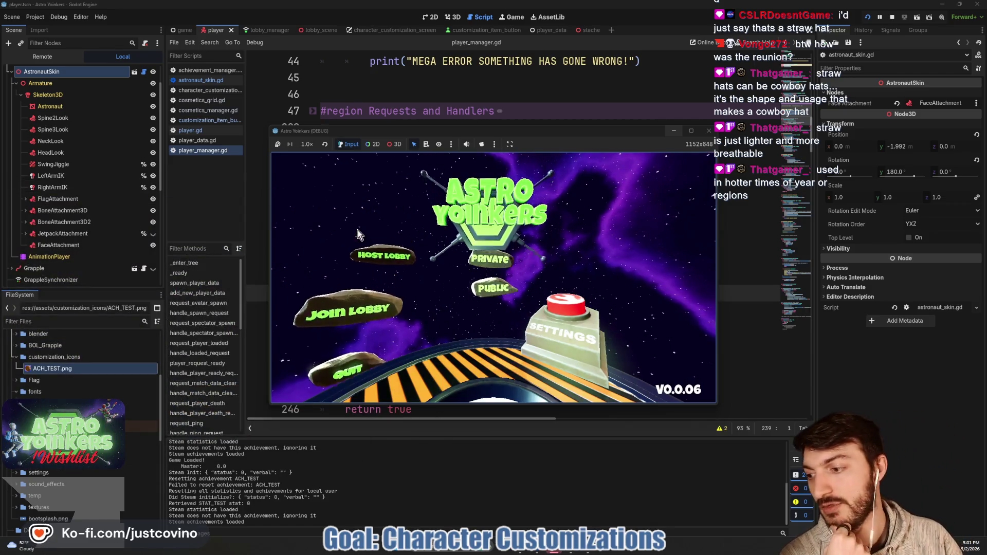
click(463, 200)
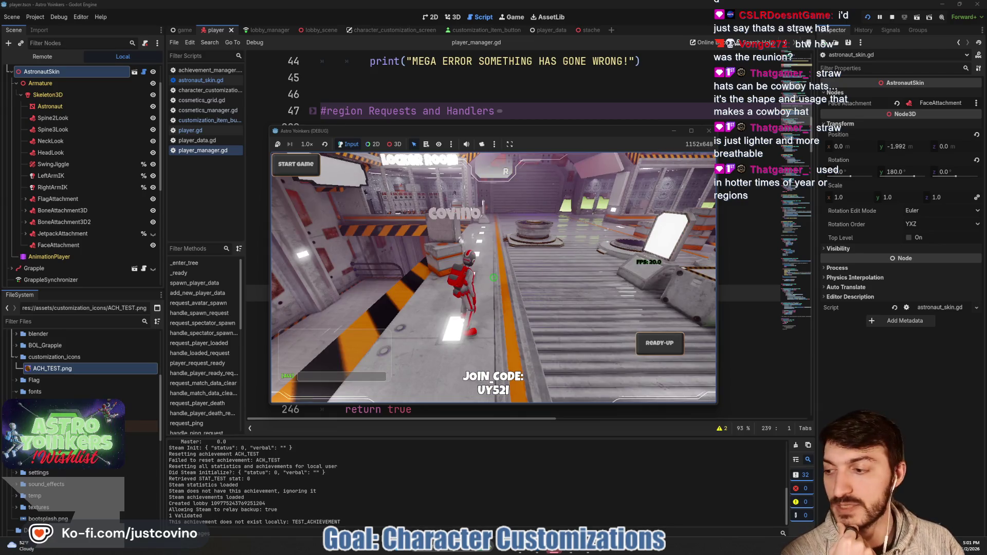
- Walk the character to the lockers and press E to open the customization menu
key(w)
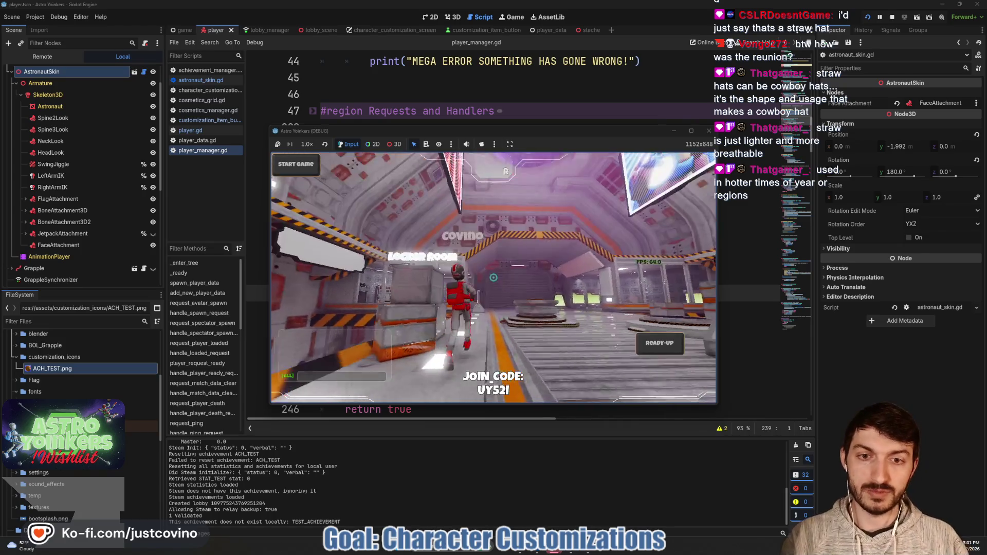
key(w)
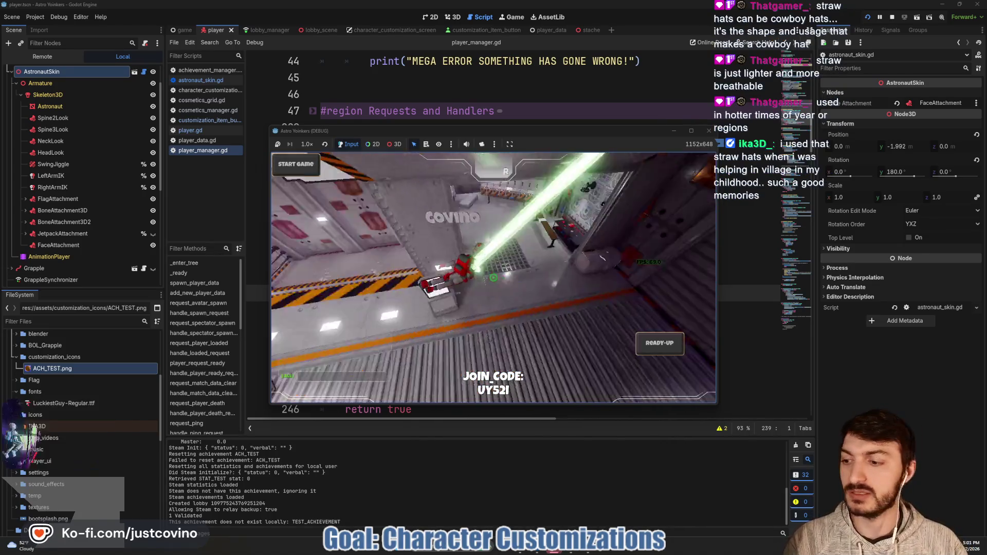
key(w)
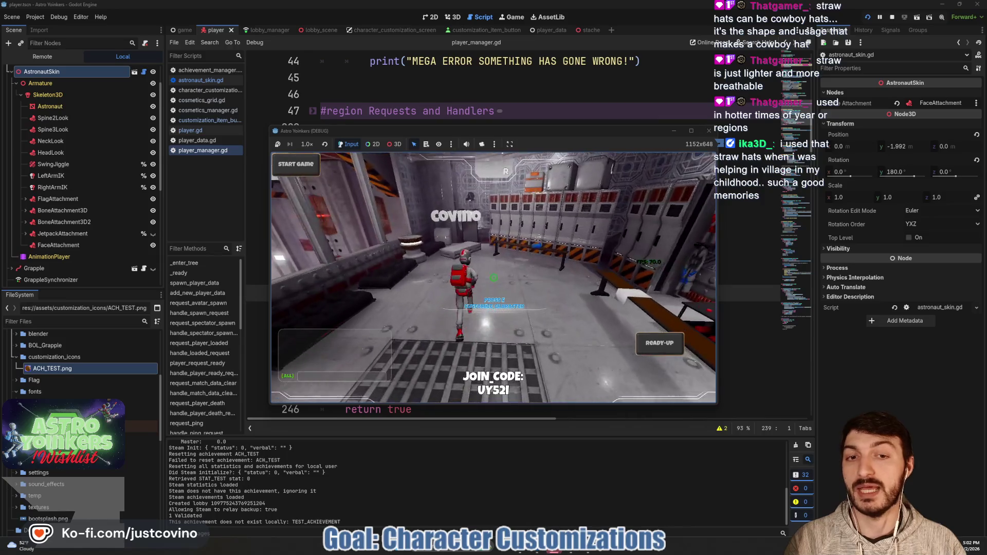
key(e)
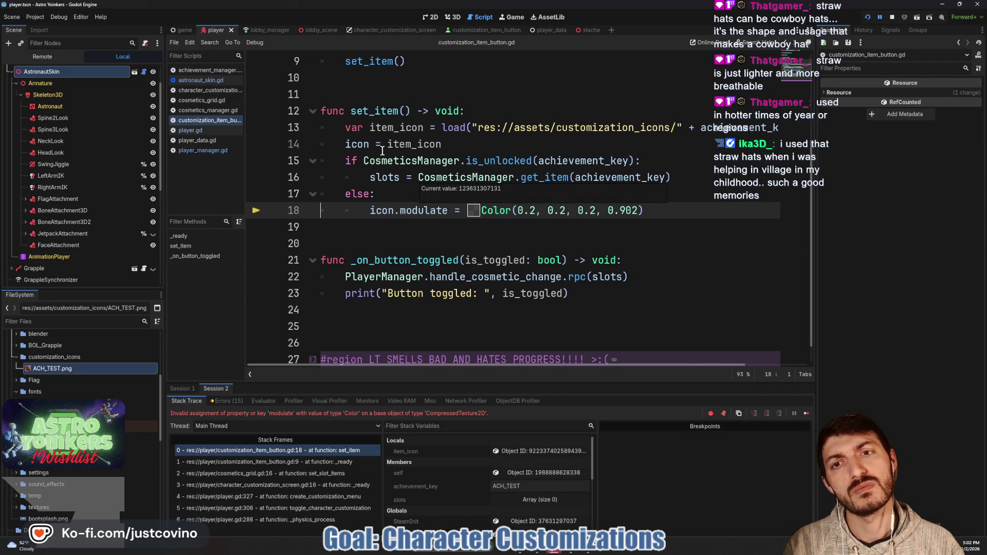
- Inspect the item_icon and CosmeticsManager values at the break, then stop debugging with F8
mouse_move(388, 144)
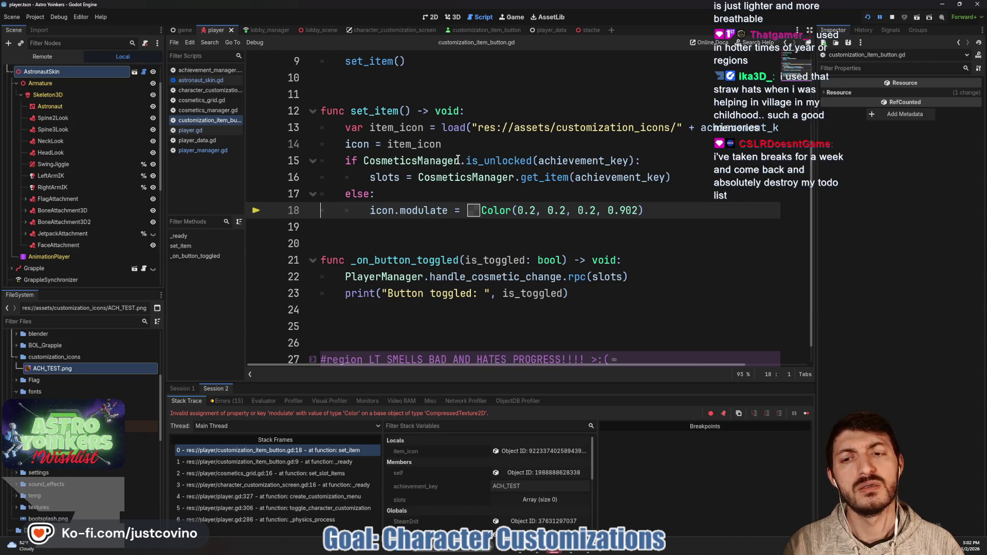
mouse_move(497, 183)
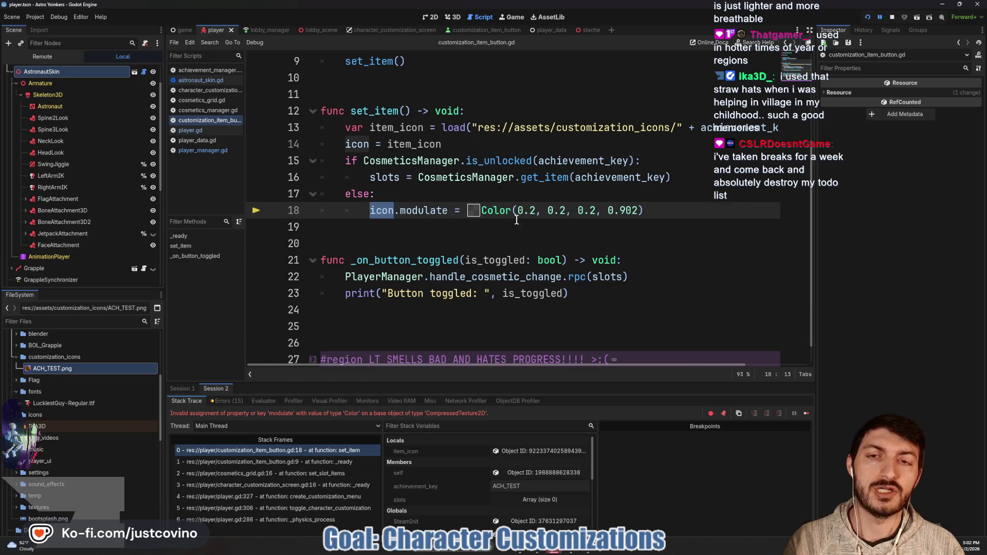
key(F8)
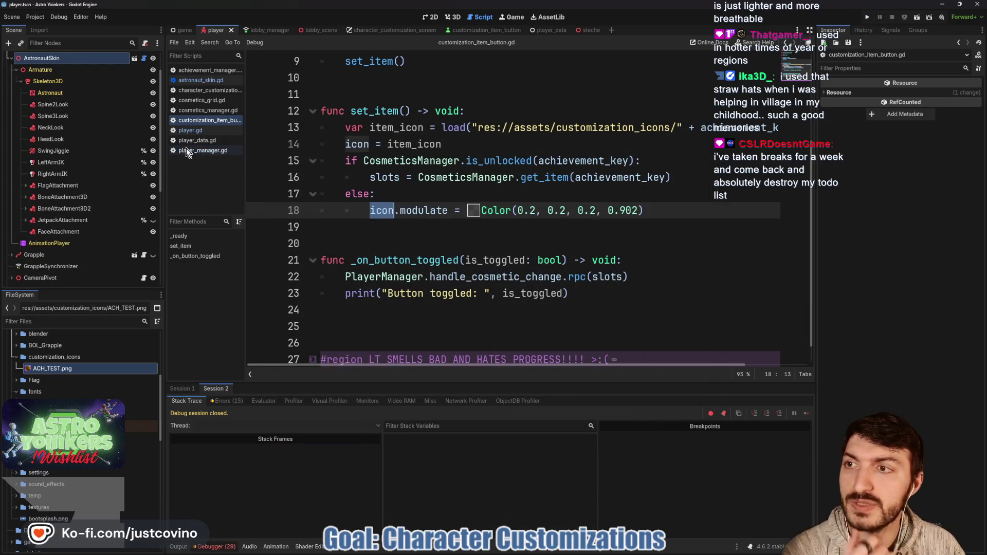
scroll(407, 194, up, 3)
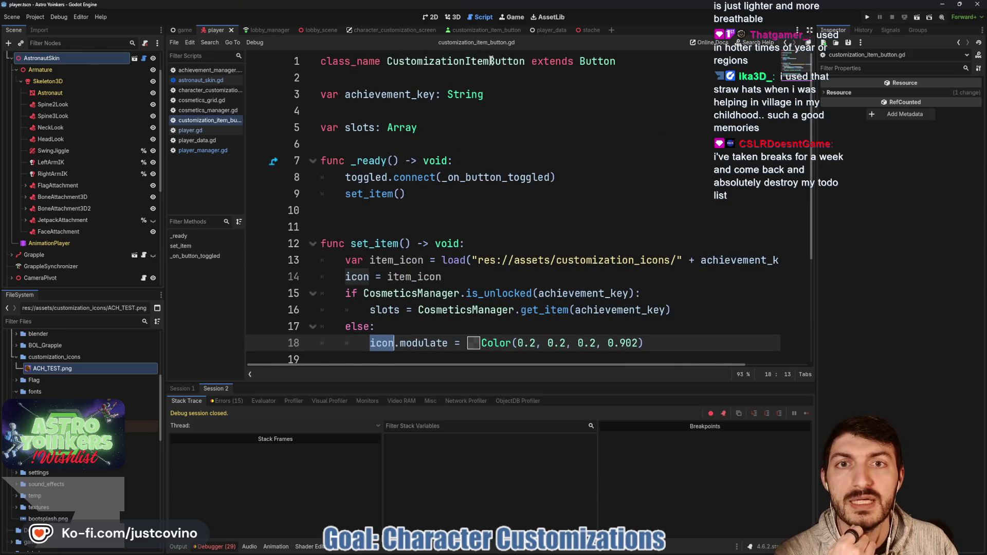
- Change line 18 of set_item from icon.modulate to modulate so the whole button is tinted
click(483, 30)
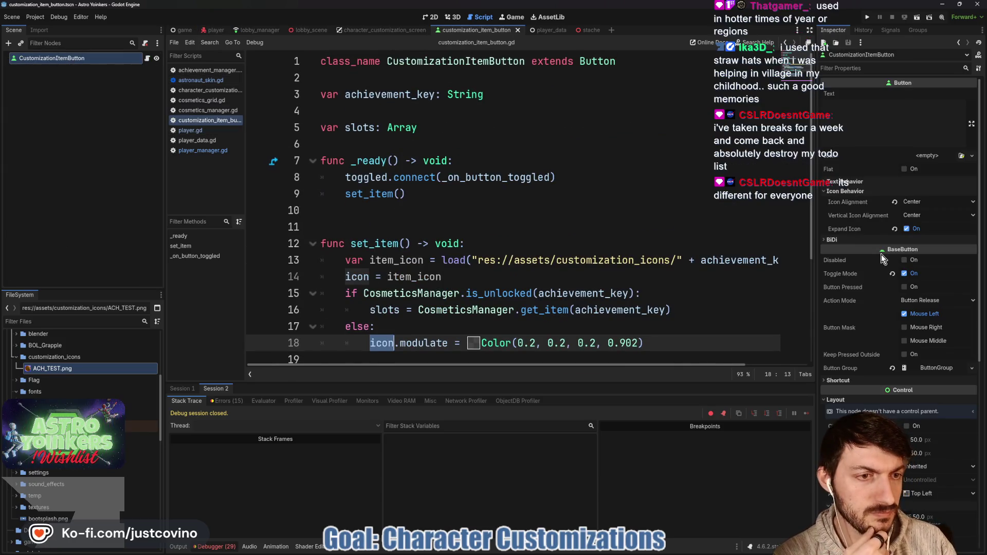
scroll(848, 296, down, 3)
scroll(387, 249, down, 2)
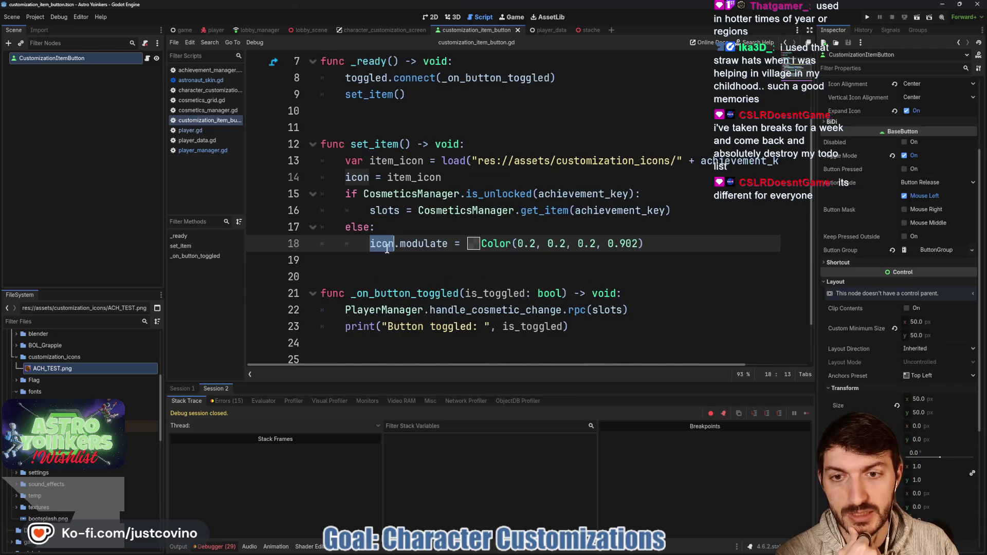
key(shift+Home)
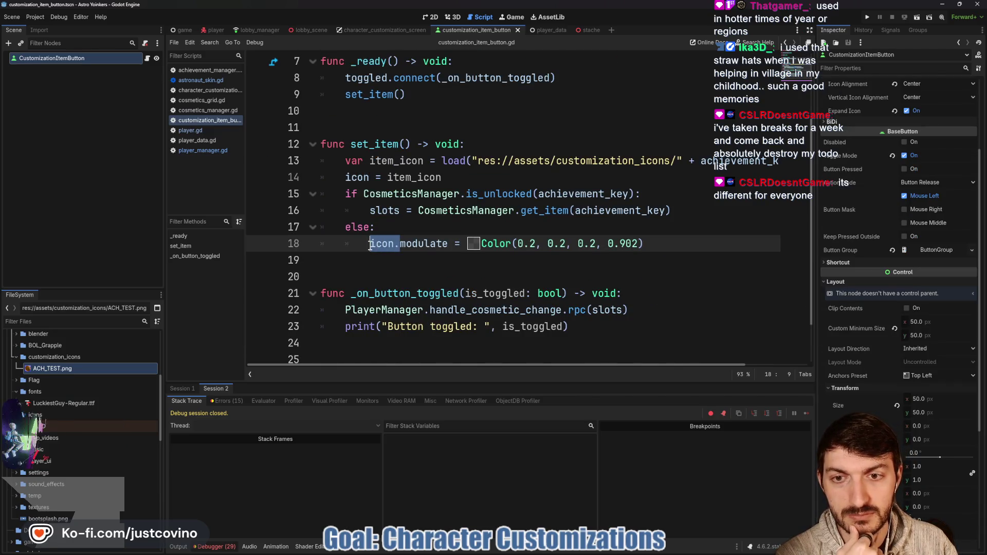
key(BackSpace)
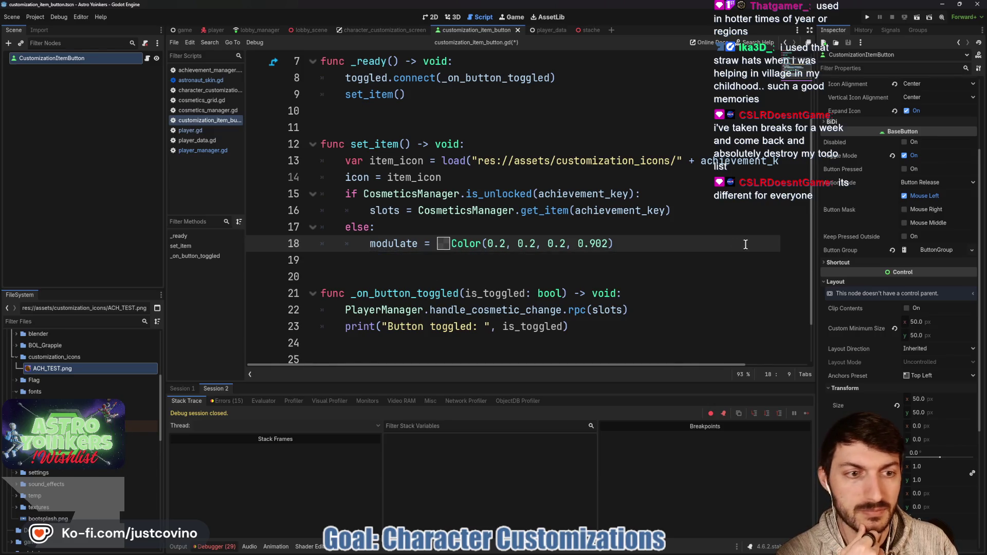
click(684, 268)
- Check the Modulate property under Visibility in the Inspector, then run the game
scroll(833, 308, down, 5)
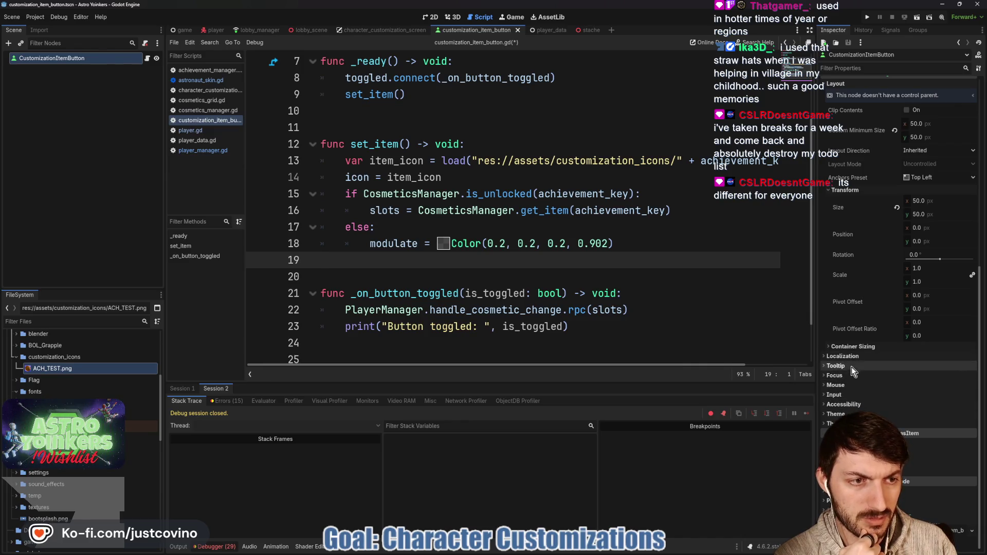
click(843, 83)
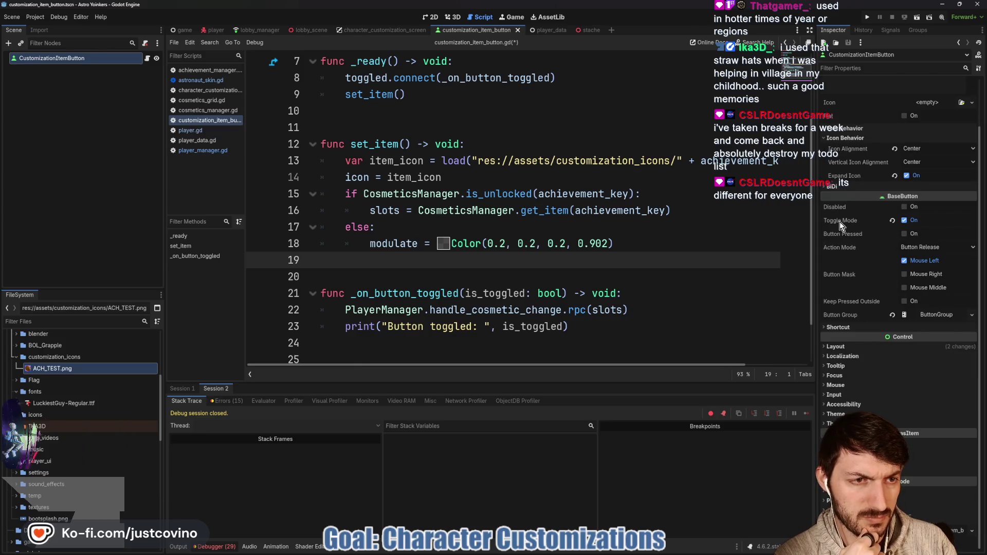
click(838, 444)
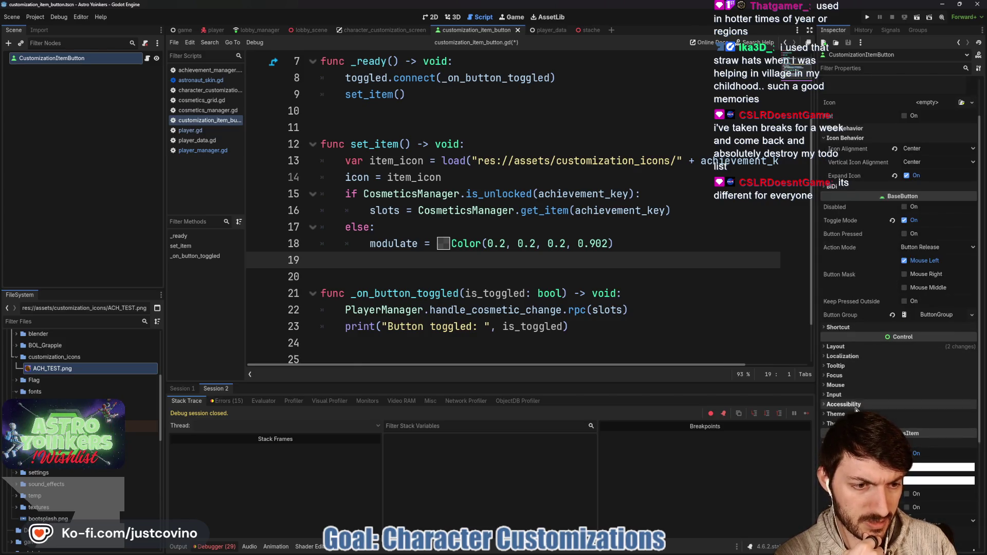
scroll(847, 349, down, 3)
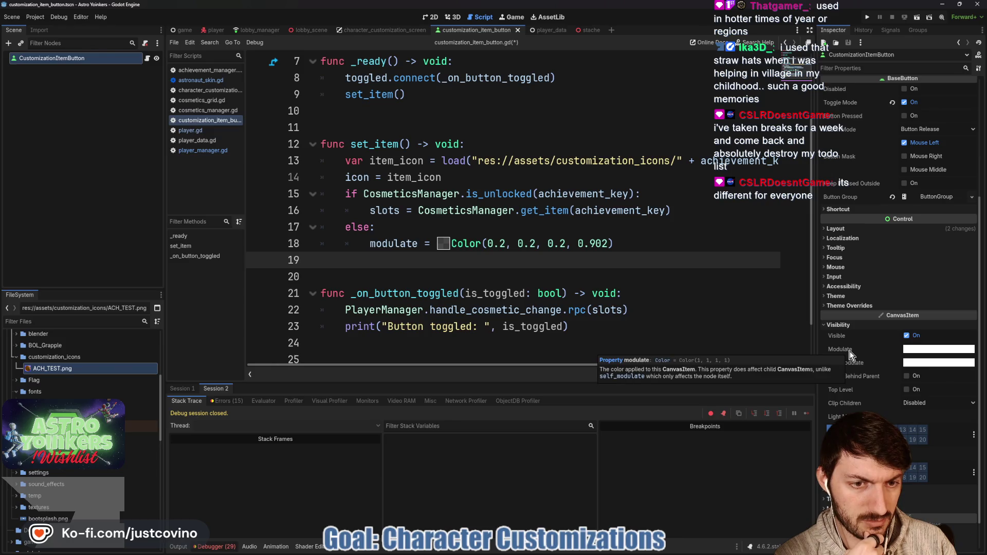
click(867, 17)
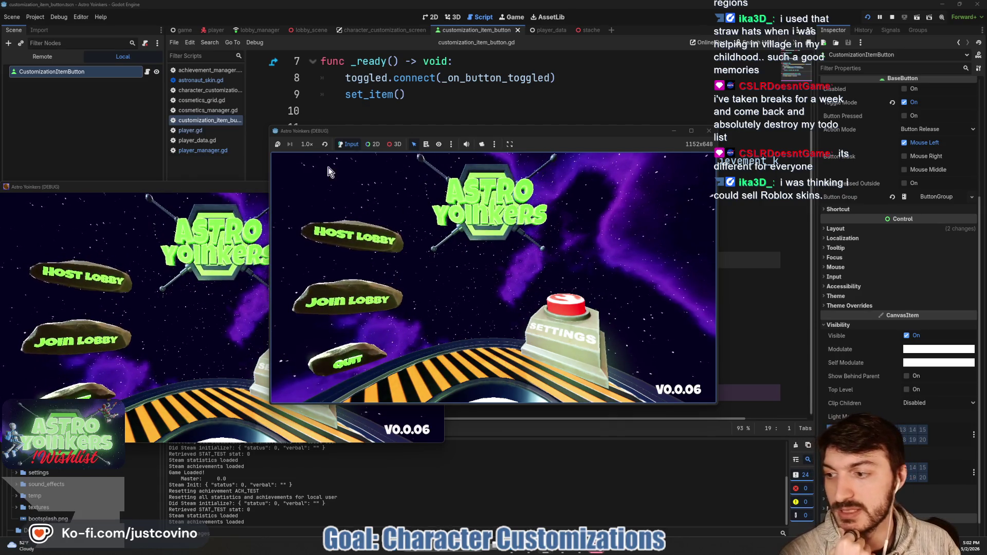
- Close the extra game instance and host a private lobby
click(231, 195)
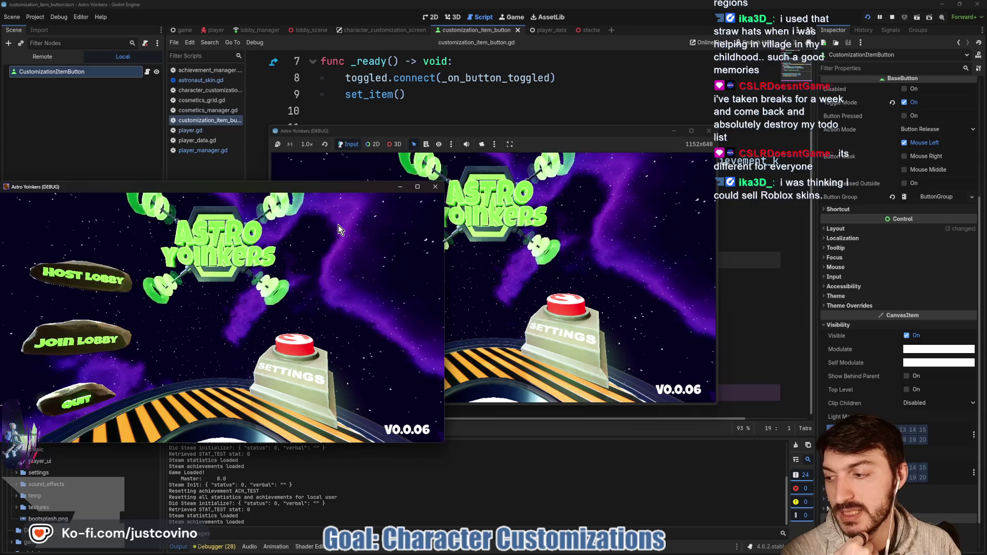
click(435, 187)
click(359, 236)
click(493, 249)
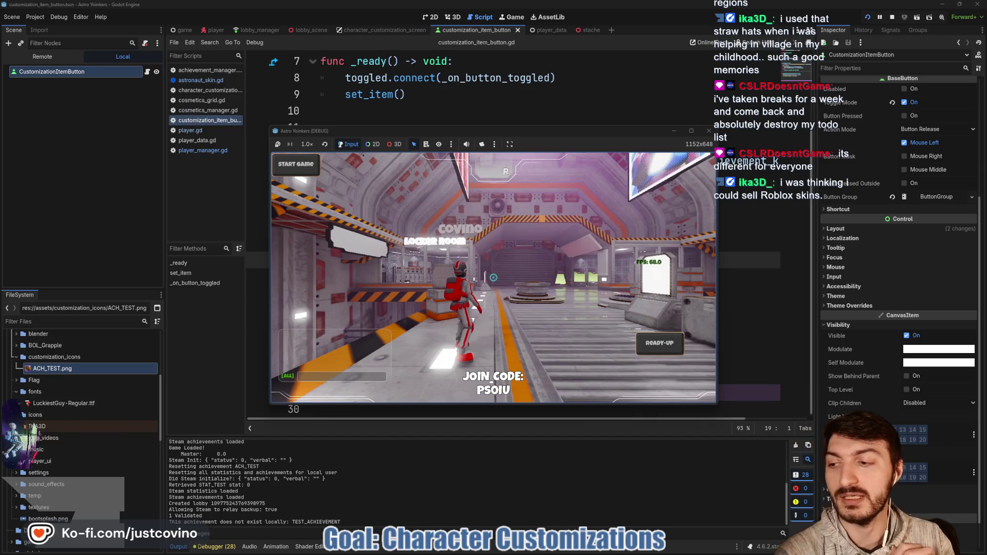
- Walk into the locker room, open customization with E, and click an item slot
key(w)
key(w)
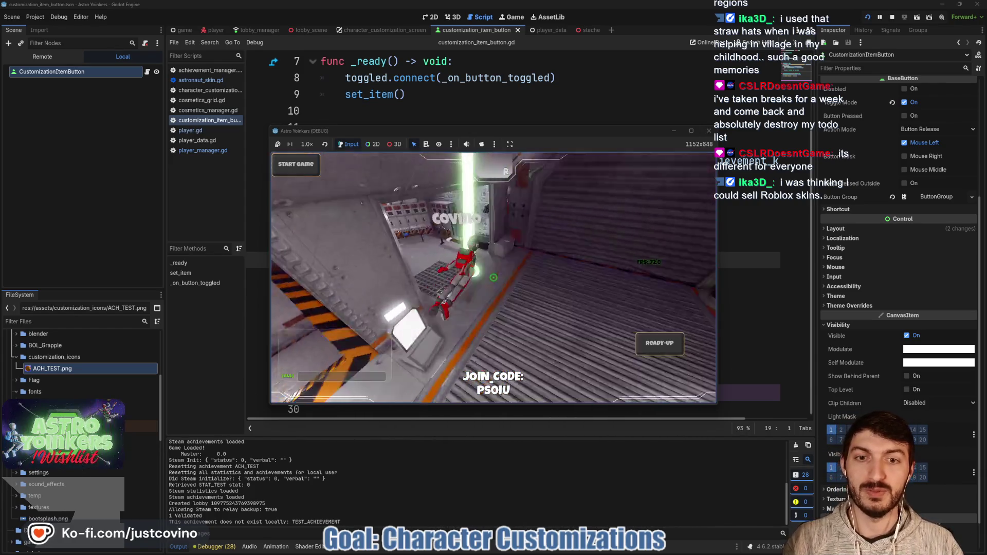
key(w)
key(e)
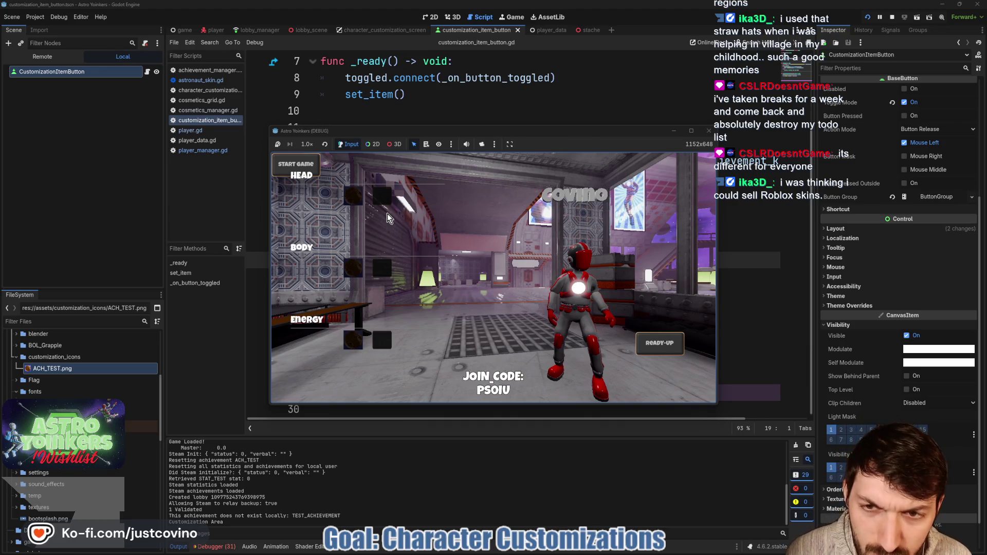
click(356, 200)
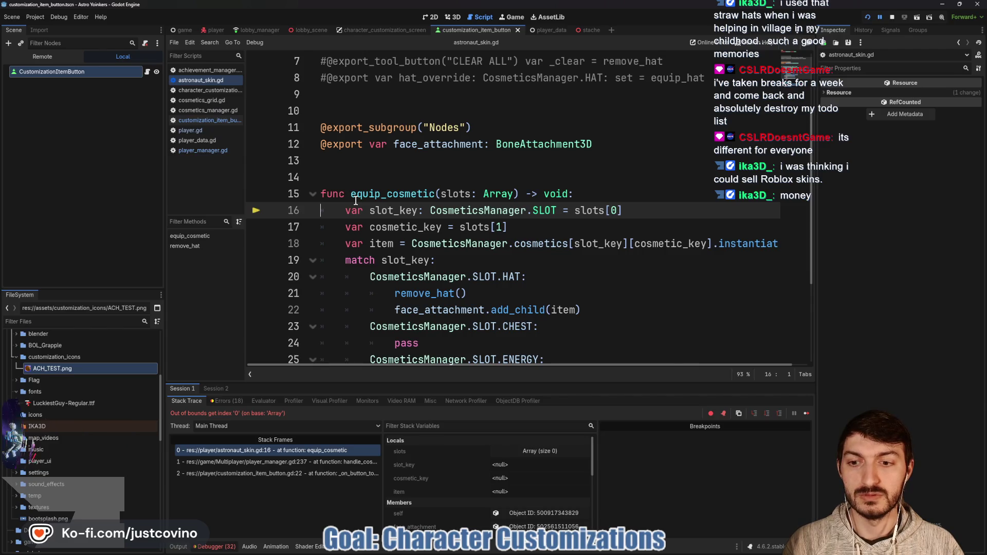
- Add 'if slots.is_empty(): return' as line 16 of equip_cosmetic, save, and stop the game
click(594, 191)
key(Return)
text(if )
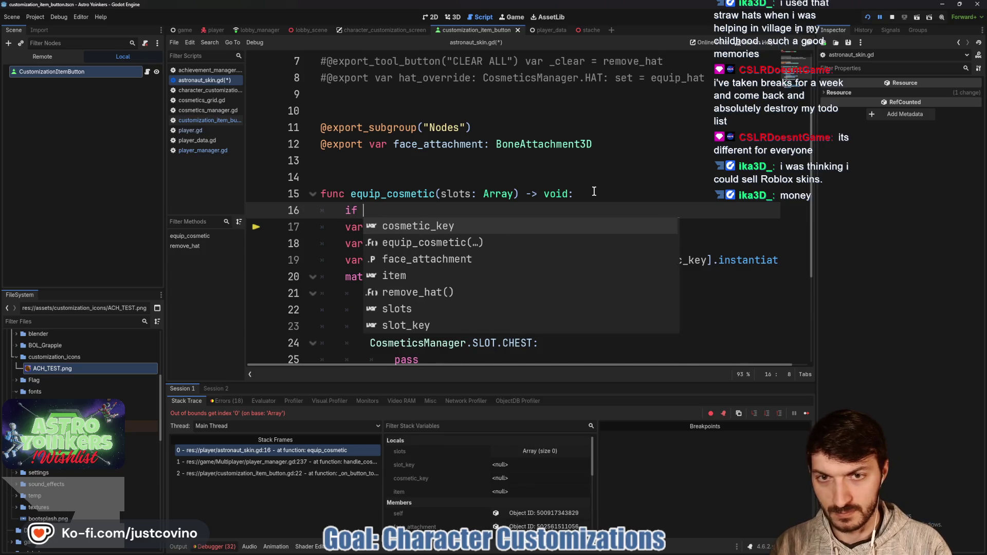
text(slots.is)
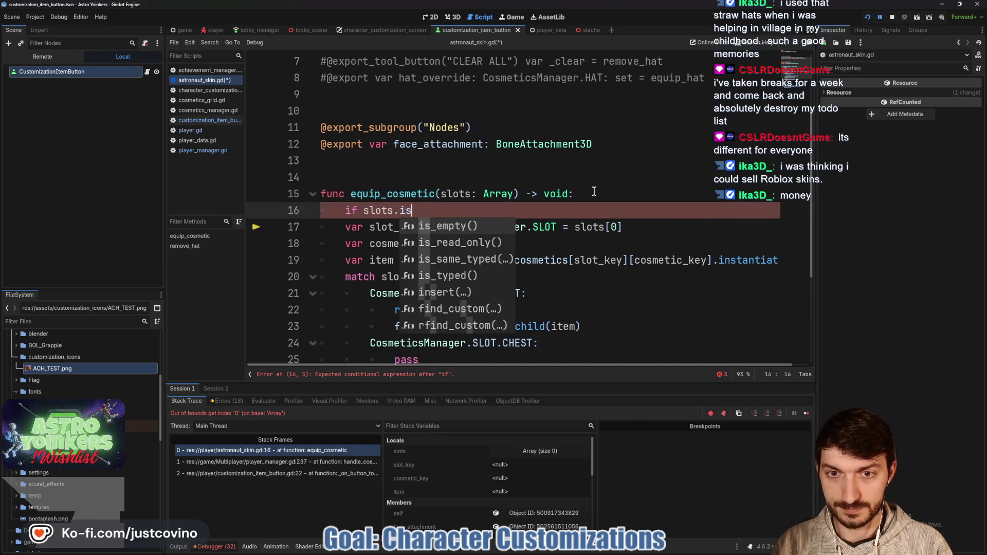
key(Return)
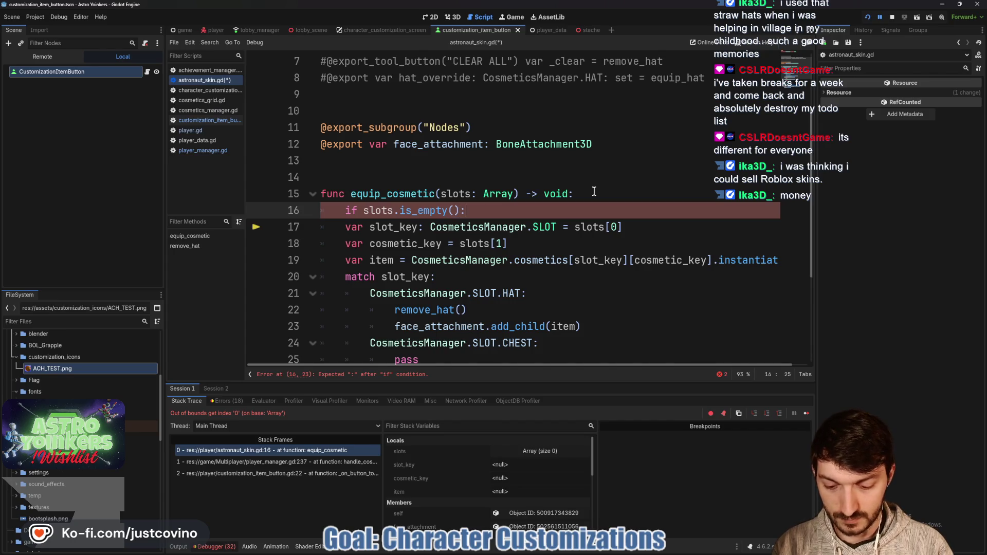
text( return)
key(ctrl+s)
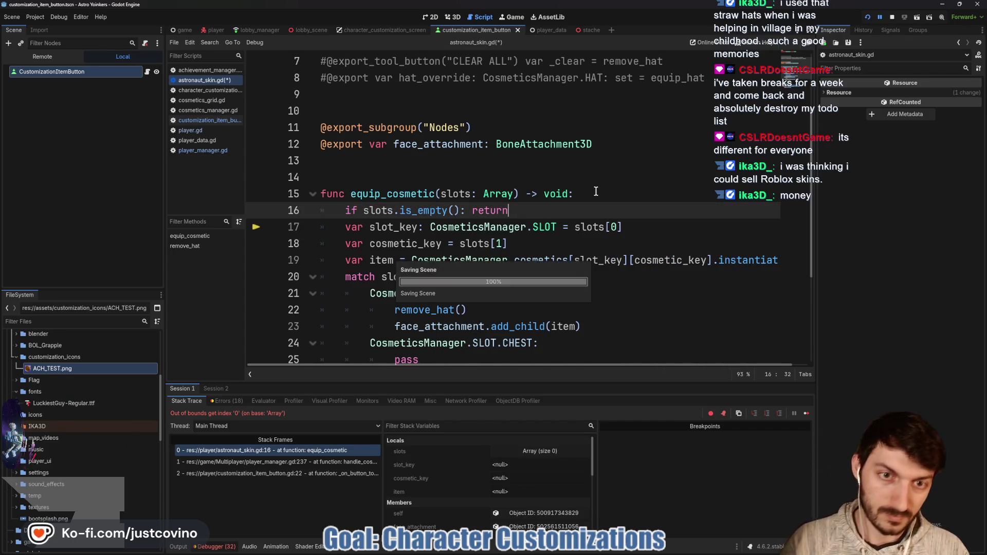
click(893, 19)
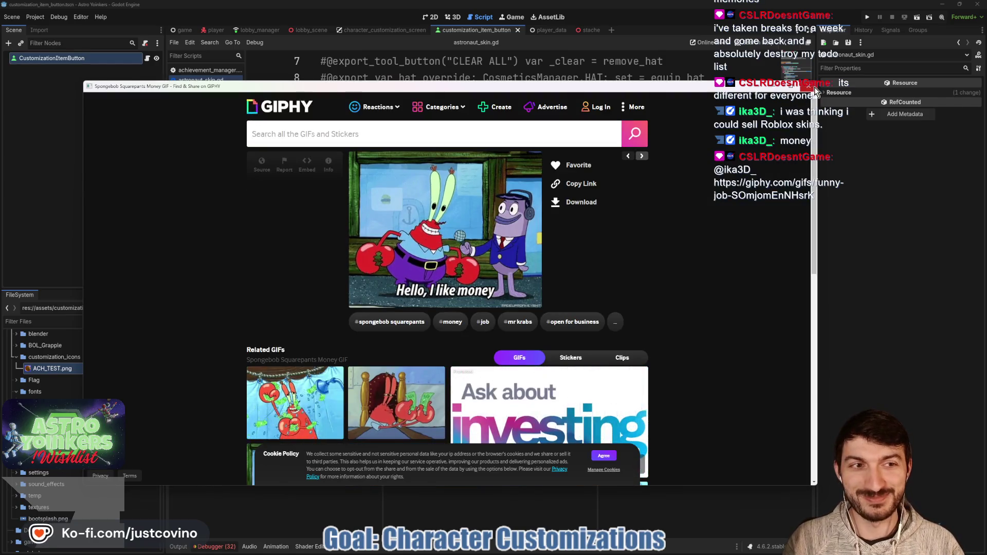
click(814, 87)
click(567, 212)
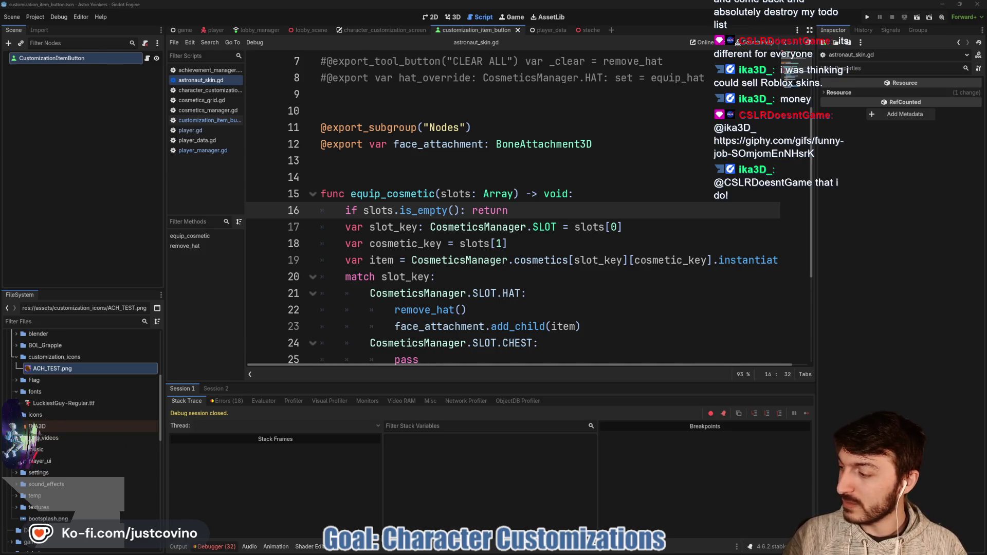
- Run the game again, close the extra instance, and host a private lobby
click(550, 261)
click(868, 18)
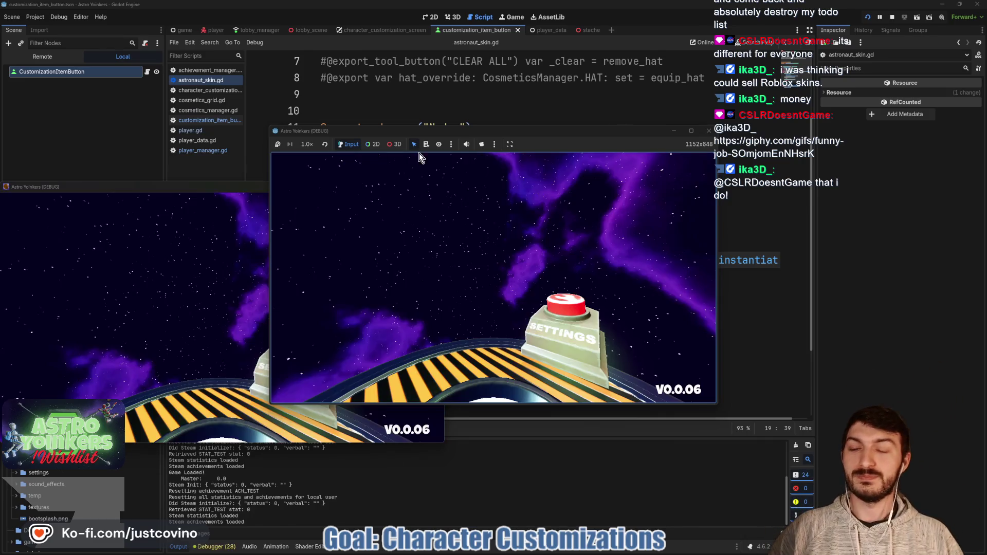
click(441, 190)
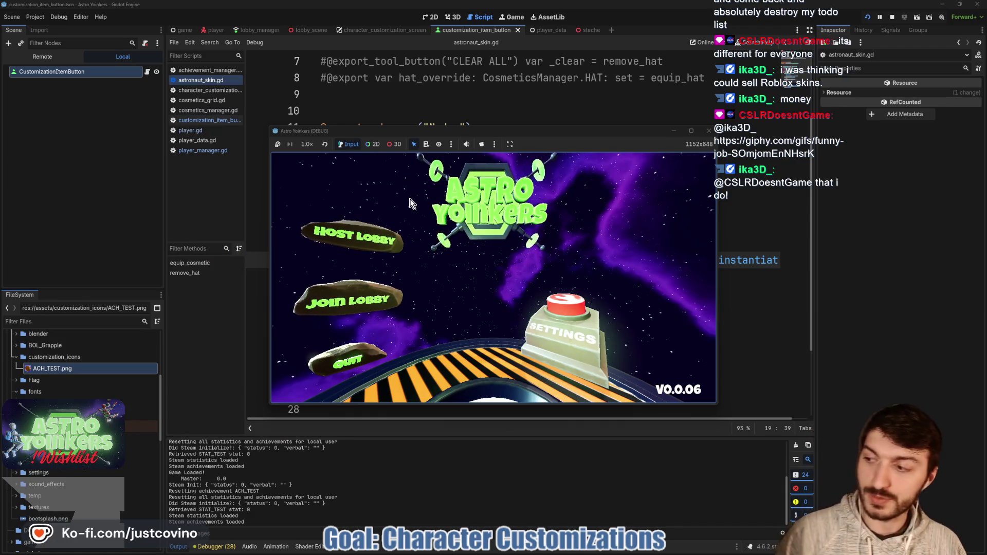
click(359, 238)
click(492, 241)
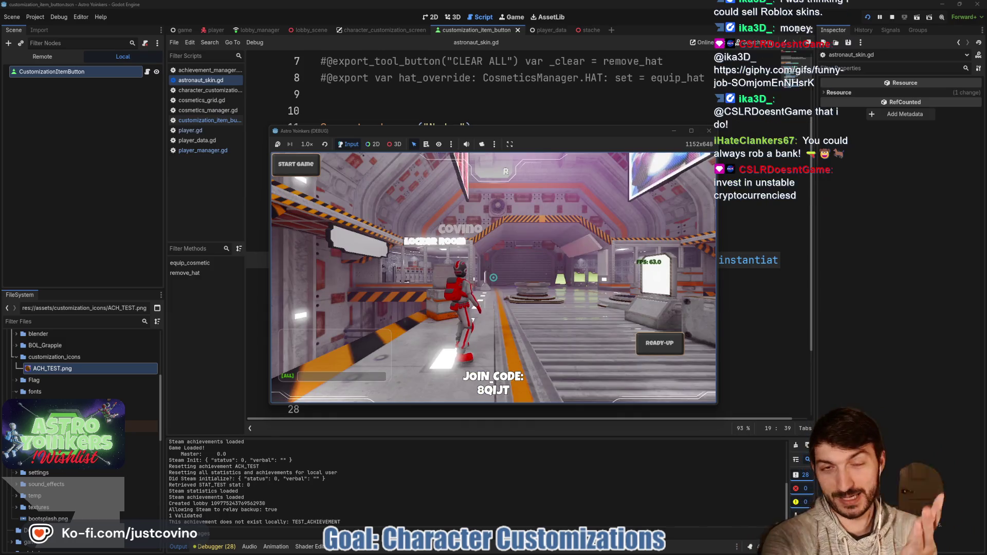
- Move the character into the locker room and press E to open customization
key(w)
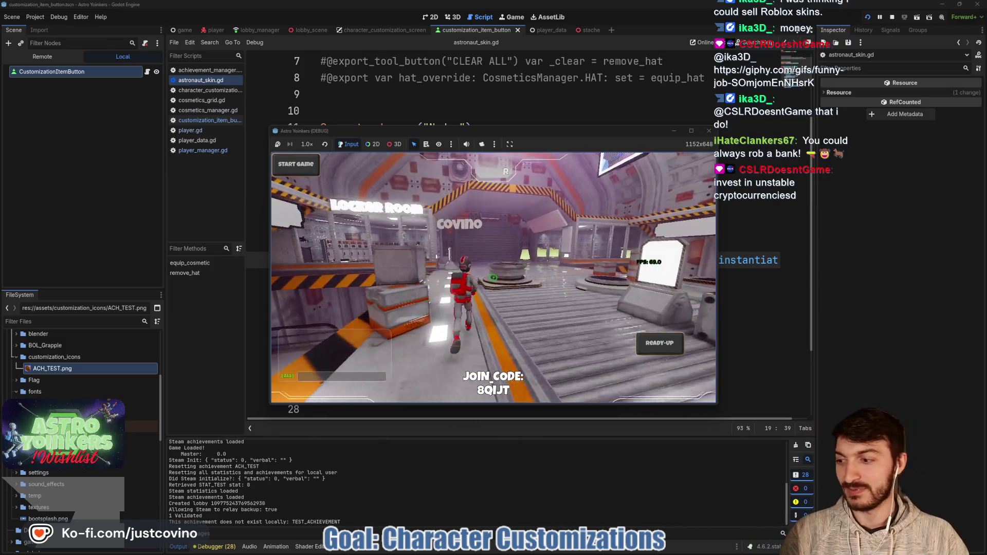
key(w)
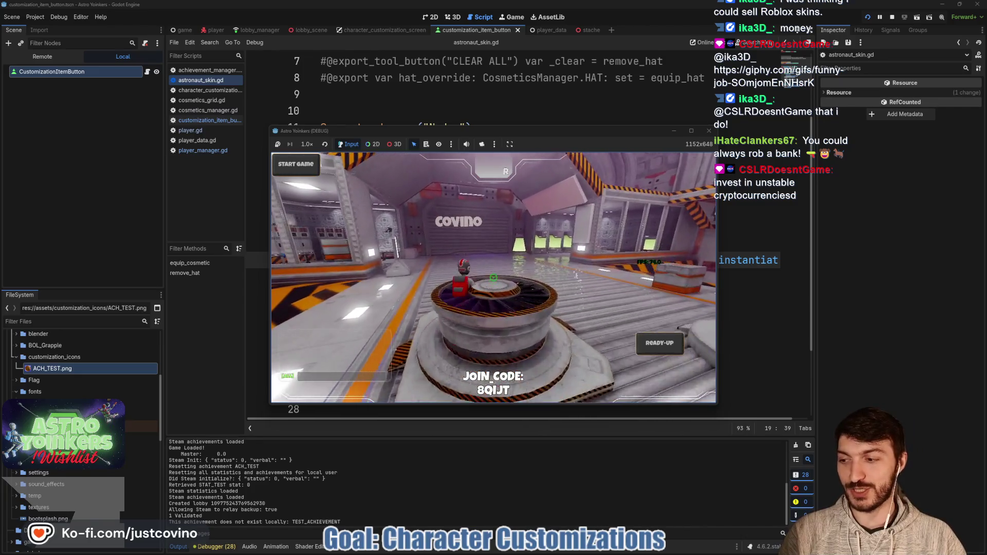
key(w)
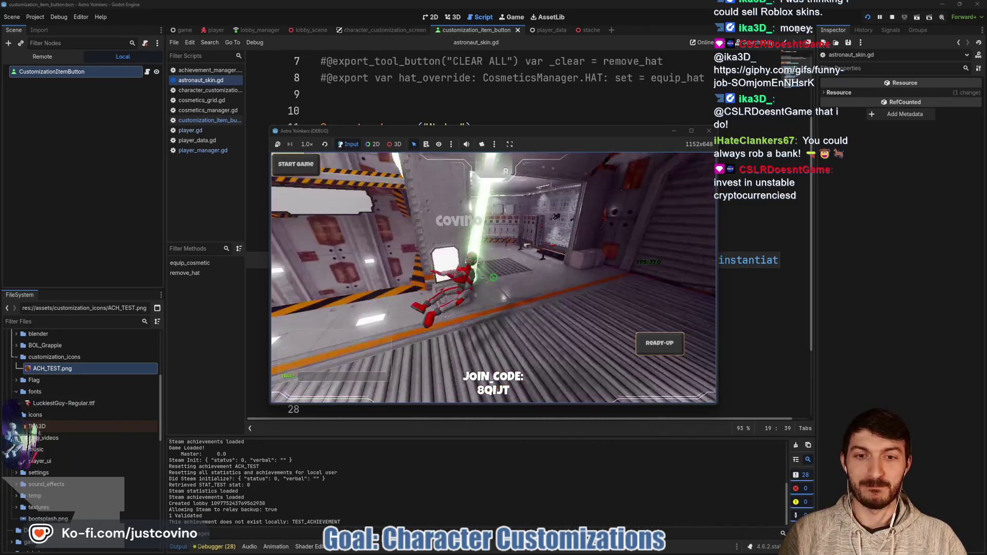
key(w)
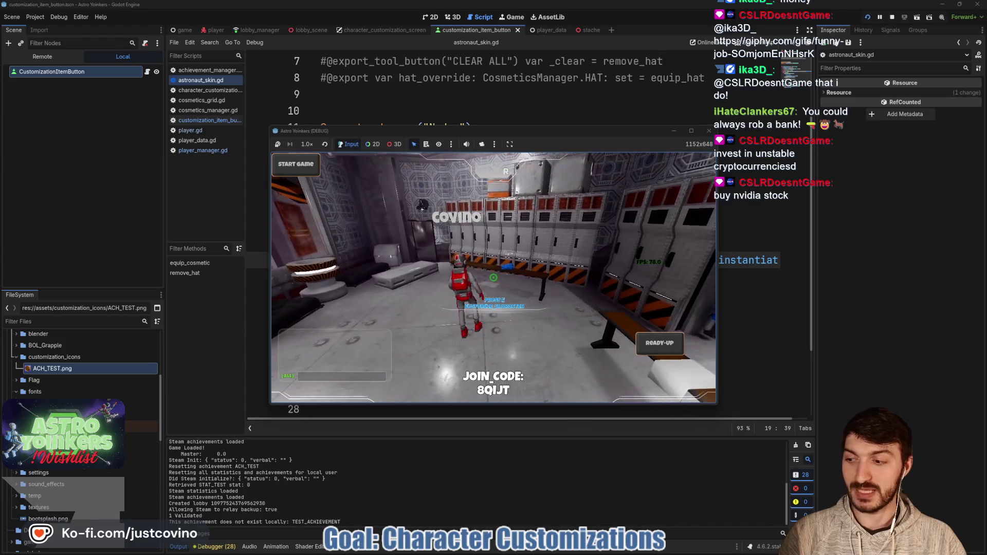
key(e)
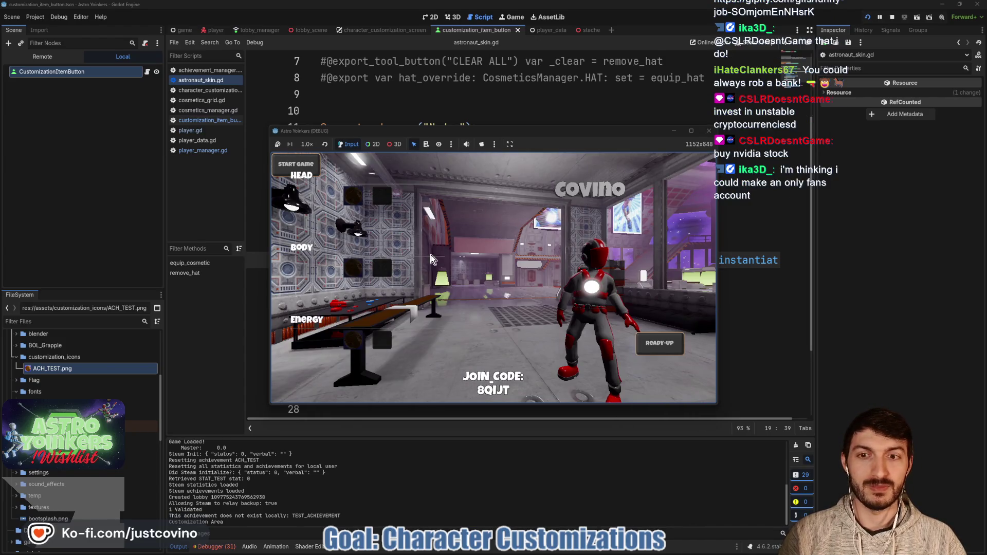
- Toggle several HEAD, BODY and ENERGY cosmetic items without errors, then stop the game
click(376, 198)
click(348, 202)
click(347, 203)
click(379, 203)
click(358, 258)
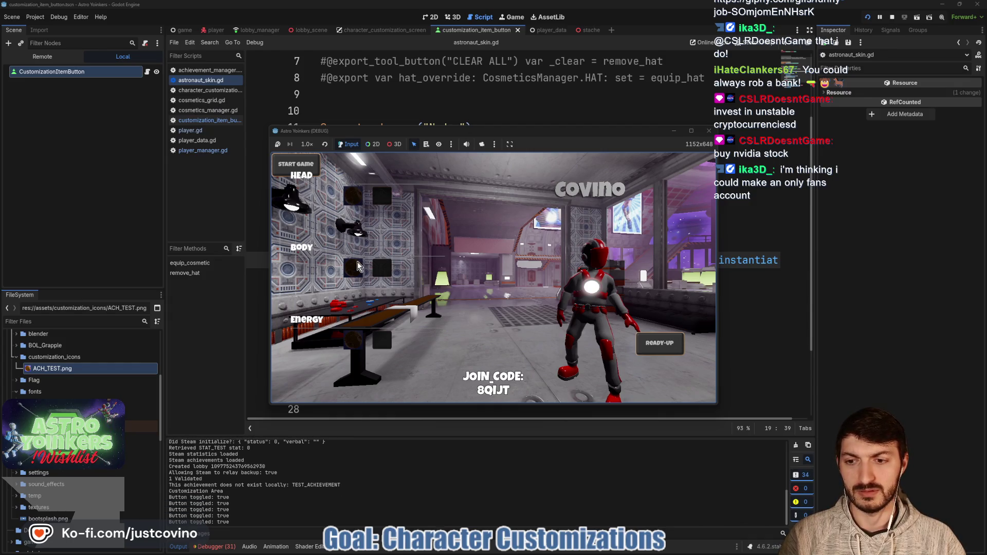
click(355, 274)
click(355, 274)
click(355, 275)
click(355, 275)
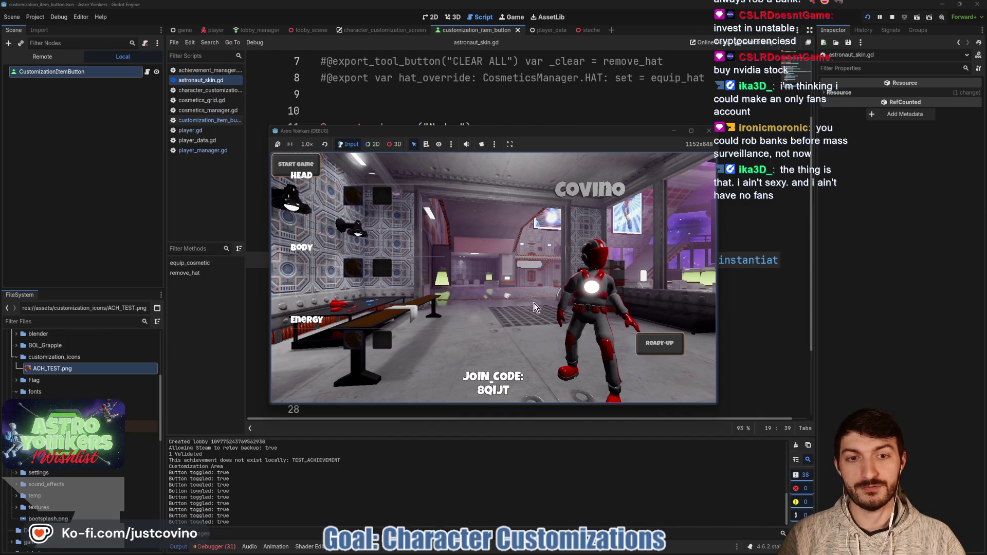
click(892, 17)
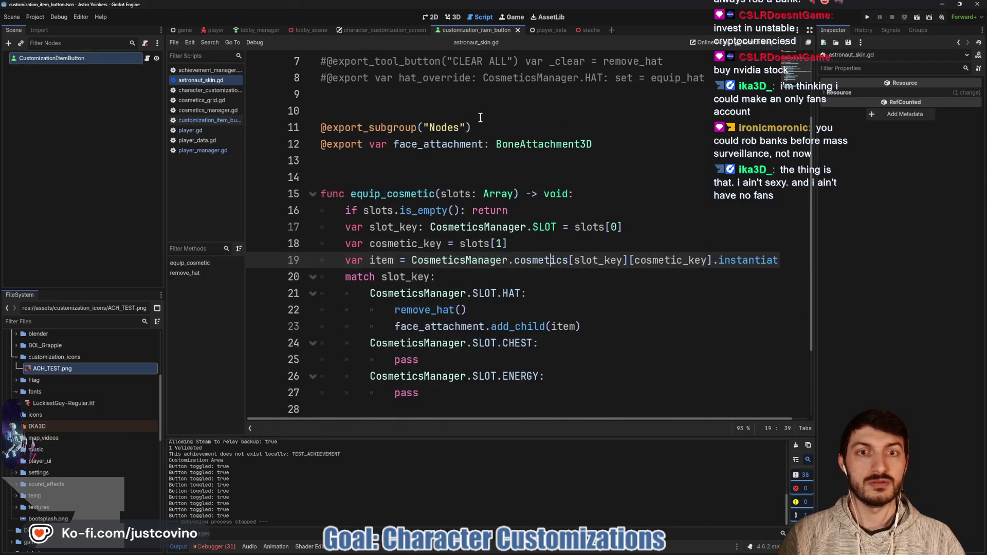
click(389, 177)
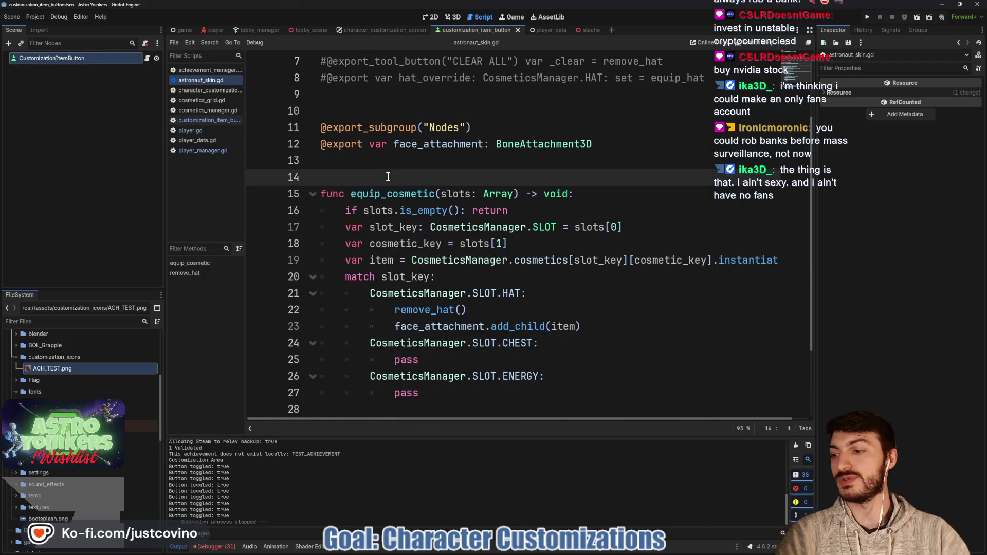
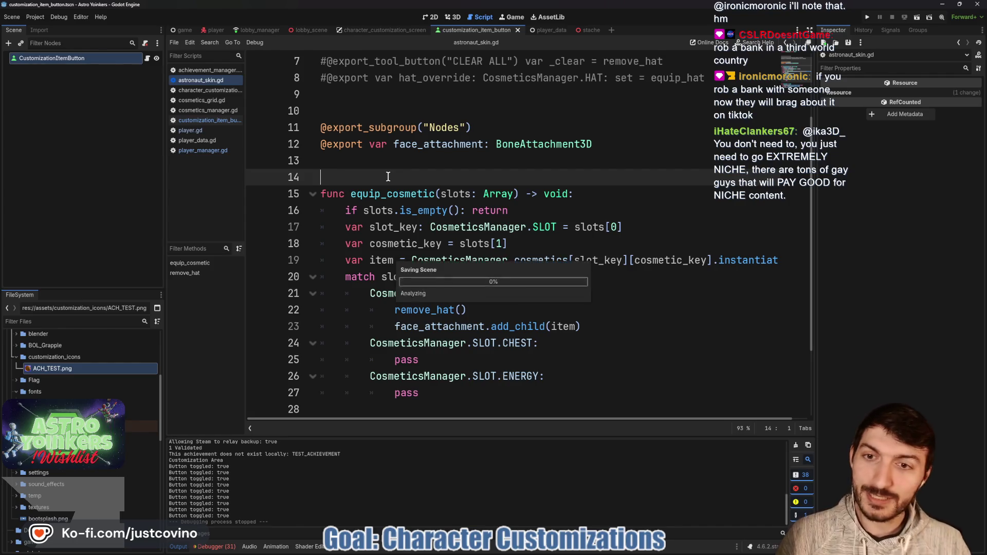
- Switch to lobby_manager.gd and run the project, opening two Astro Yoinkers debug instances
scroll(364, 214, up, 2)
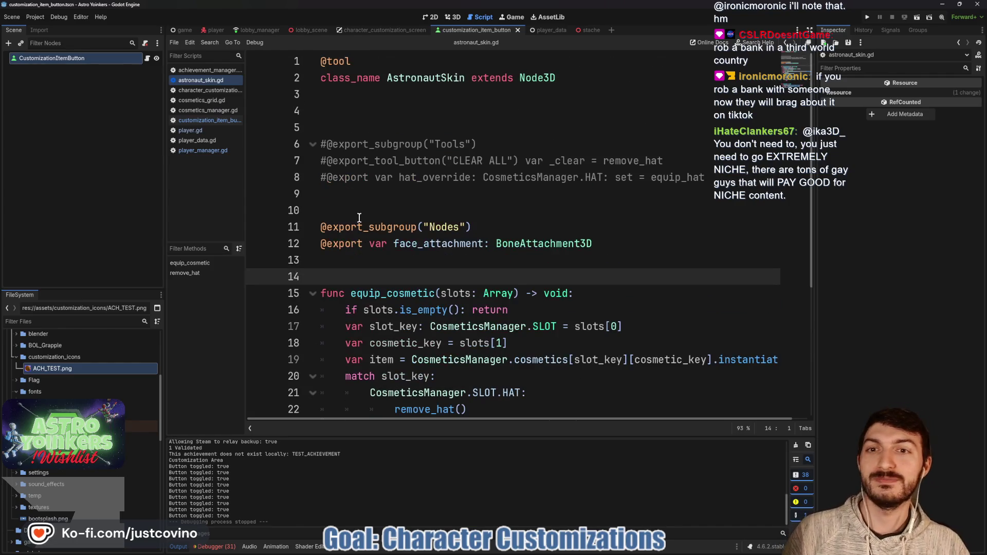
click(363, 196)
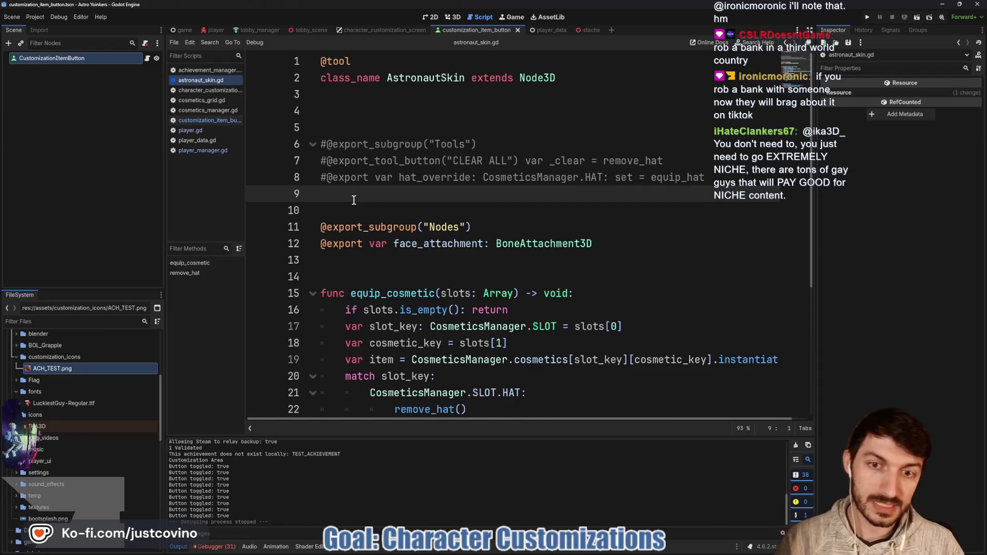
scroll(355, 202, down, 2)
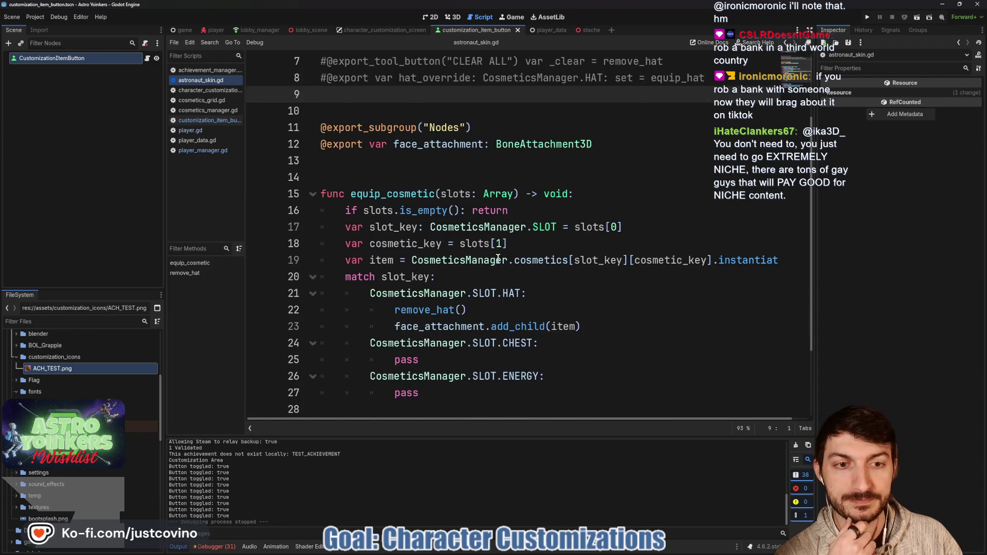
scroll(499, 259, up, 2)
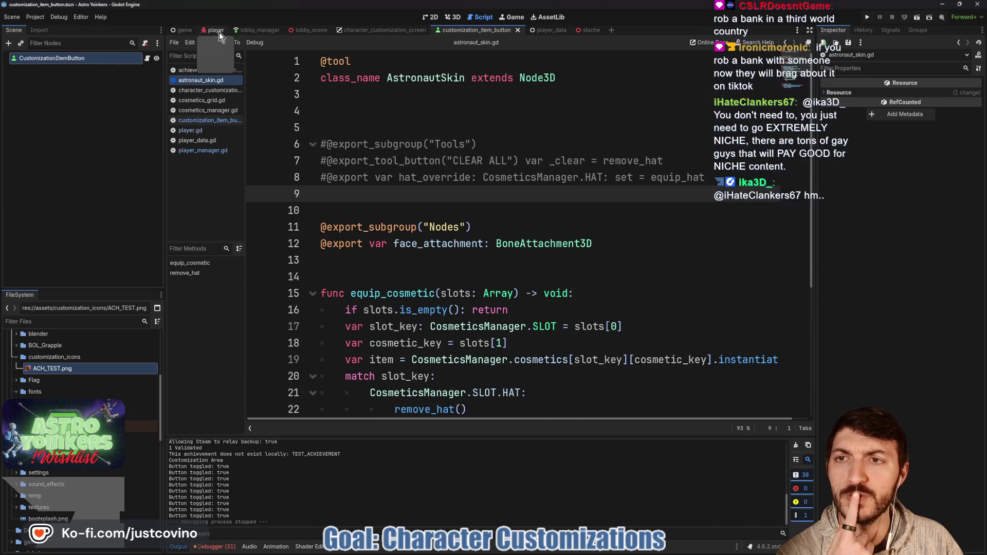
click(257, 31)
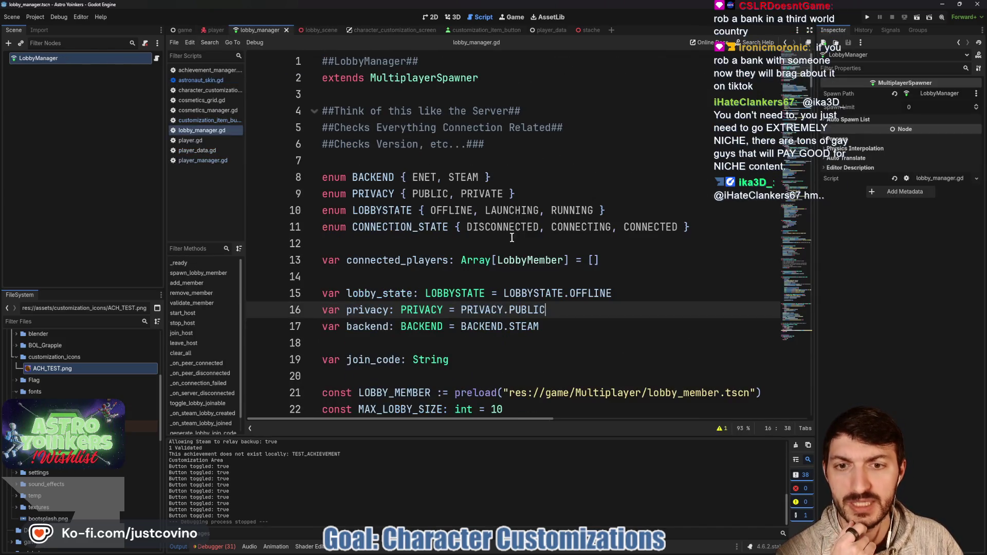
click(549, 326)
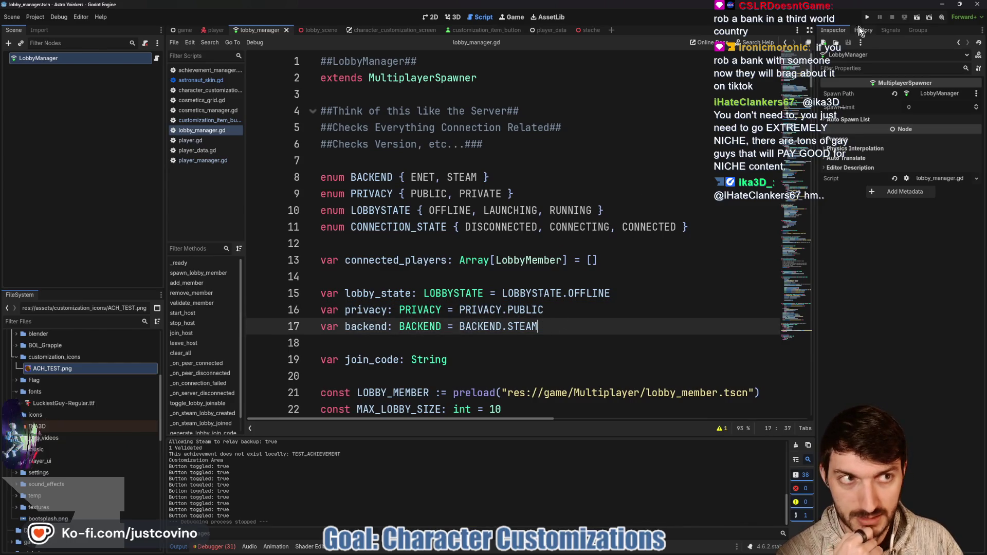
click(868, 17)
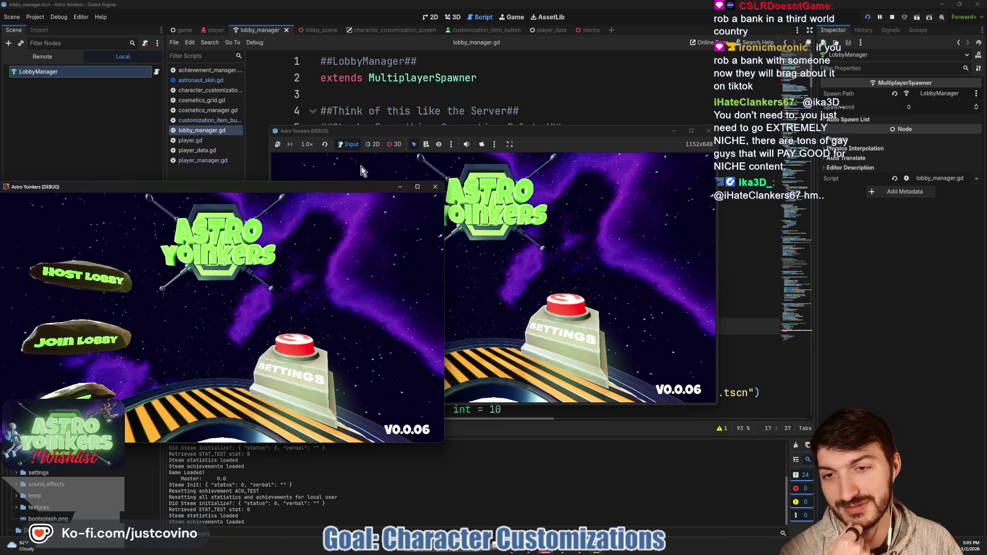
- Close the extra debug window and host a new lobby
click(442, 189)
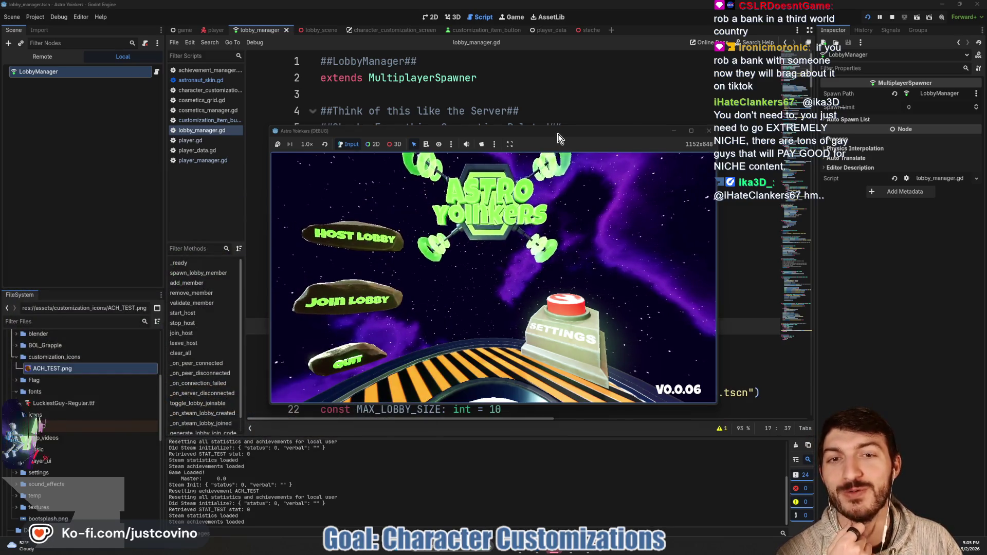
click(336, 202)
click(455, 204)
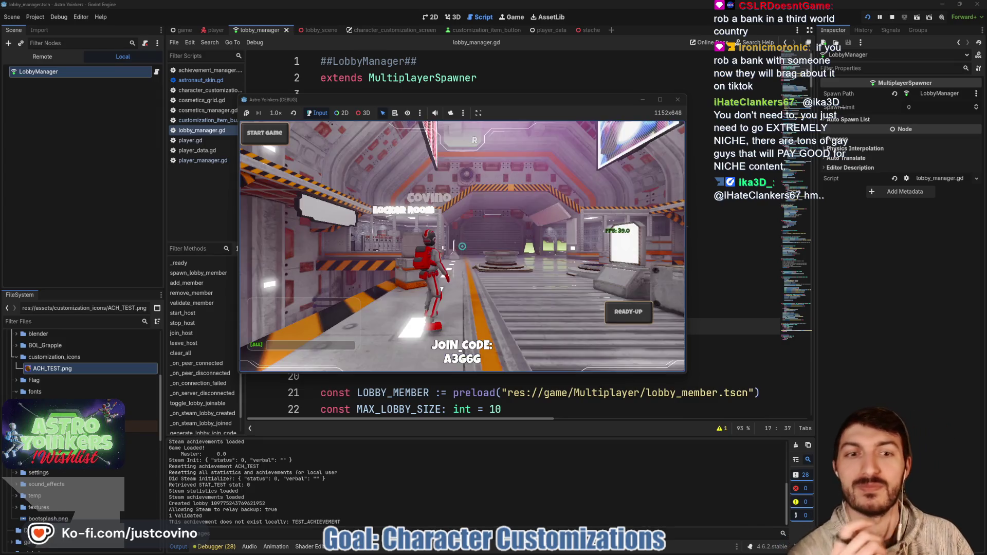
- Walk into the locker room, equip the first HEAD cosmetic, then stop the game
key(w)
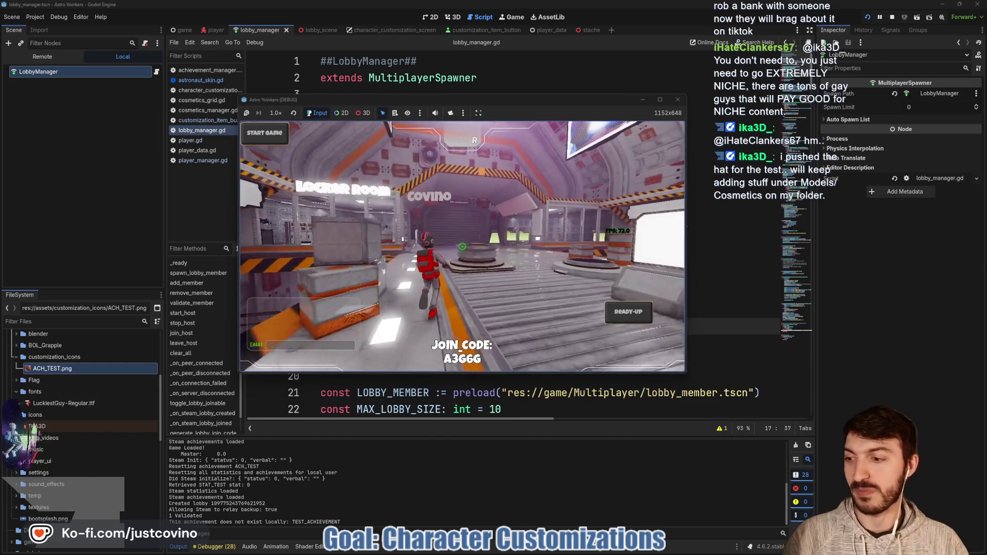
key(w)
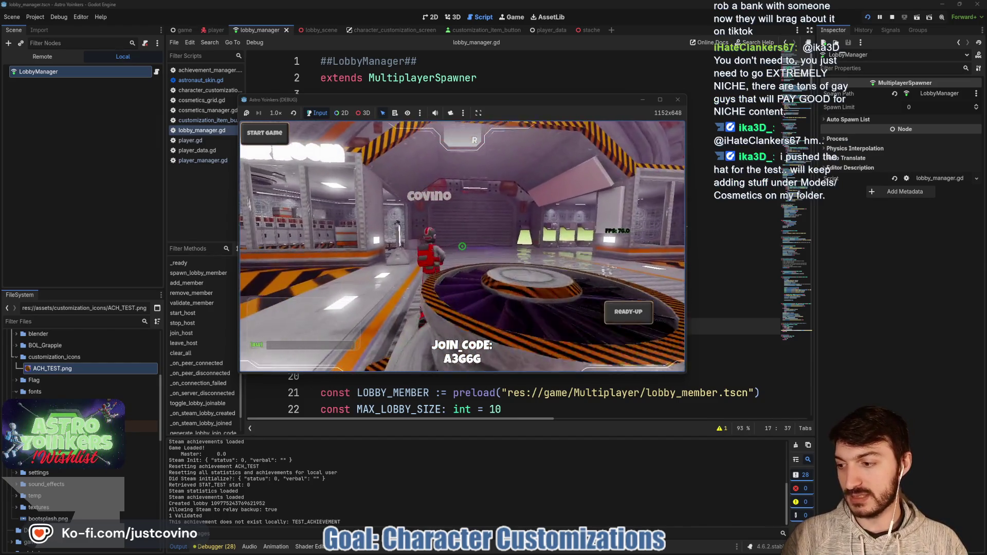
key(w)
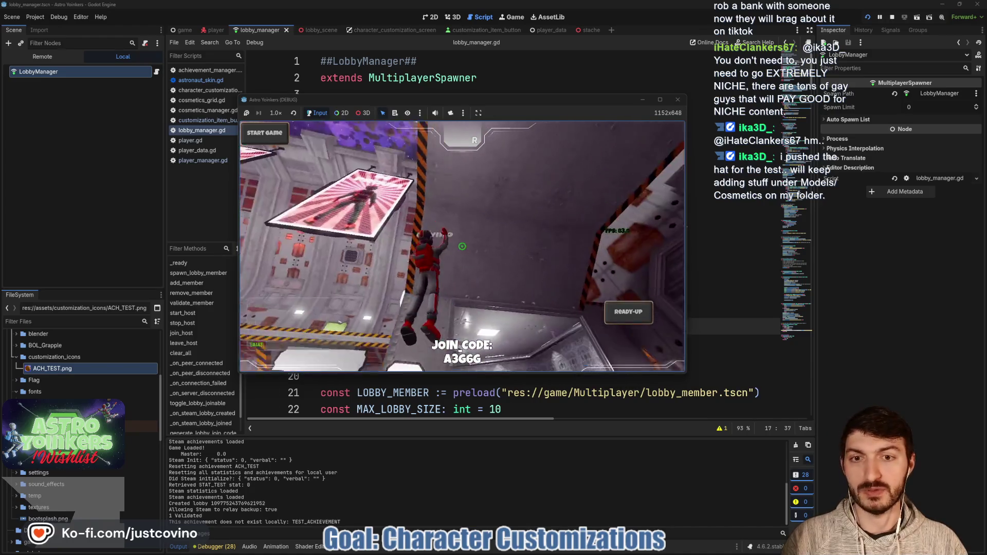
key(w)
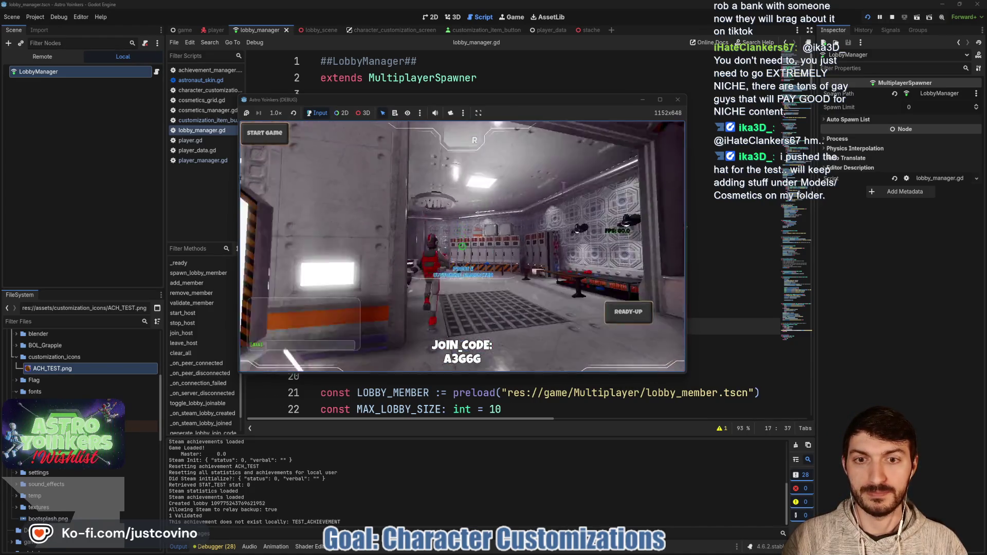
key(e)
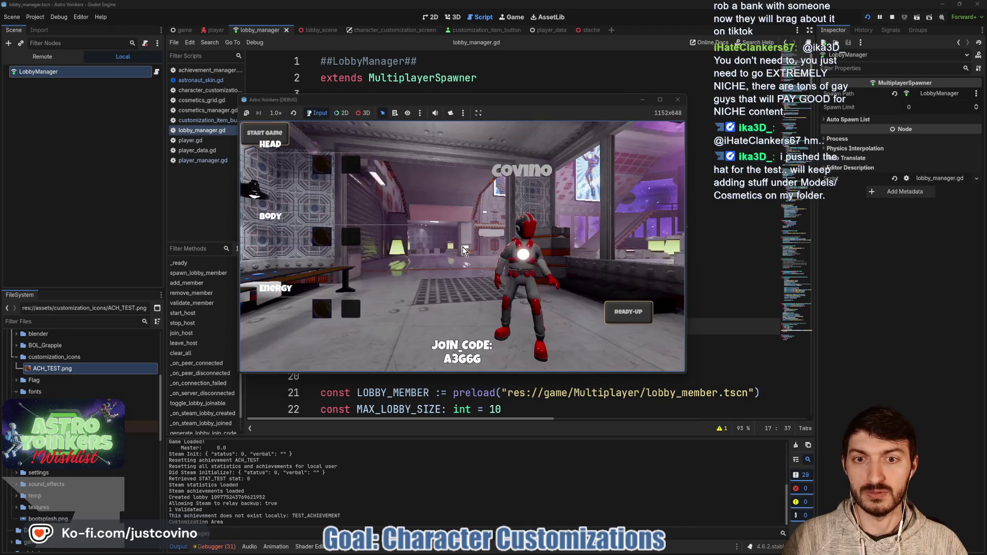
click(324, 170)
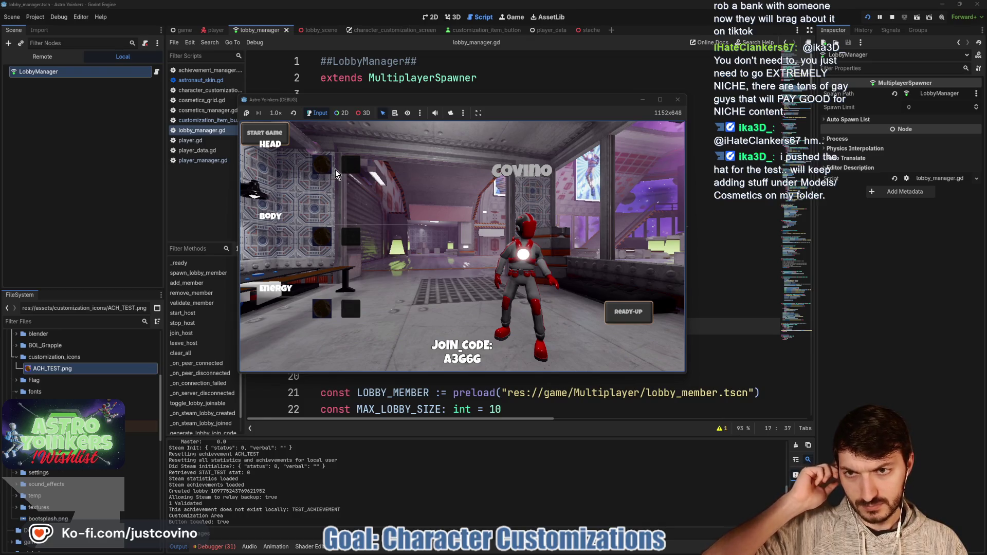
key(F8)
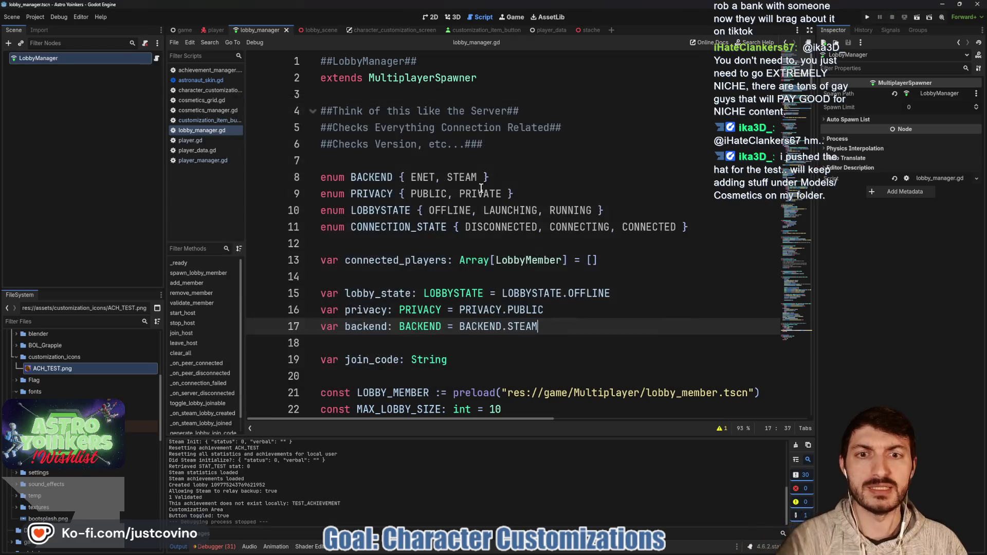
- Follow the Debugger's STAT_TEST missing-resource error to customization_item_button.gd line 13, then bring up GitHub Desktop
scroll(541, 300, down, 4)
click(514, 244)
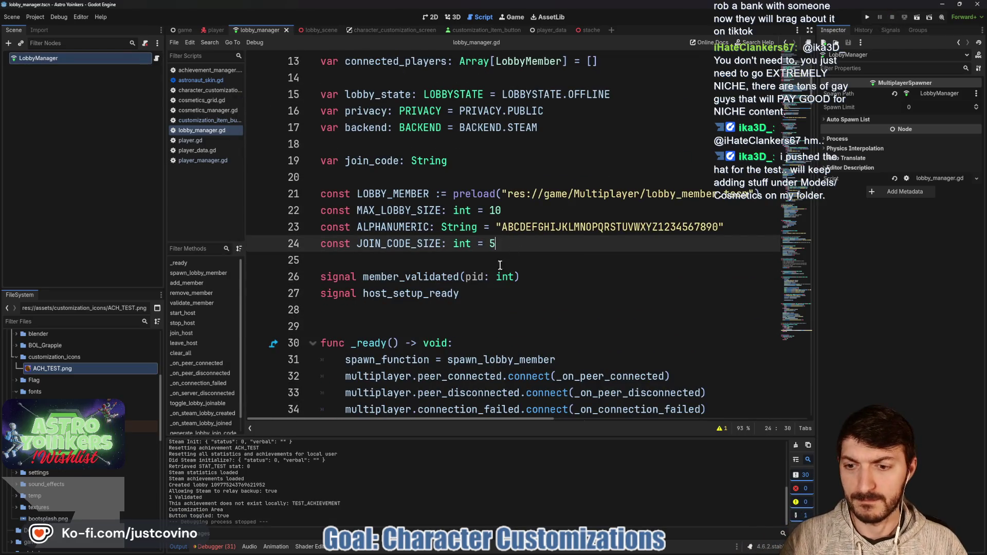
click(215, 547)
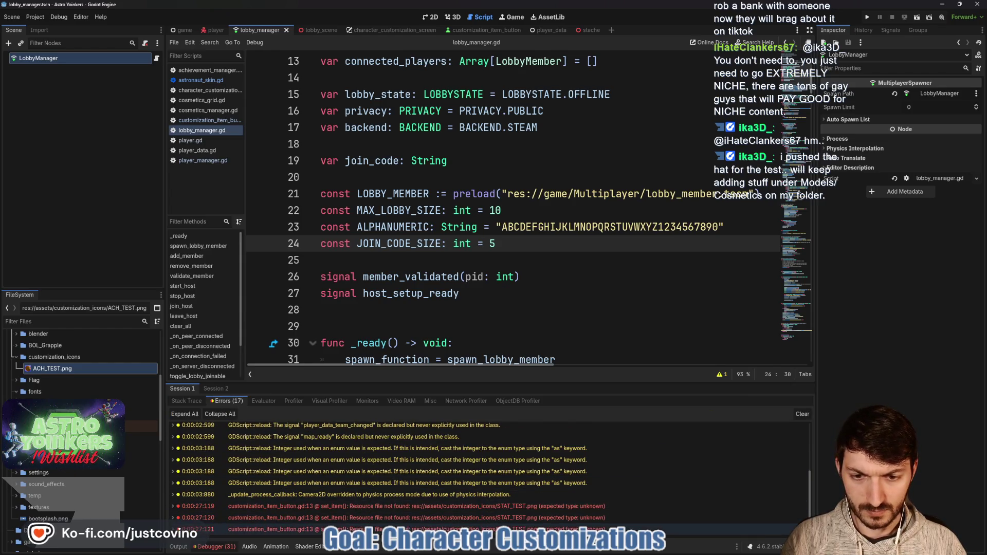
mouse_move(405, 506)
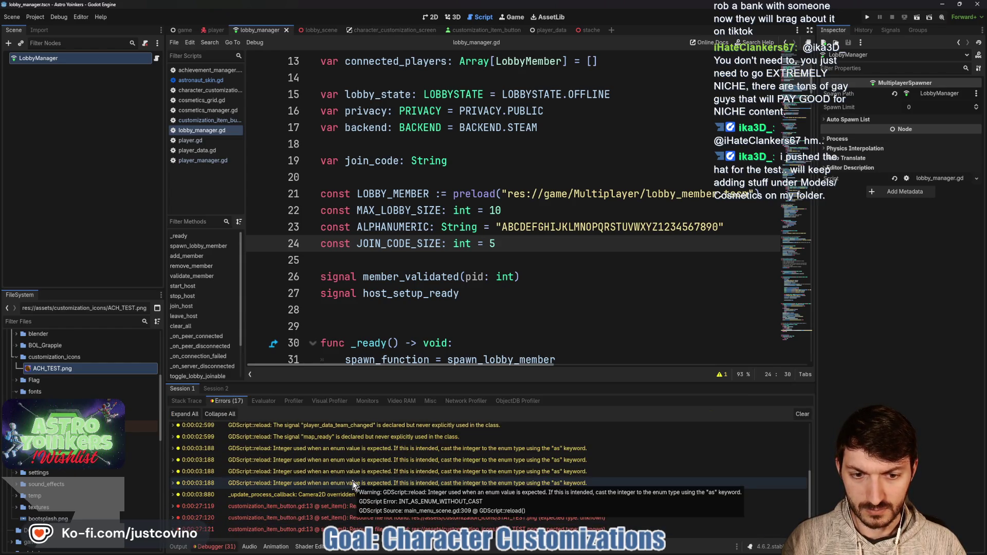
click(401, 530)
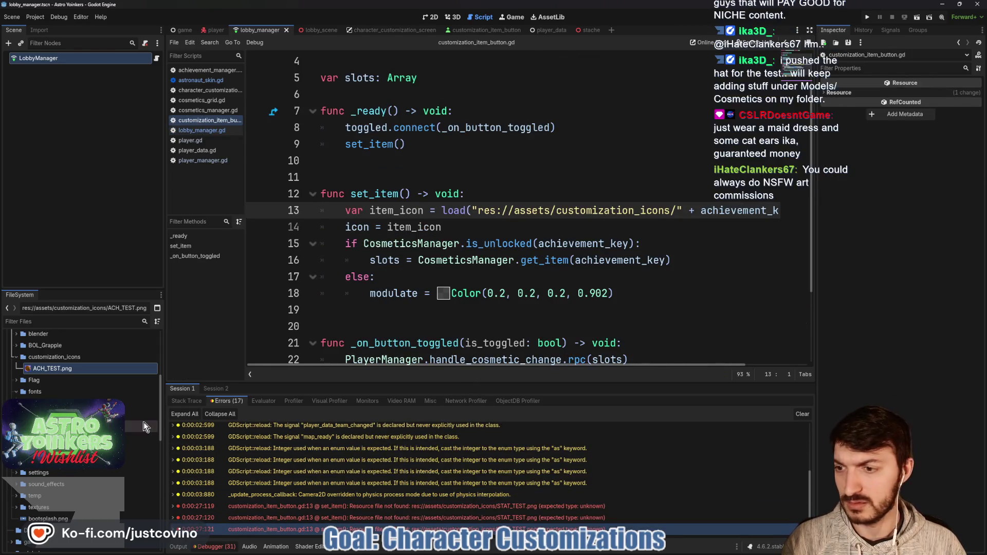
mouse_move(62, 369)
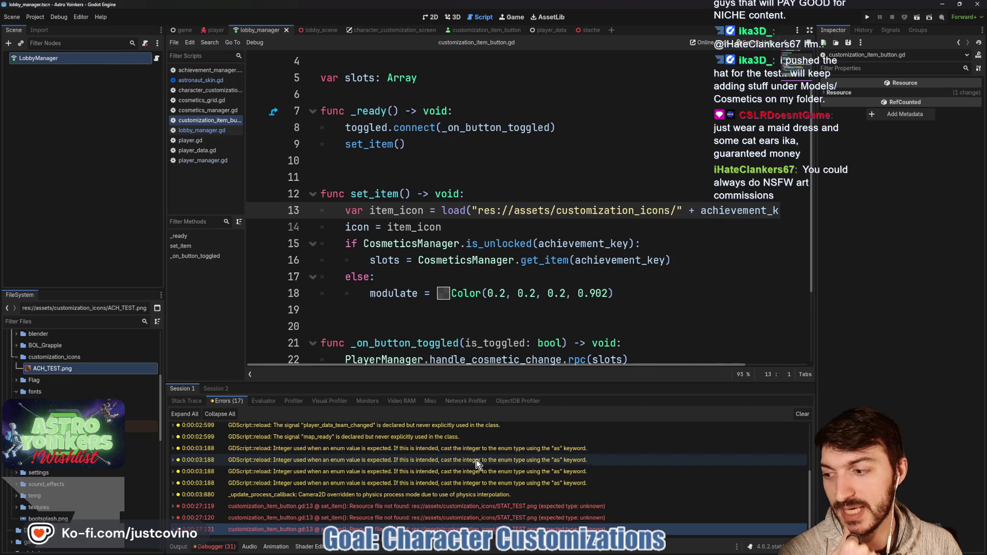
click(568, 551)
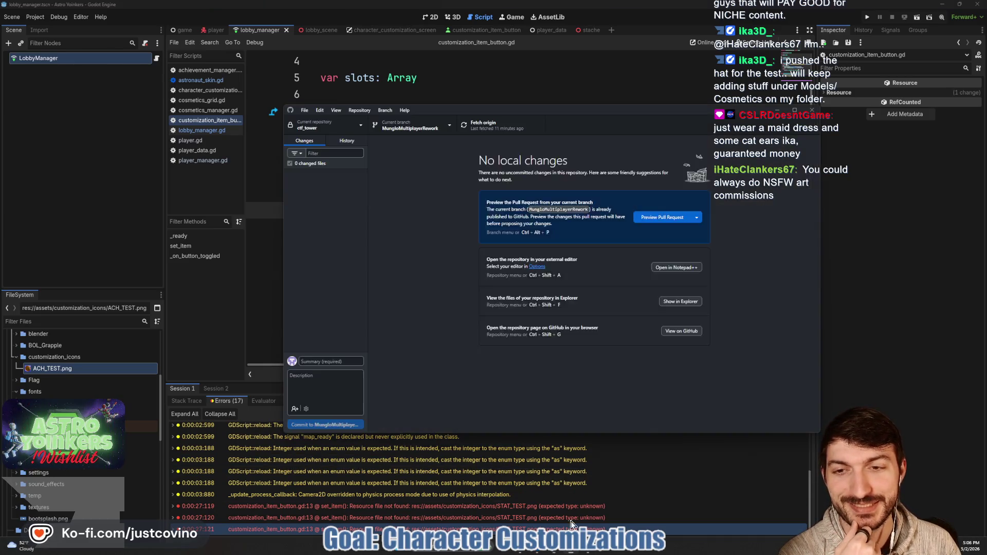
- Commit the three changed scripts with the summary 'cosmetics set up'
click(342, 363)
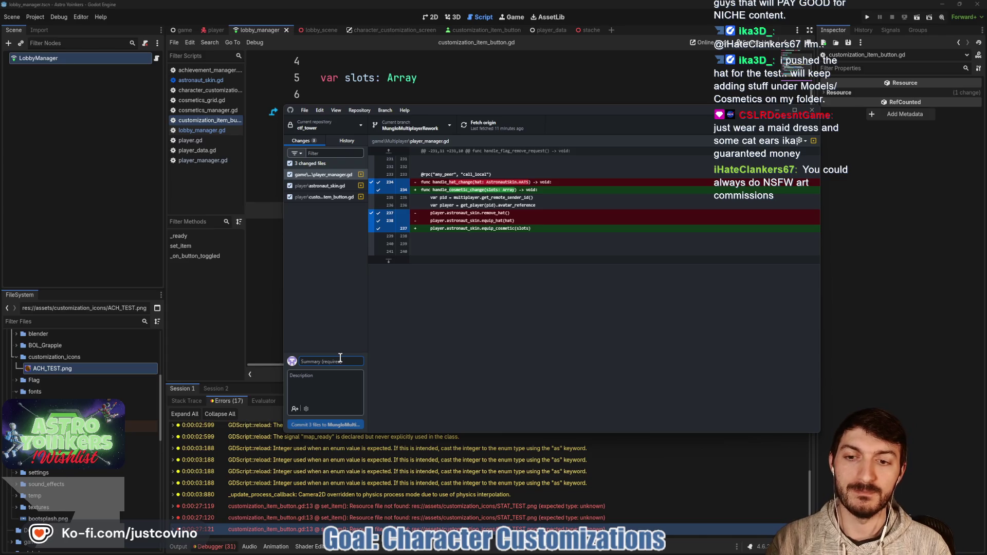
text(cosmetics set up)
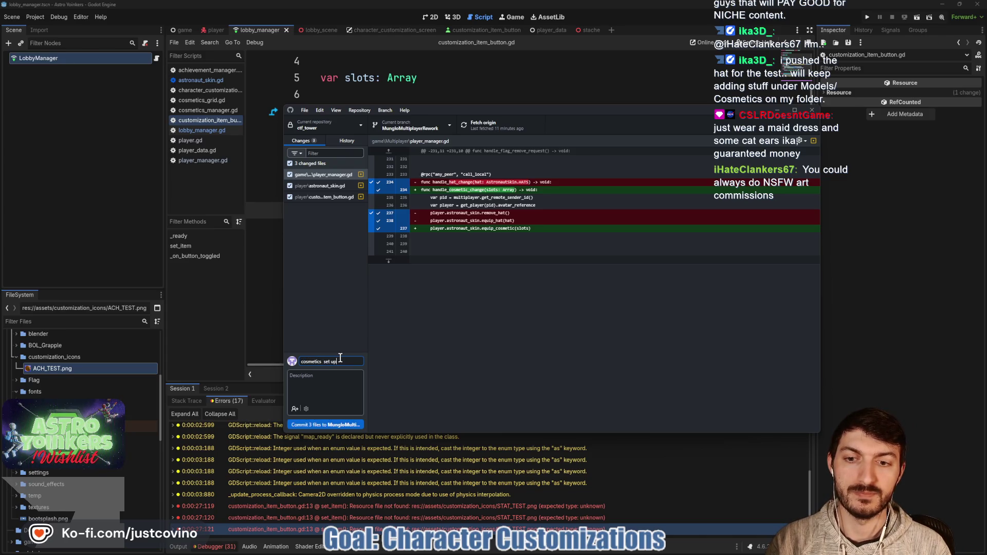
click(338, 426)
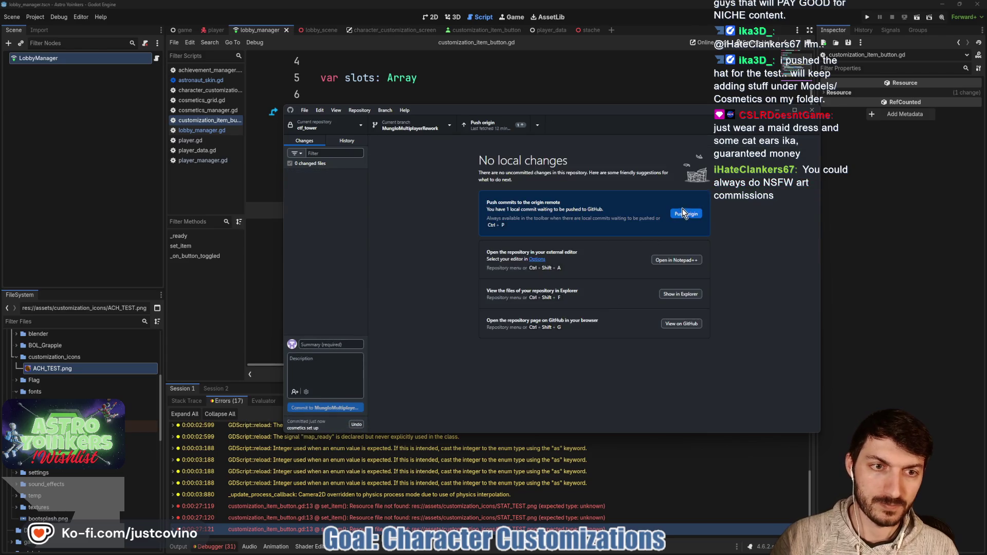
- Fetch and pull the newer remote commits, then push to origin
click(691, 213)
click(581, 297)
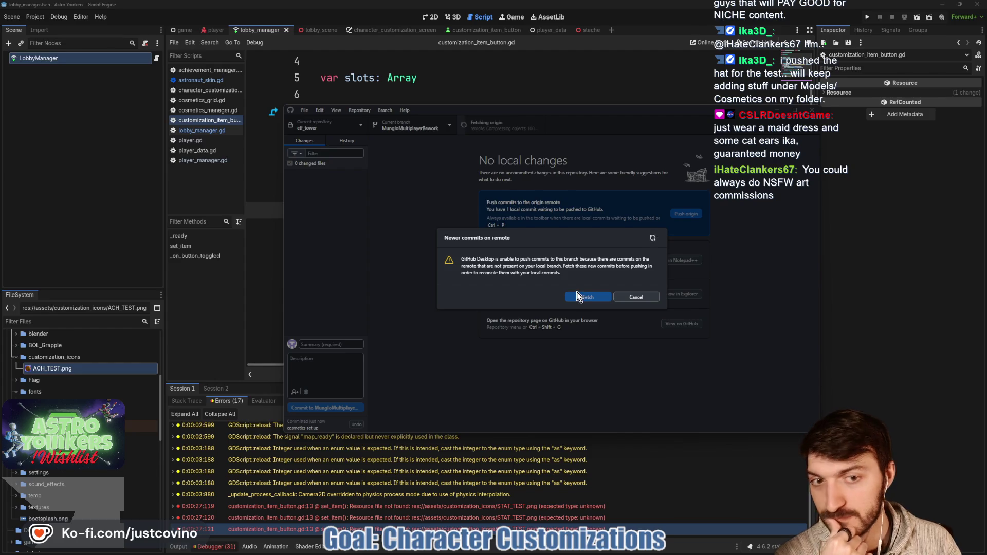
click(686, 214)
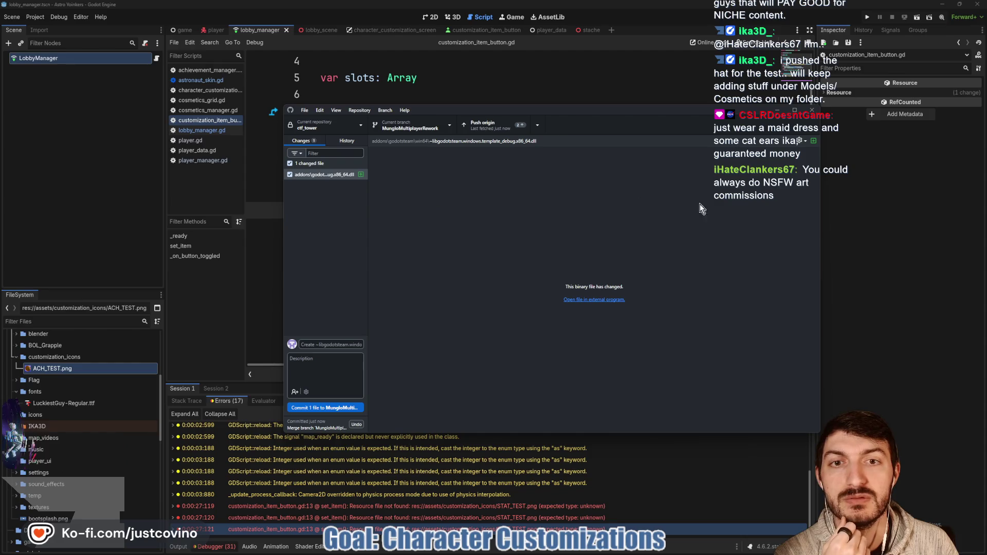
click(492, 127)
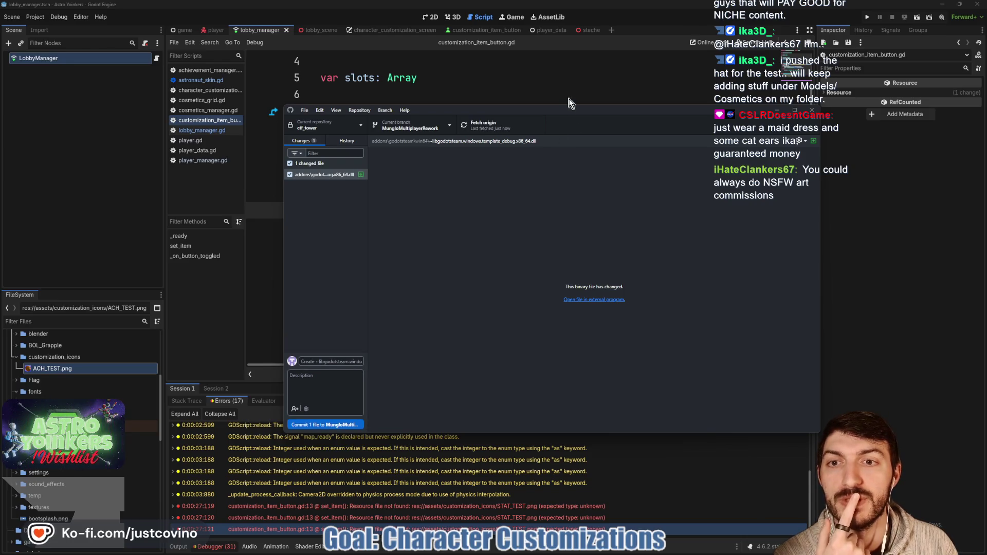
click(558, 74)
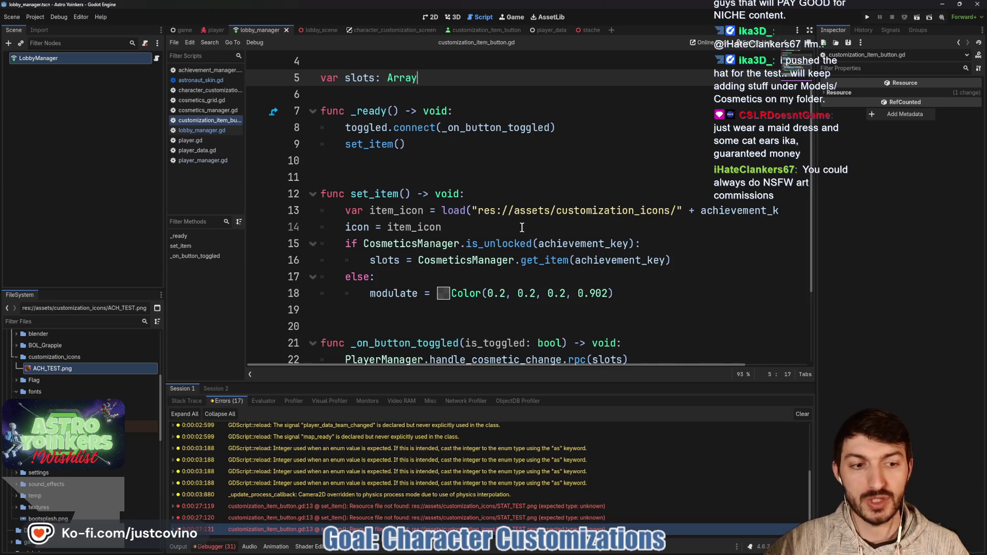
- Insert a blank line above the icon assignment on line 13 of customization_item_button.gd
click(391, 506)
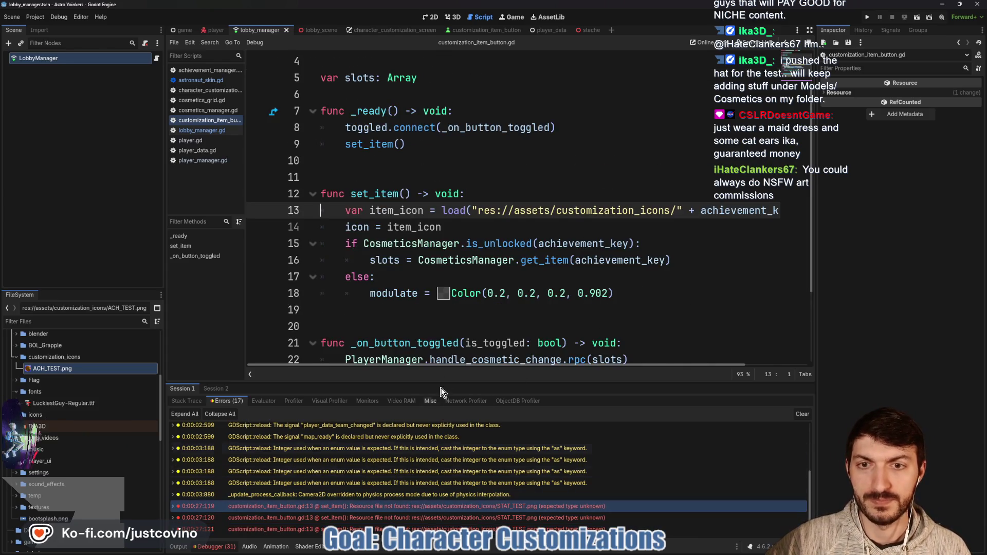
double_click(738, 210)
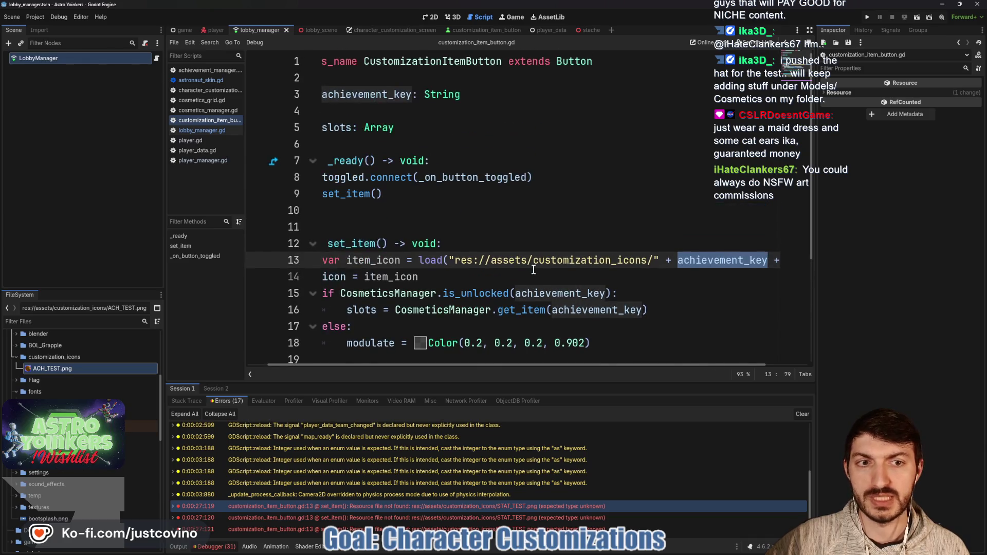
scroll(535, 267, left, 1)
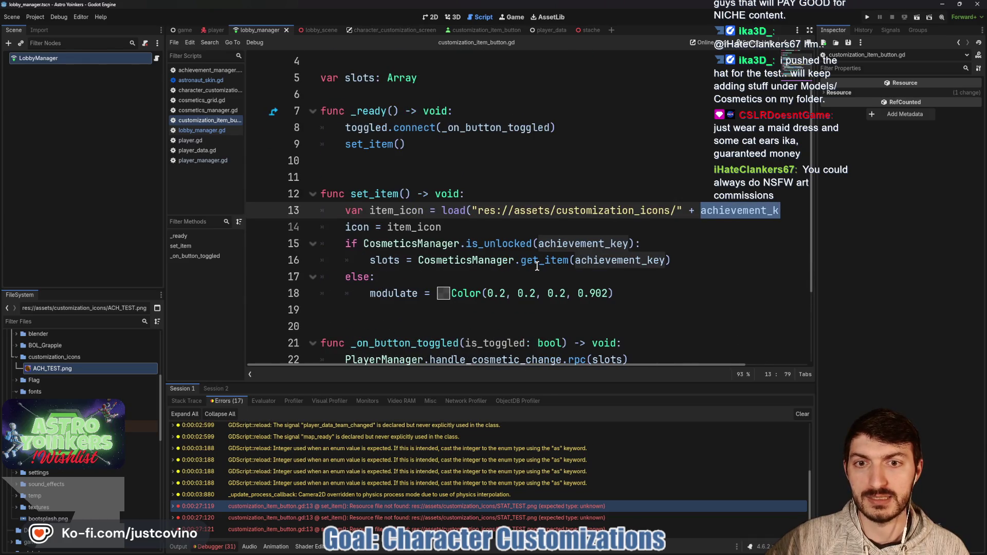
click(340, 225)
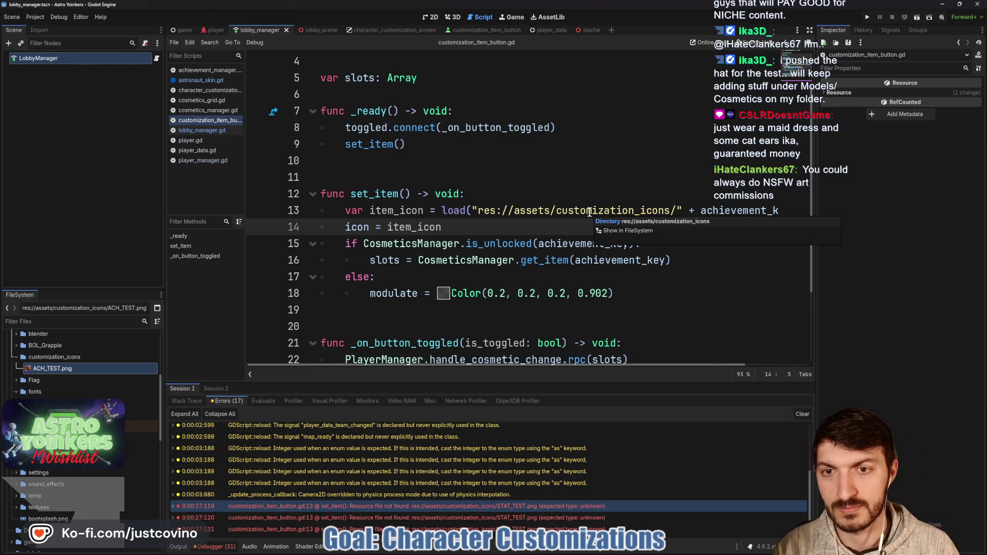
key(Return)
key(Up)
- Write the guard 'if !is_instance_valid(item_icon): queue_free()' in set_item
text(if !is_instance)
key(Down)
key(Down)
key(Return)
text(m_)
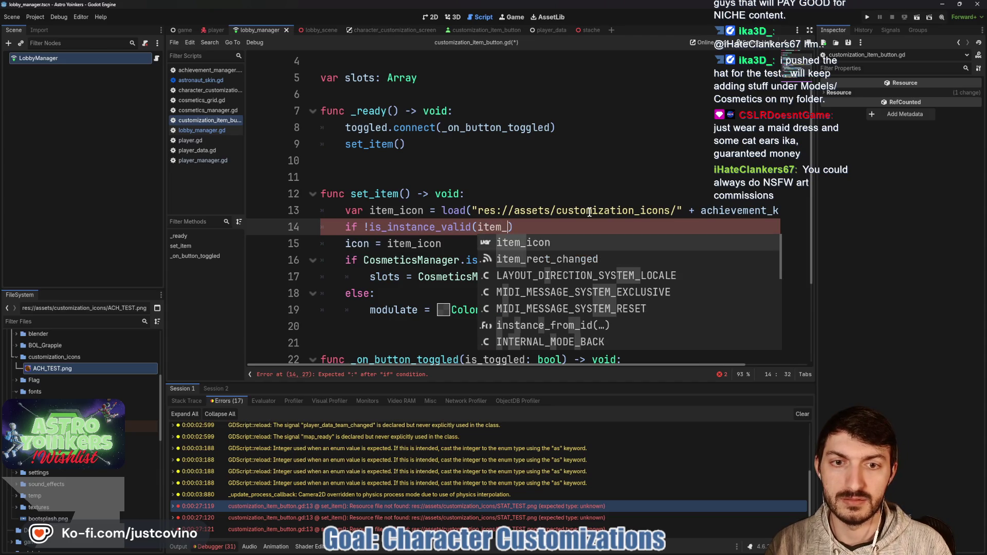
key(Return)
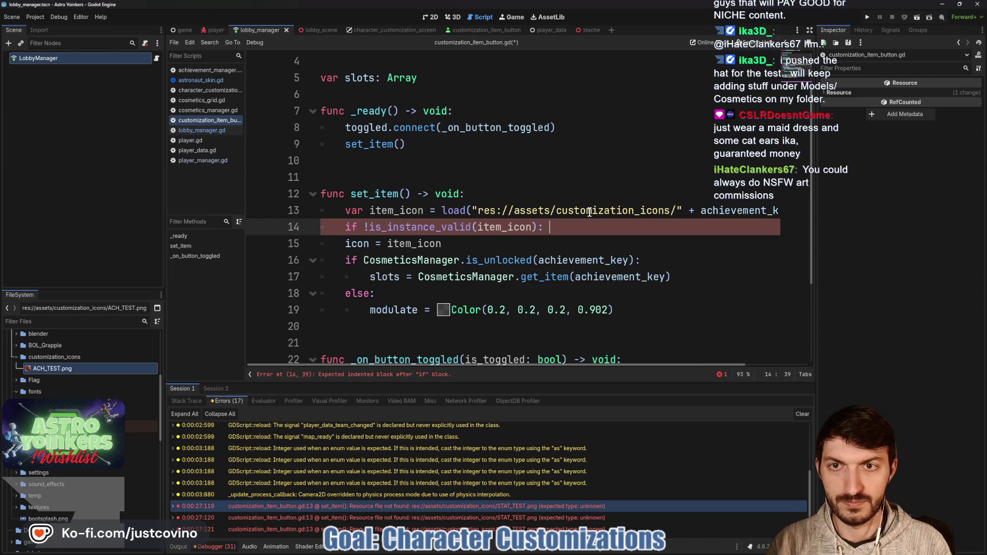
text(return)
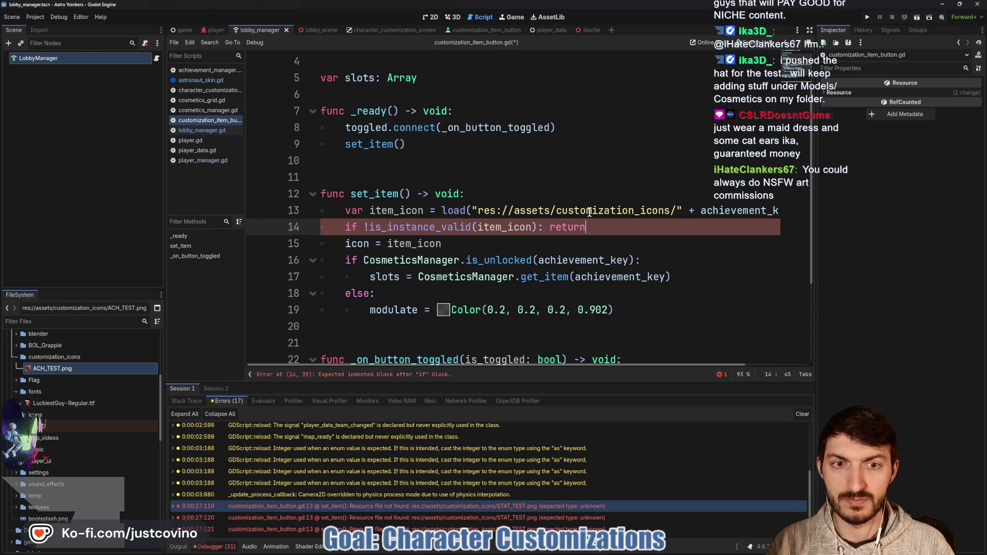
scroll(582, 205, up, 1)
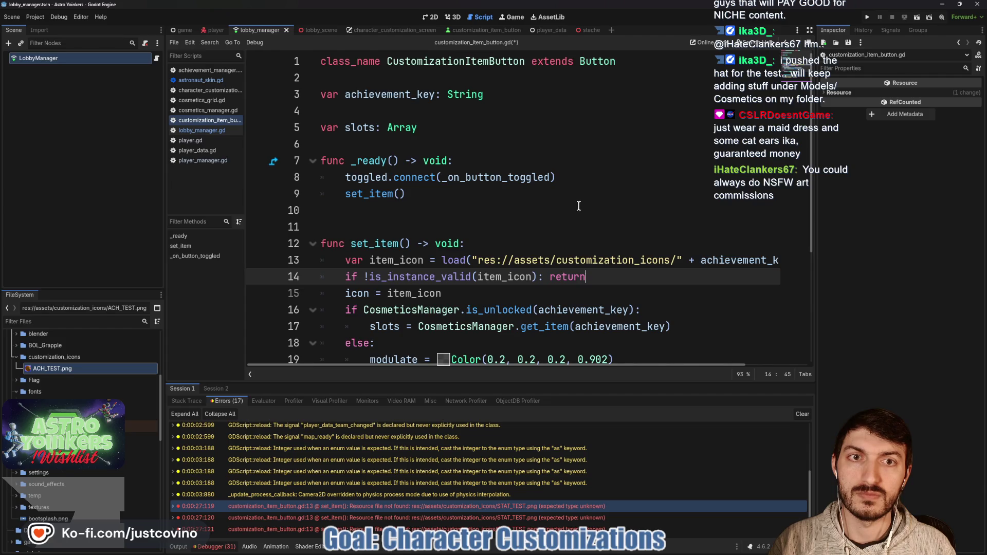
scroll(578, 206, down, 2)
drag(588, 178, 560, 178)
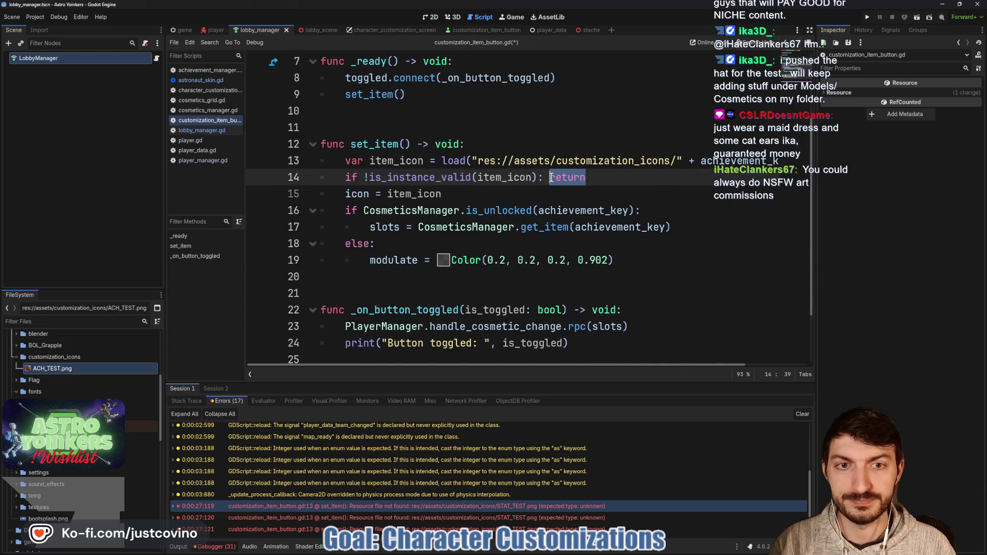
text(queue)
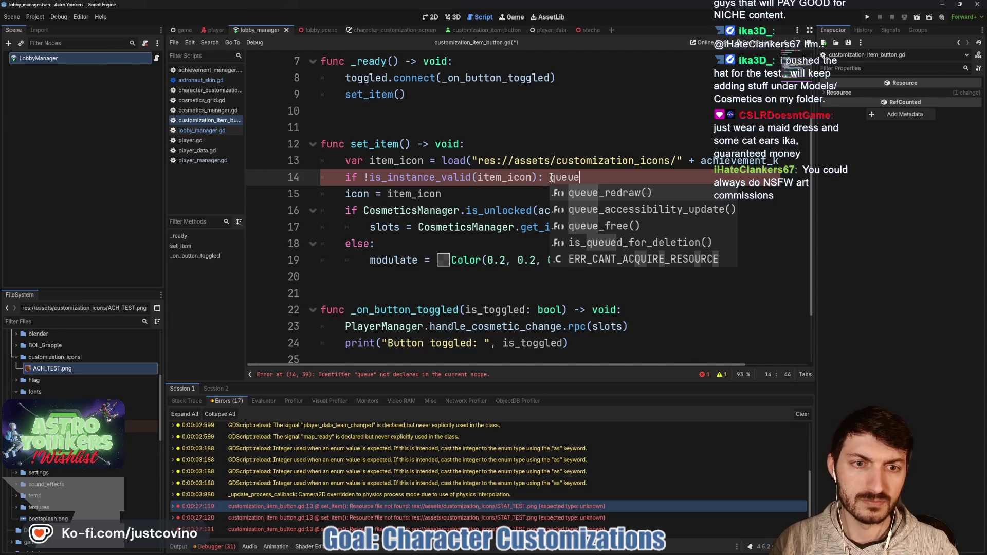
key(Down)
key(Return)
- Save the button script and run the game to test the guard
key(ctrl+s)
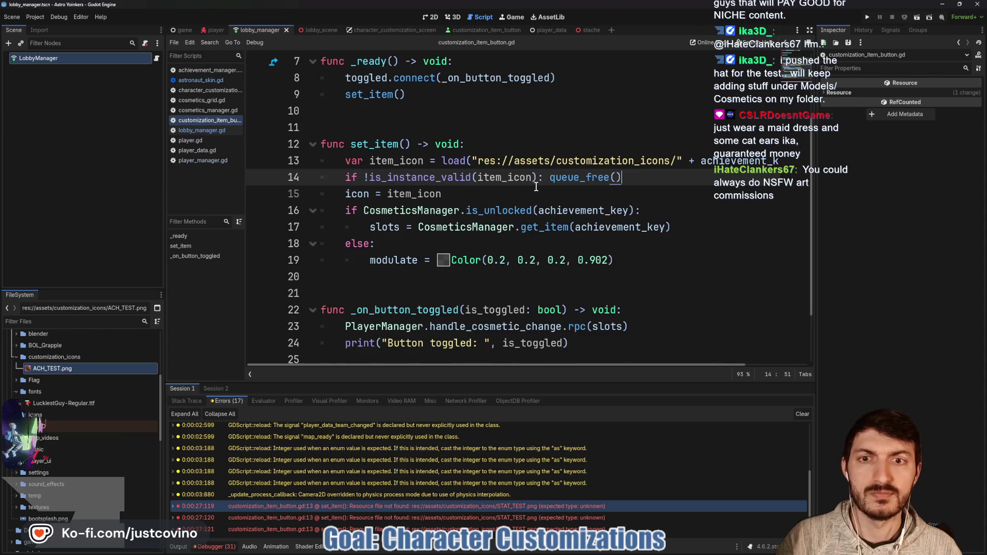
scroll(535, 182, up, 2)
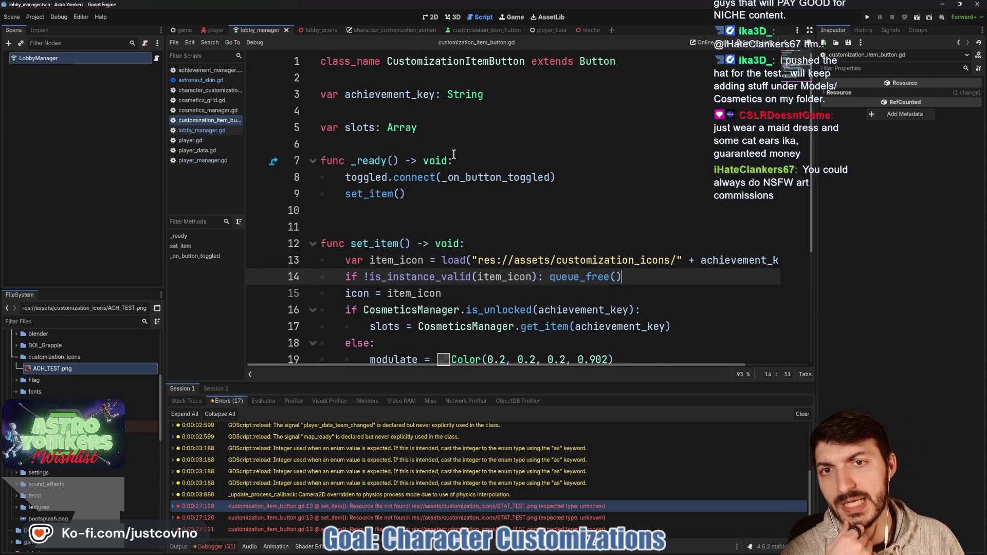
click(180, 547)
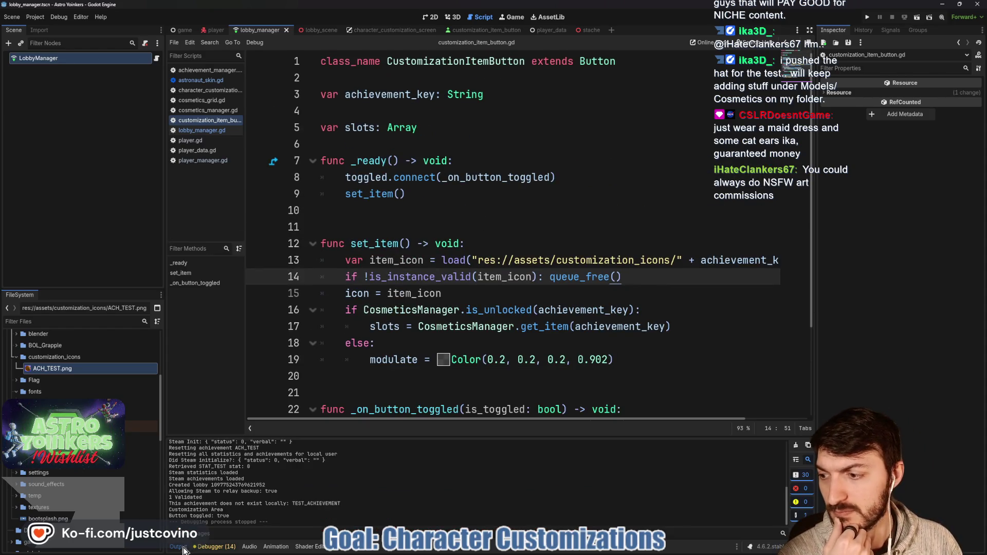
click(184, 551)
key(F5)
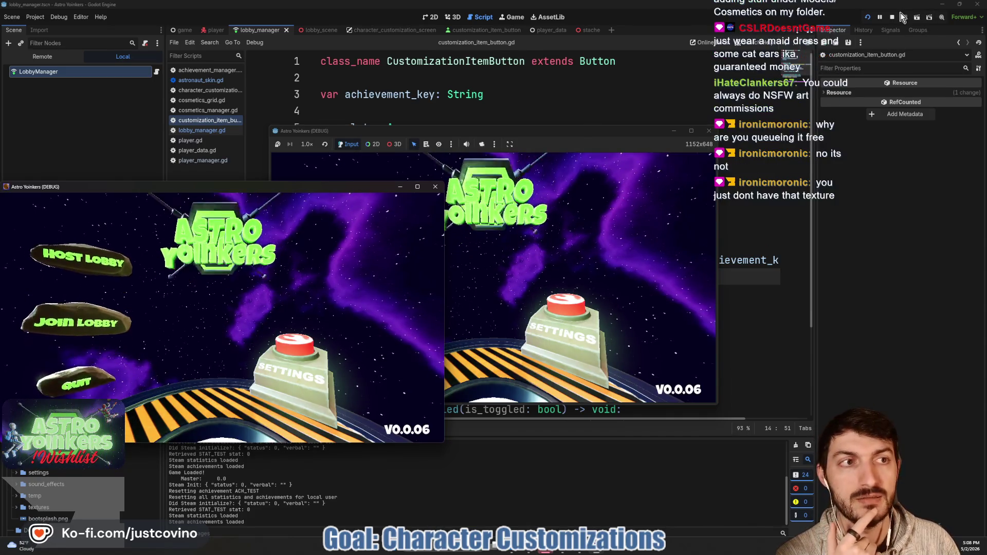
- Replace queue_free() with return in the line 14 guard, save, and relaunch the game
key(F8)
click(562, 279)
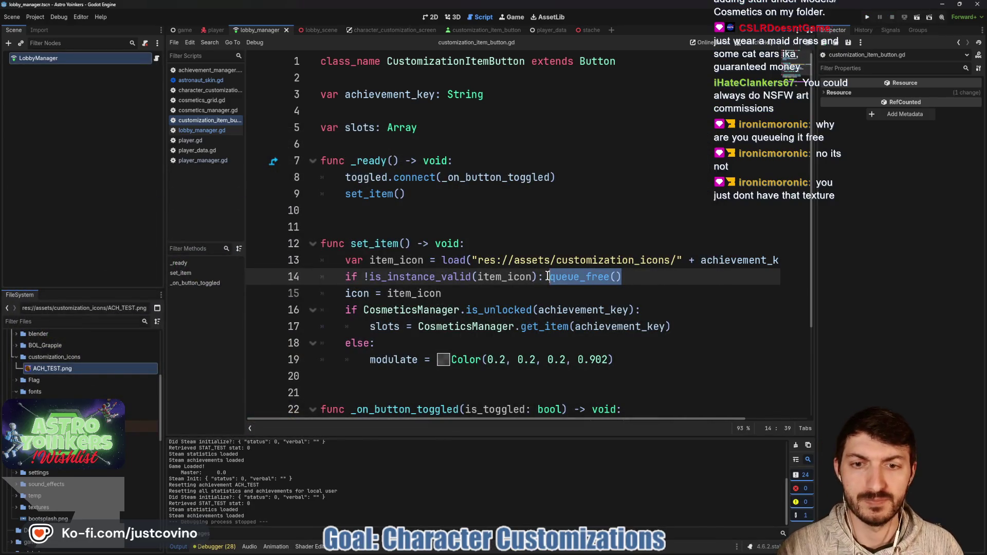
text(return)
key(ctrl+s)
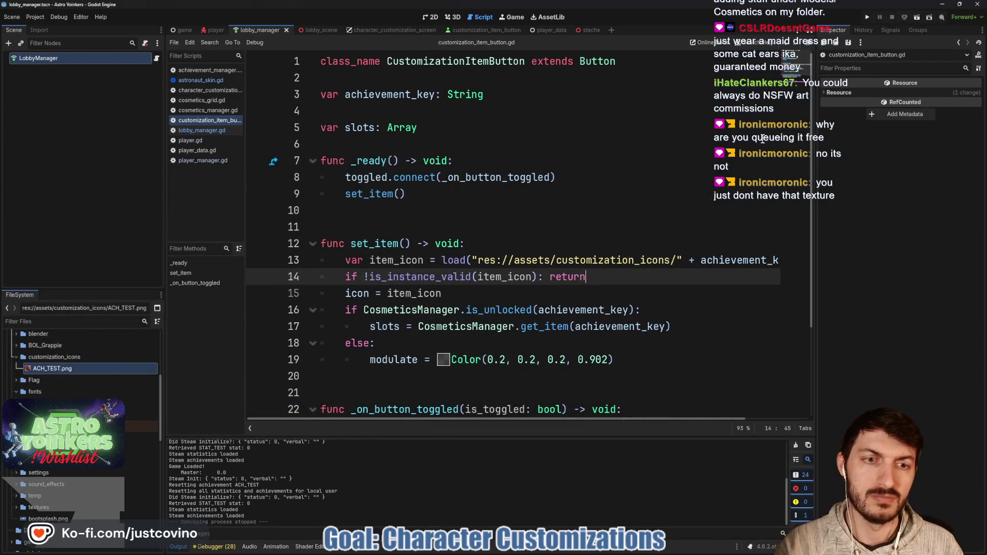
click(875, 17)
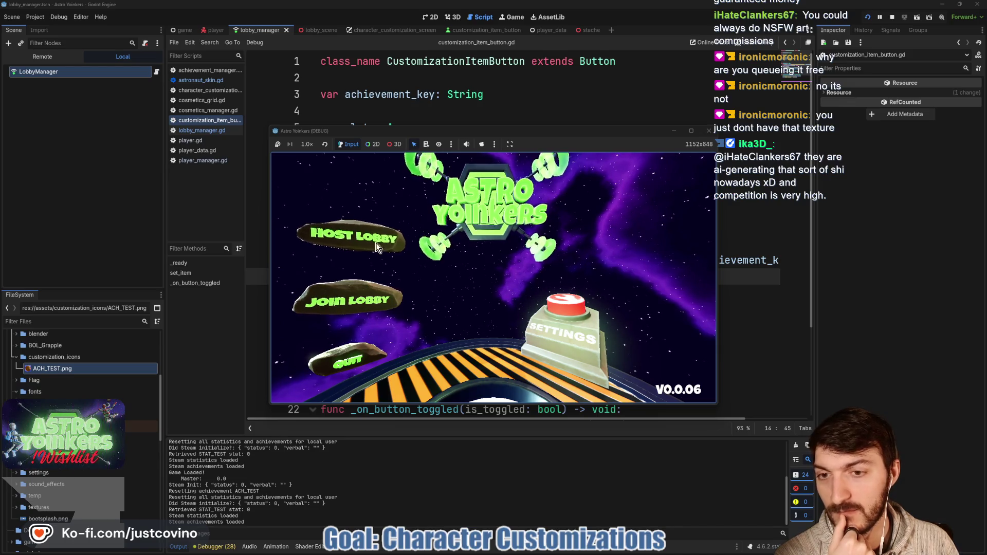
- Host a lobby, walk to customization, toggle the first HEAD cosmetic twice, then stop
click(348, 240)
click(476, 240)
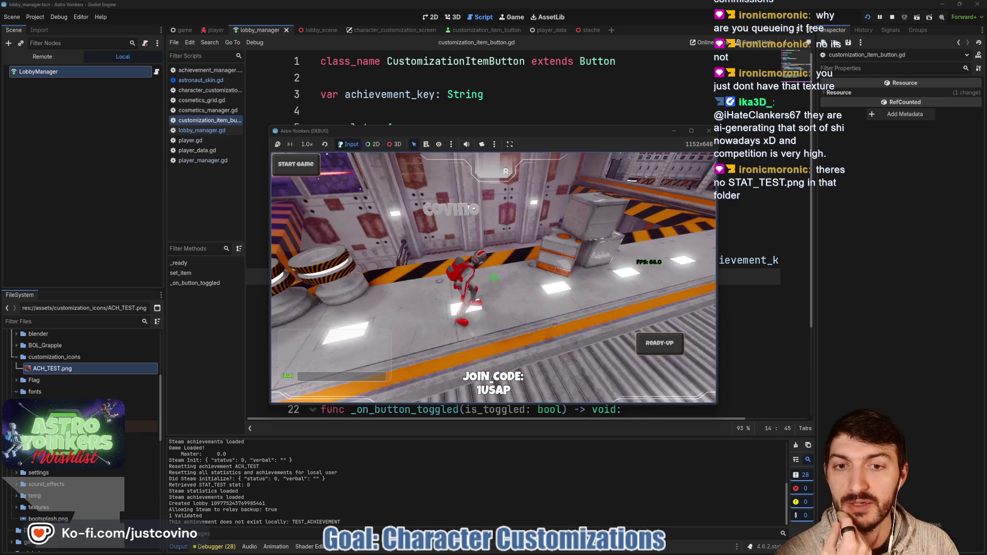
key(w)
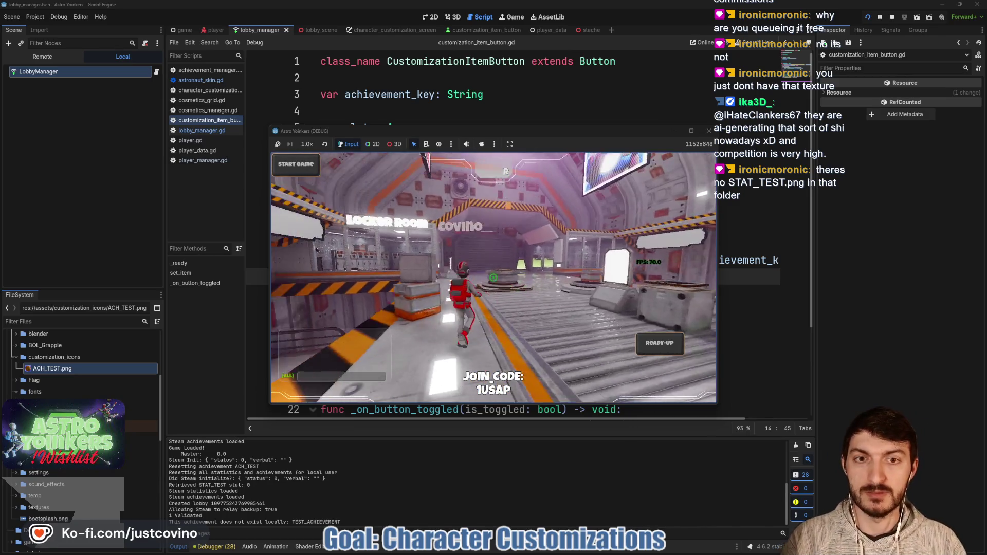
click(493, 278)
key(w)
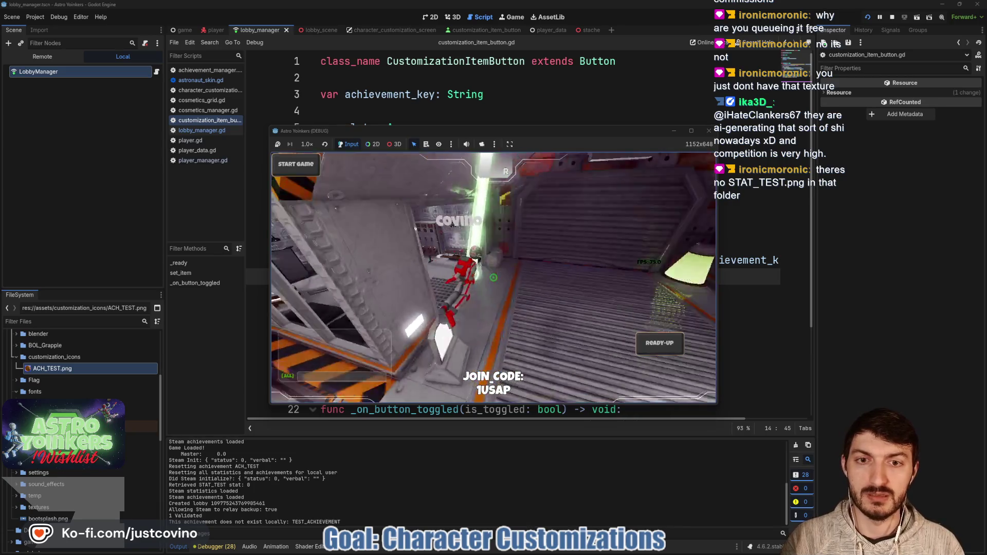
key(w)
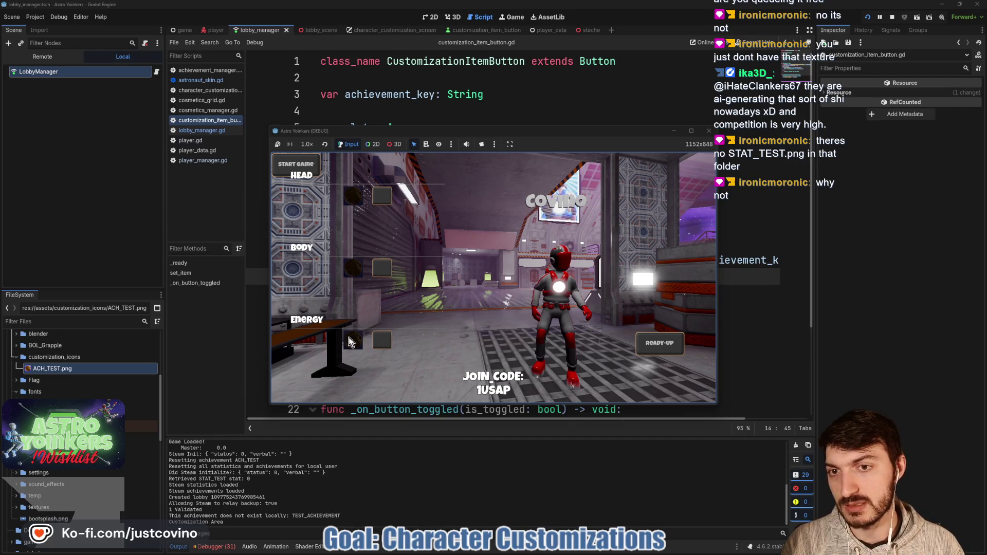
mouse_move(350, 177)
mouse_down()
mouse_move(327, 212)
mouse_move(370, 198)
mouse_move(352, 175)
mouse_up()
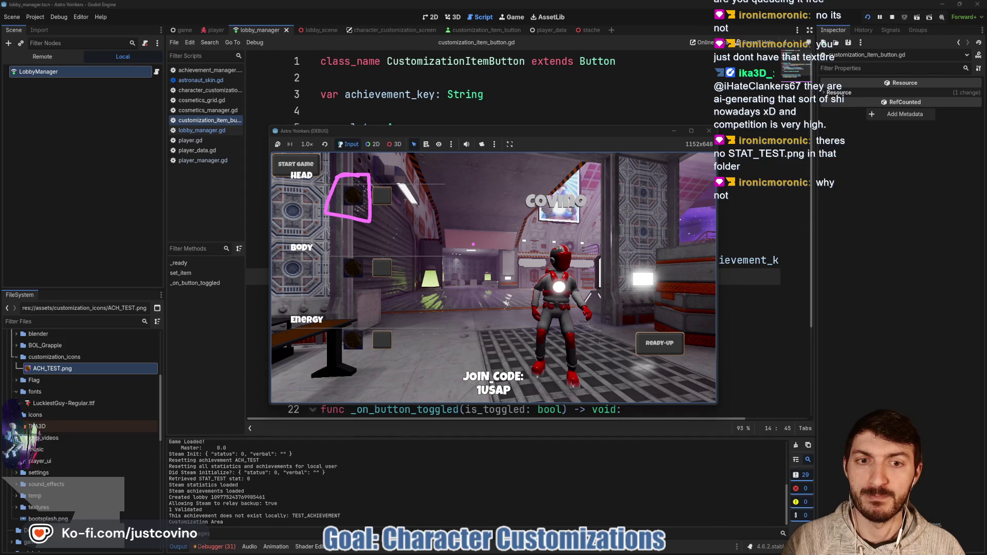
key(Escape)
click(384, 199)
click(354, 202)
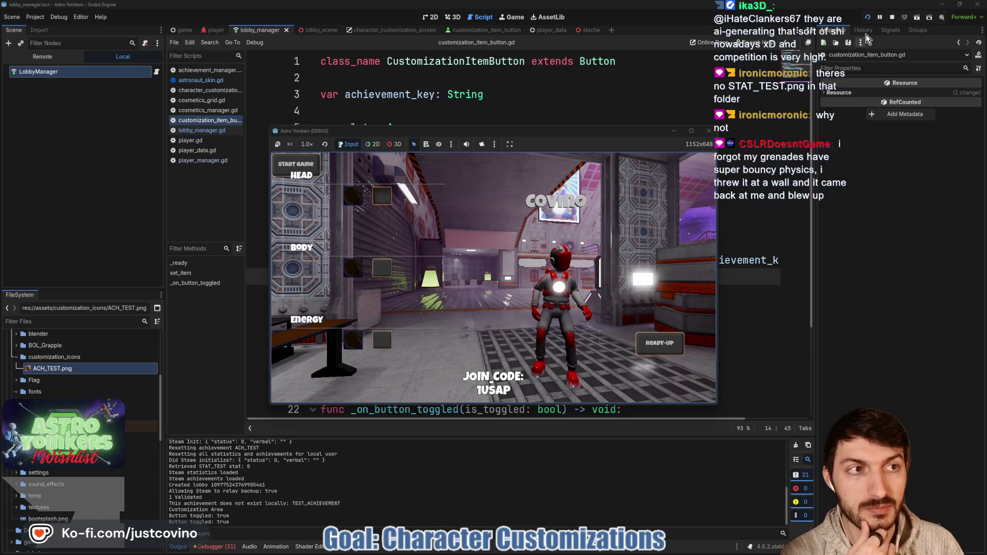
click(892, 18)
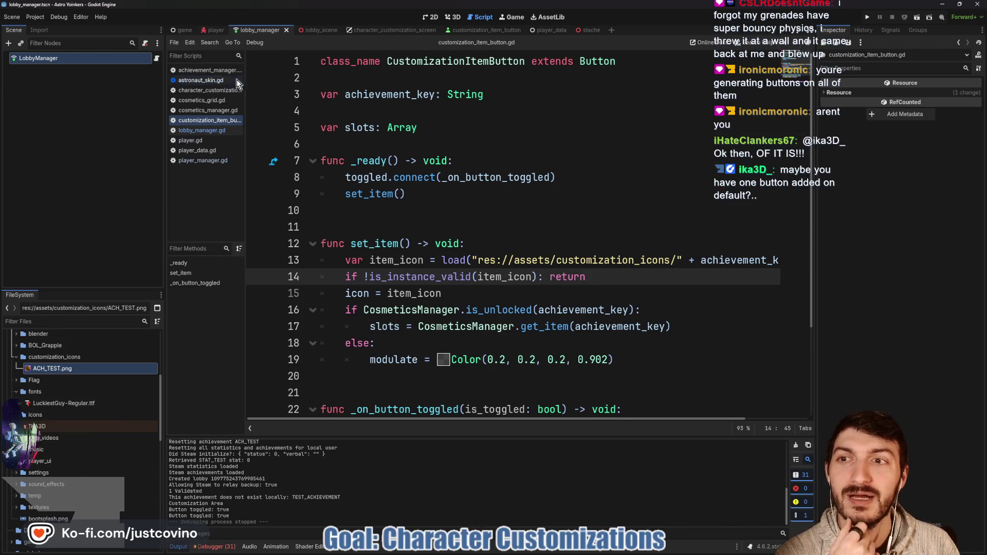
- Review cosmetics_grid.gd and the STAT_TEST requirement's item entry in cosmetics_manager.gd
click(203, 91)
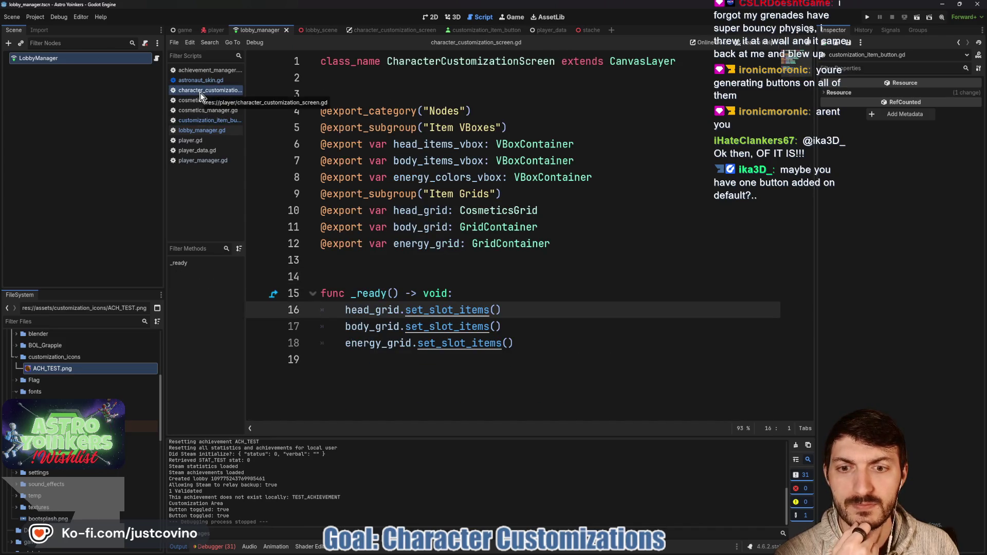
ctrl+click(443, 311)
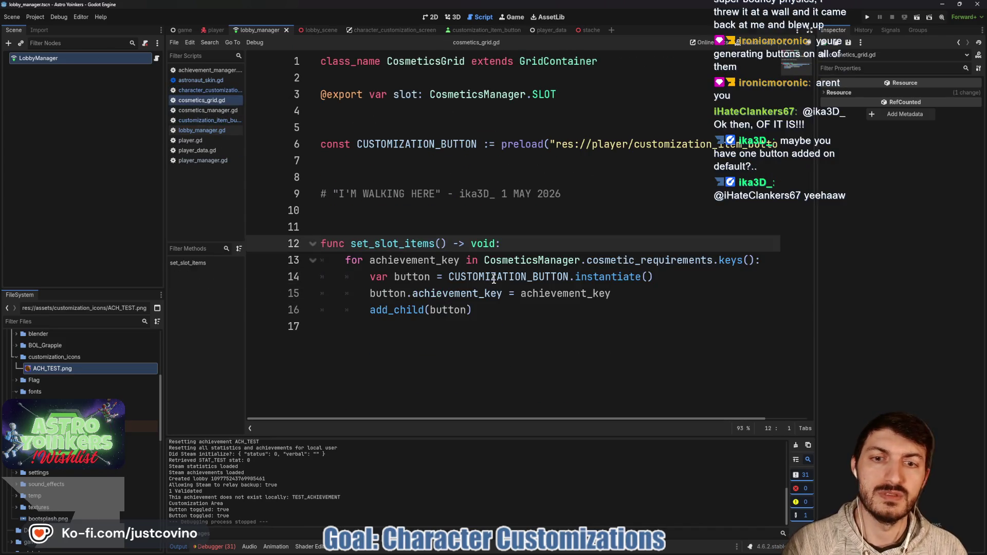
scroll(617, 273, right, 3)
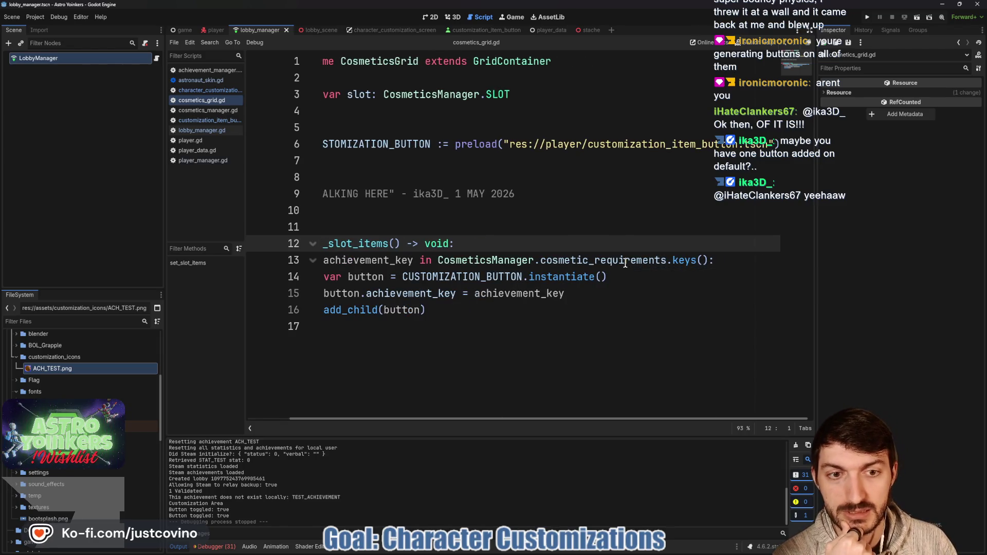
scroll(626, 263, left, 3)
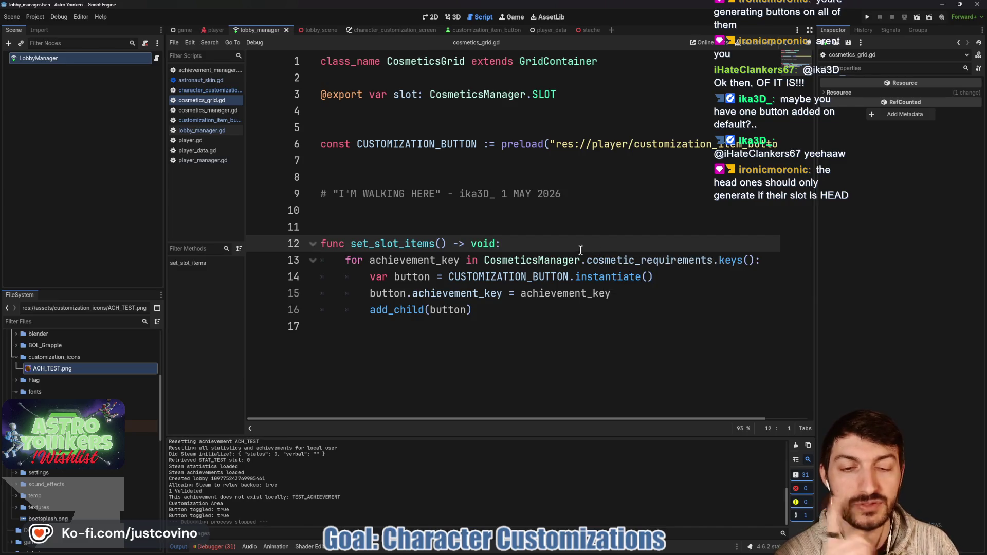
key(alt+Left)
scroll(514, 254, down, 5)
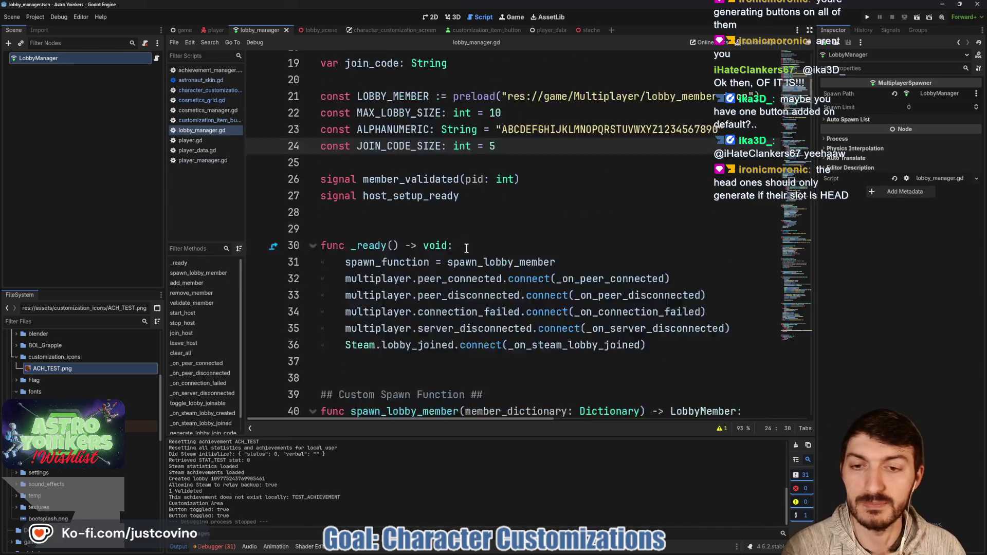
scroll(467, 249, up, 4)
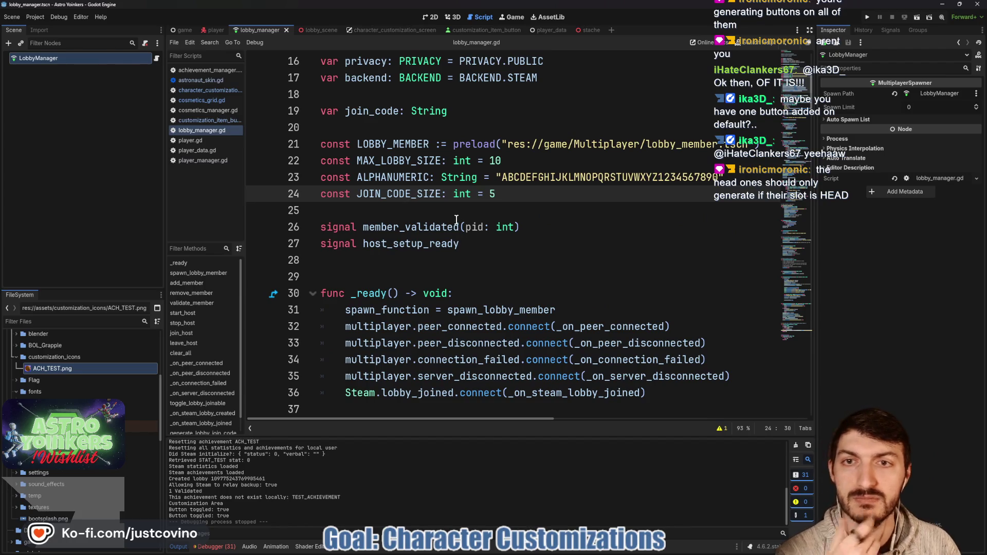
click(210, 119)
click(210, 113)
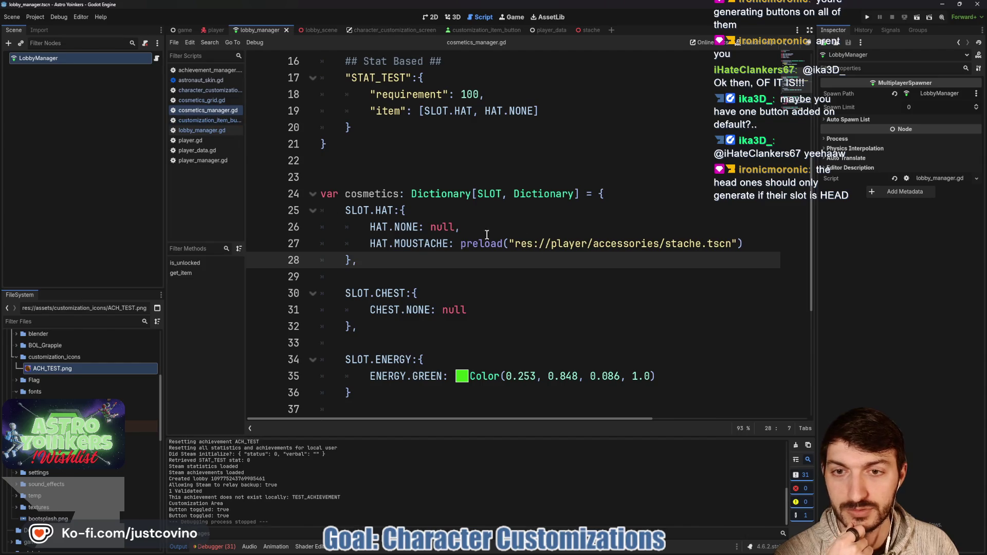
scroll(509, 234, up, 2)
double_click(378, 177)
scroll(524, 241, up, 2)
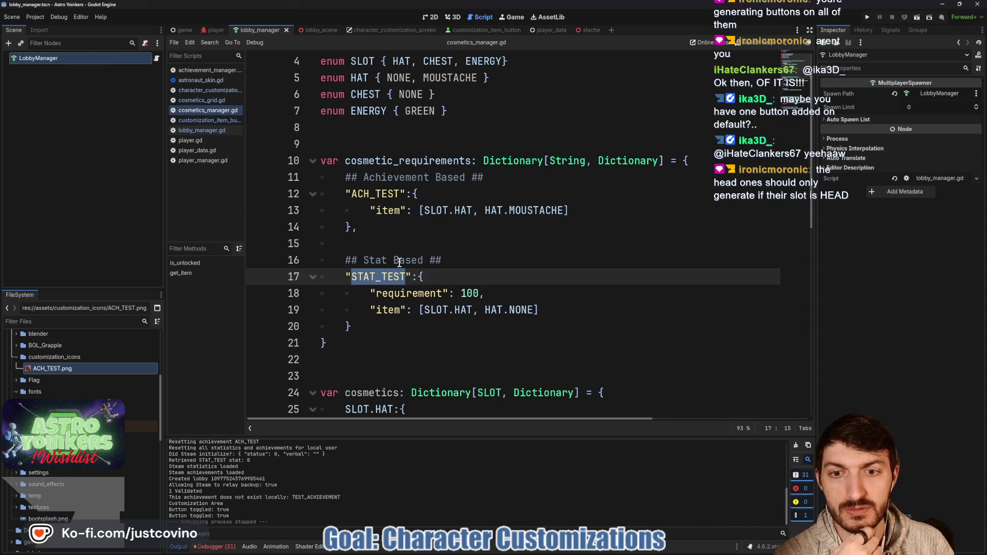
drag(371, 310, 436, 310)
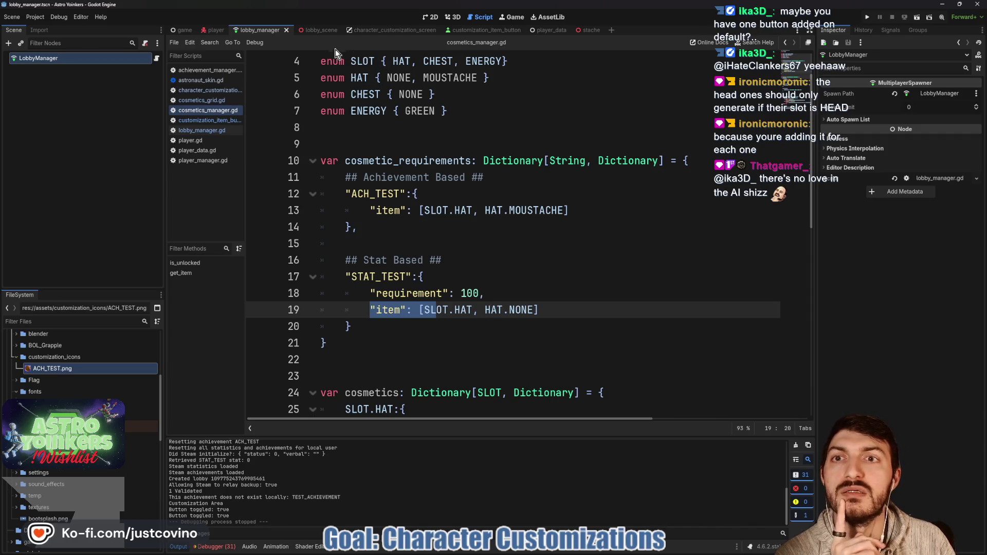
- Delete the invalid-icon early return line from customization_item_button.gd, then open cosmetics_grid.gd's loop
click(212, 29)
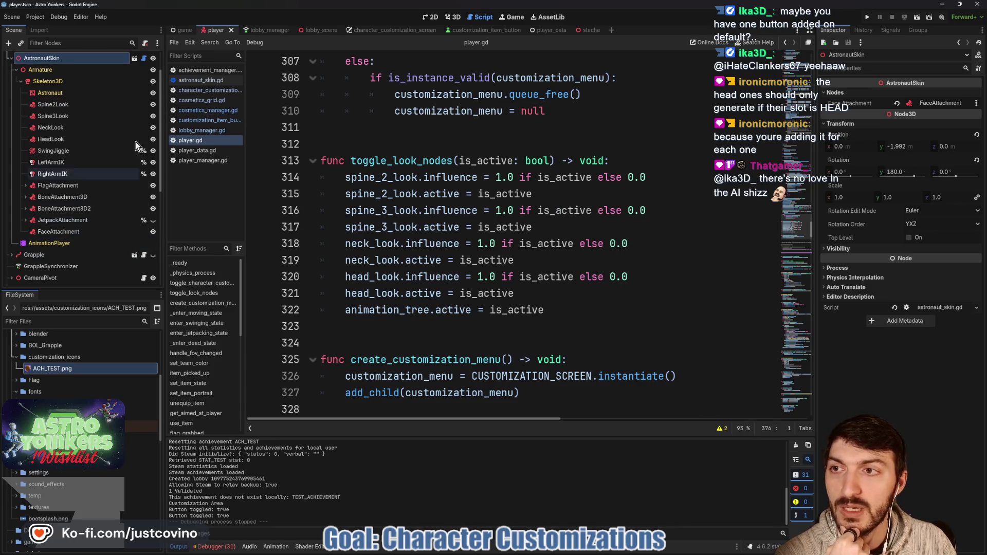
click(211, 119)
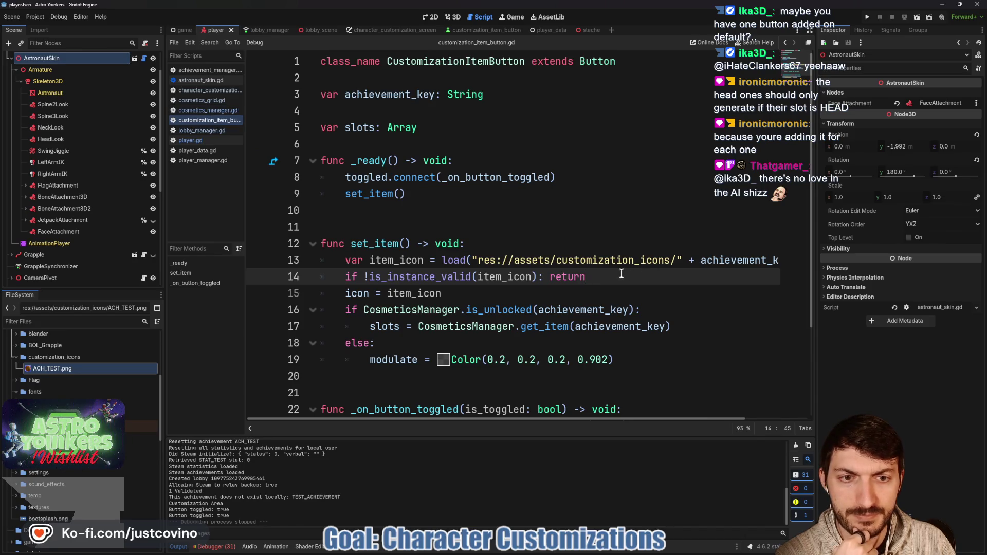
drag(606, 277, 331, 275)
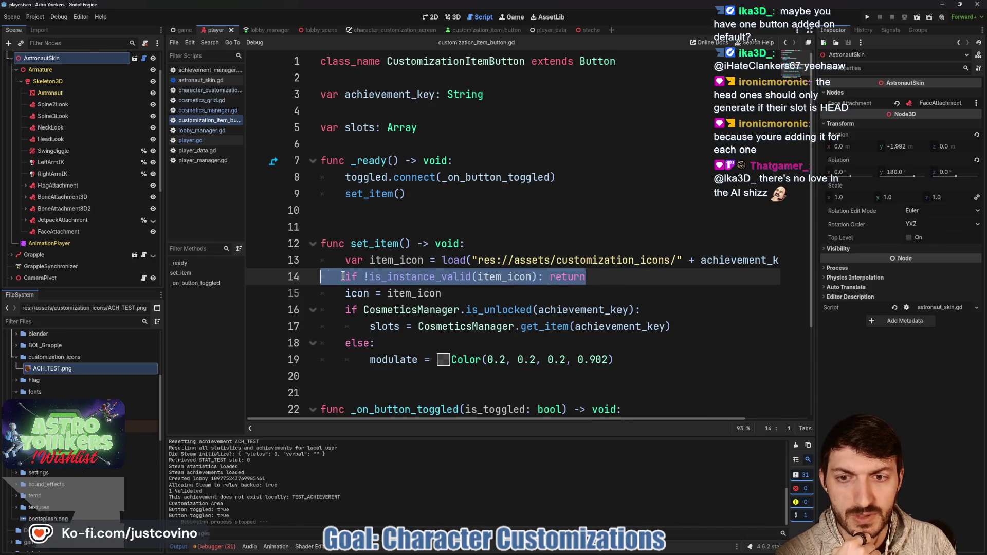
key(BackSpace)
key(BackSpace)
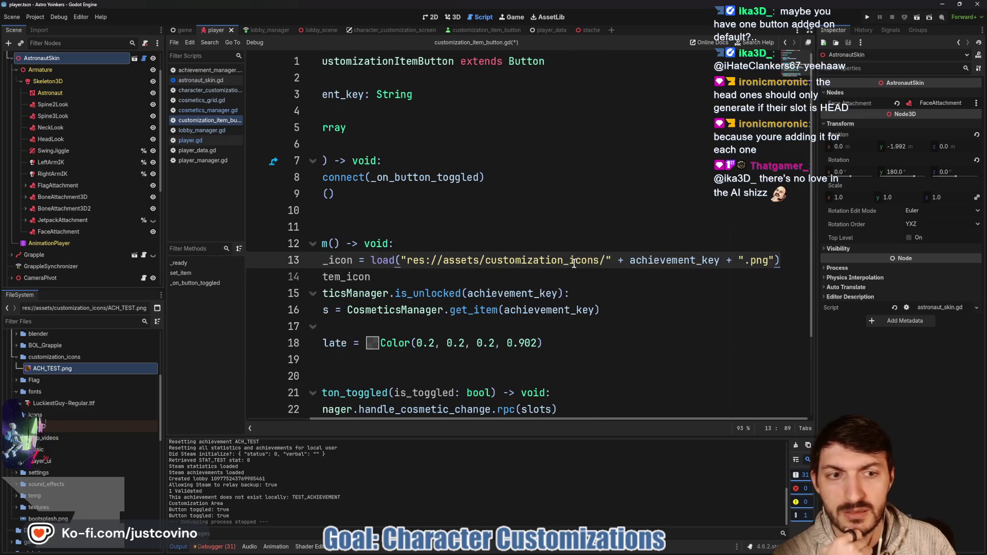
ctrl+click(442, 293)
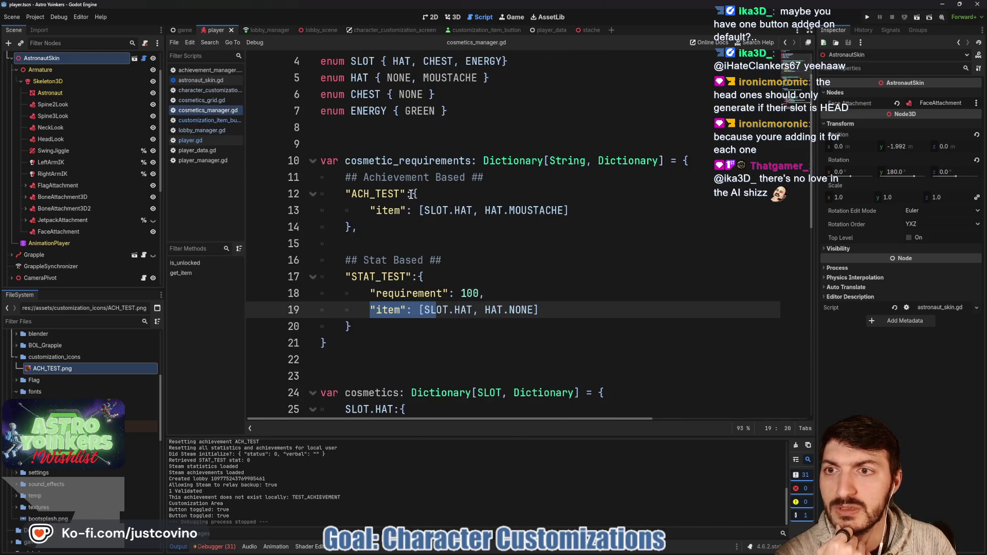
click(212, 101)
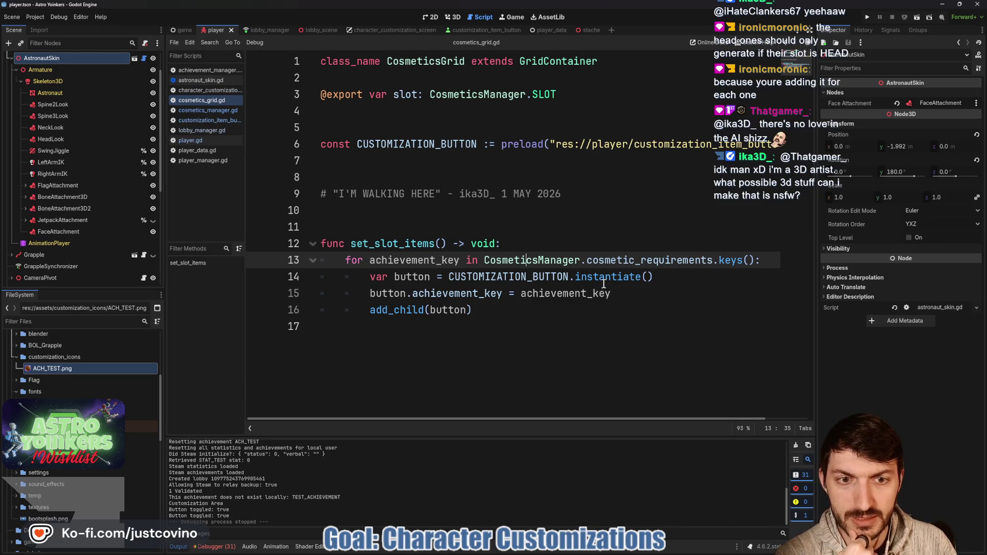
click(782, 258)
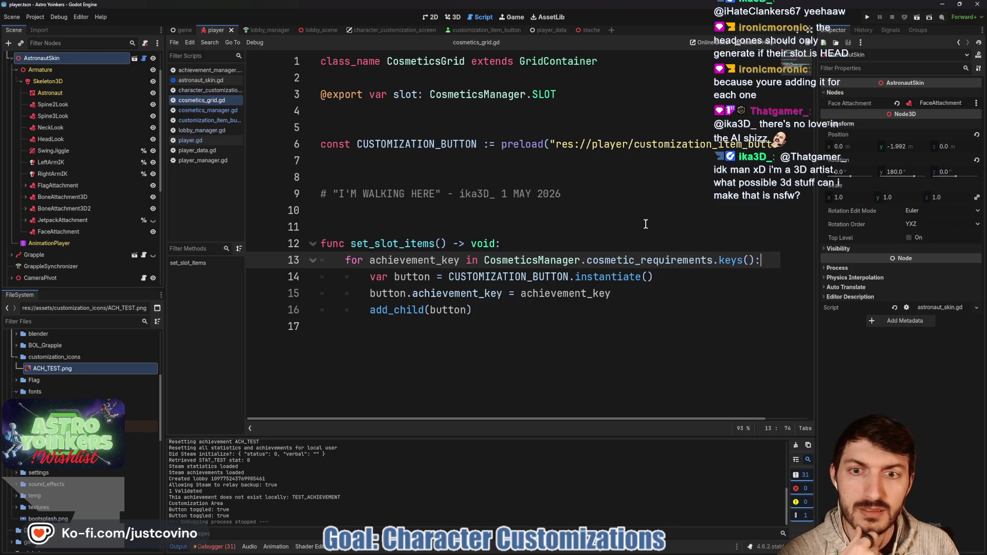
- Add 'if CosmeticsManager.cosmetic_requirements[achievement_key]["item"].has(slot):' inside the set_slot_items loop
key(Return)
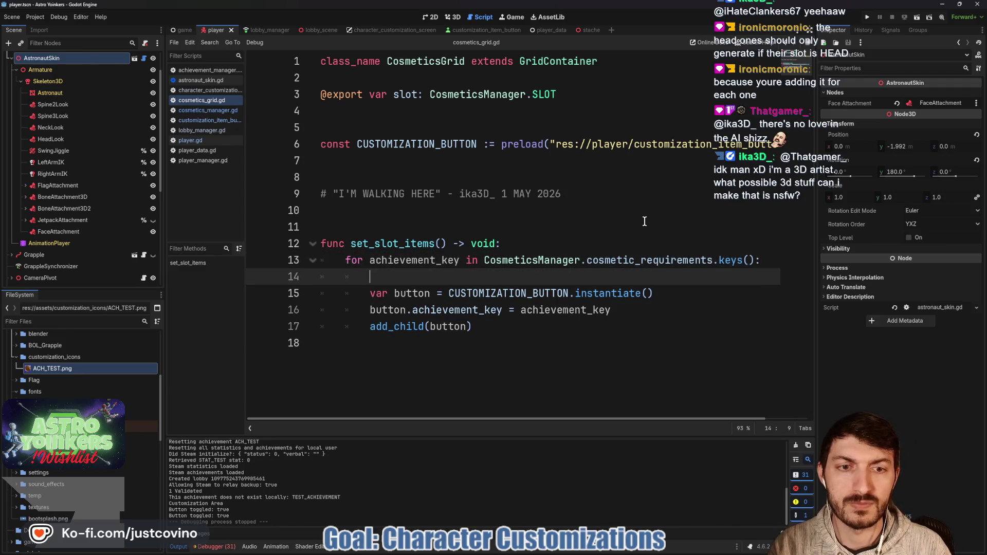
text(ifC)
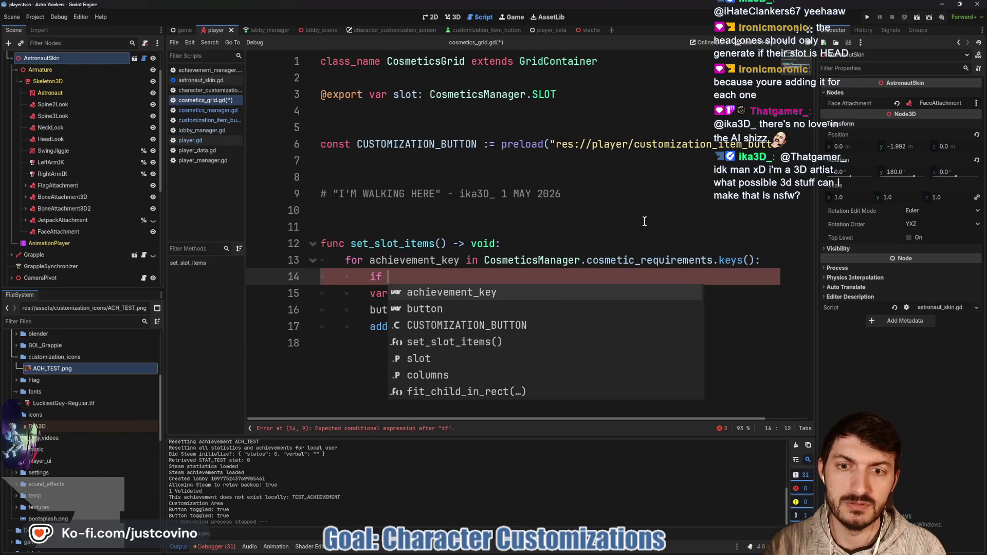
text(os)
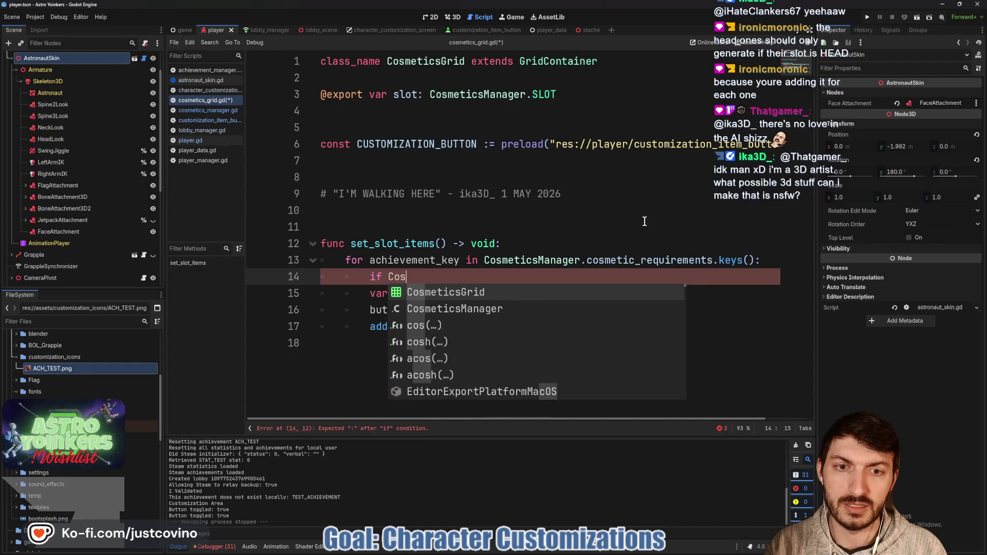
text(meticsManager)
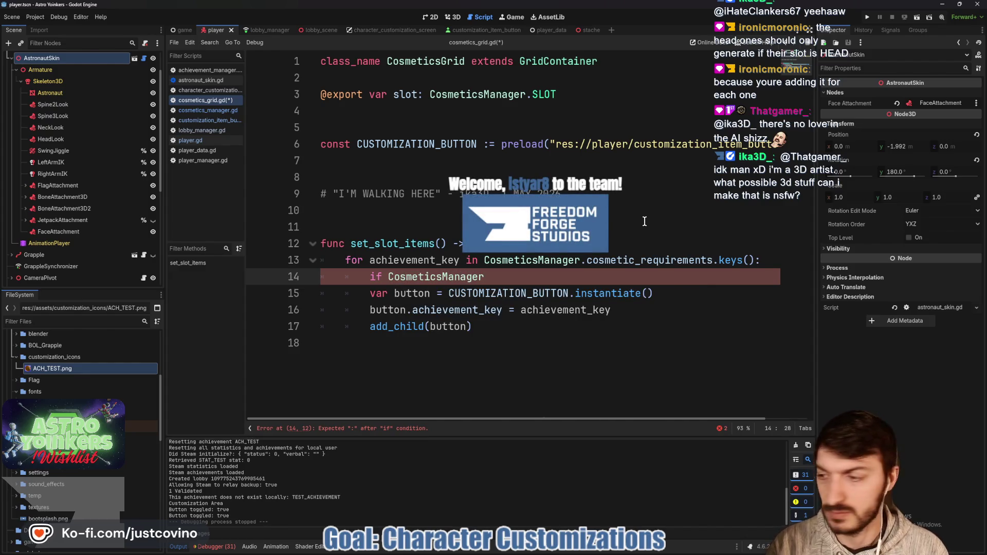
text(.)
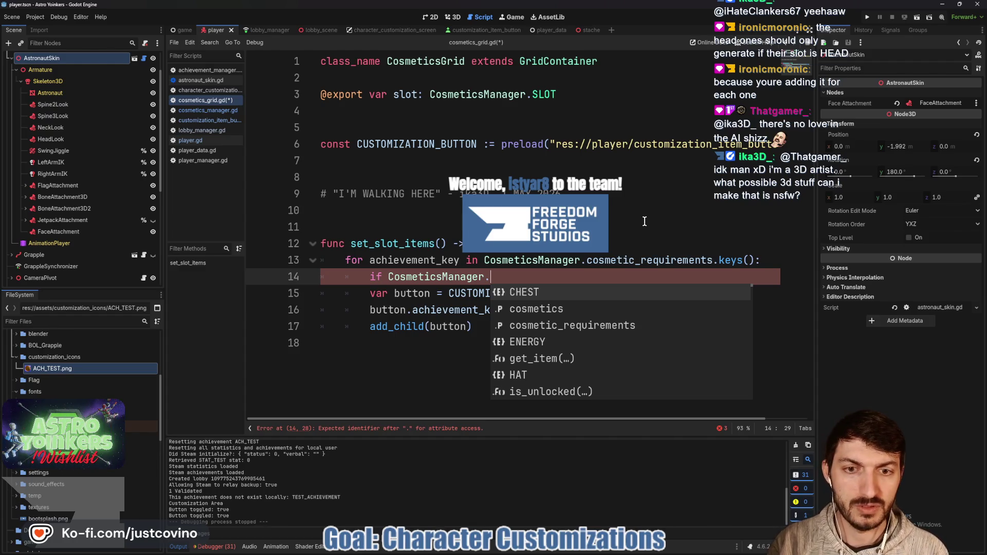
key(Down)
key(Down)
key(Return)
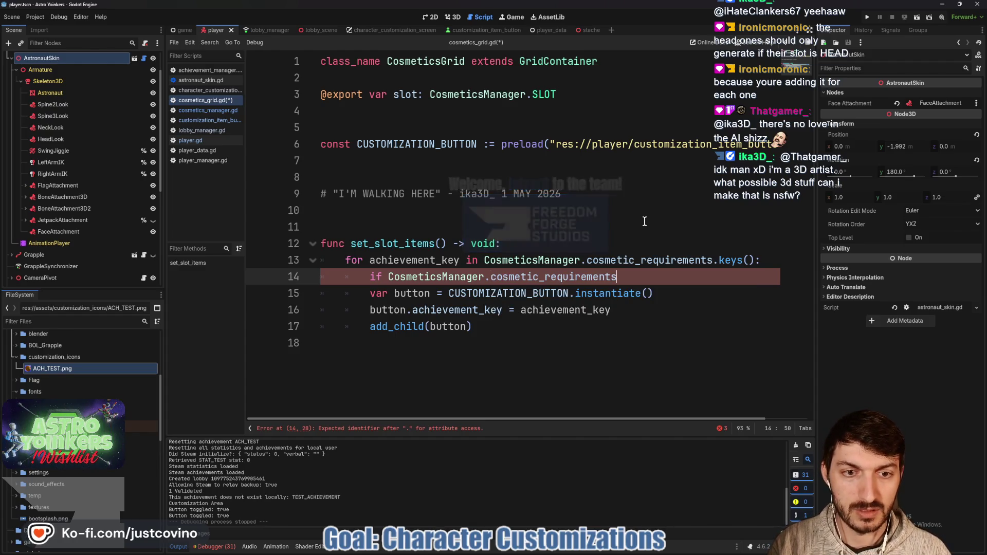
text([achiev)
key(Return)
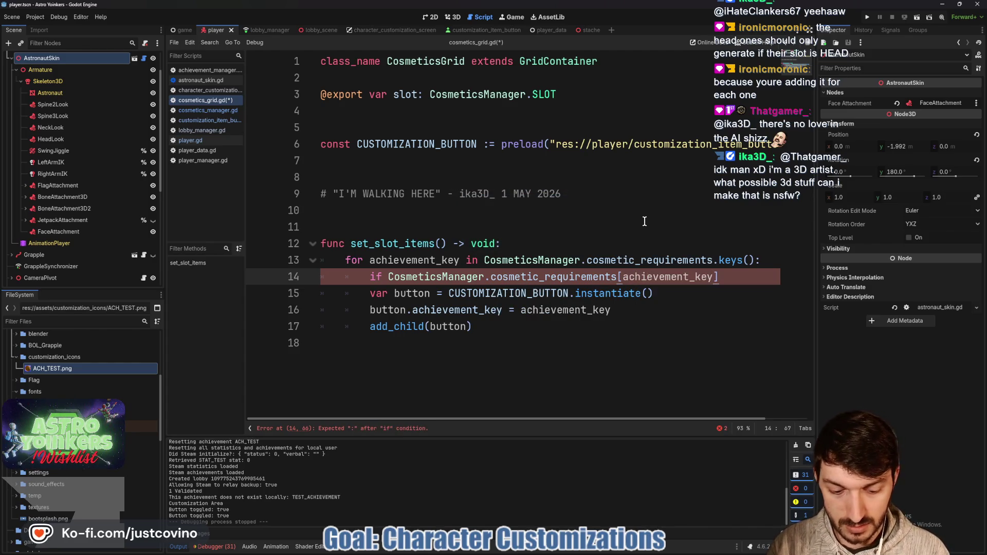
text(item"])
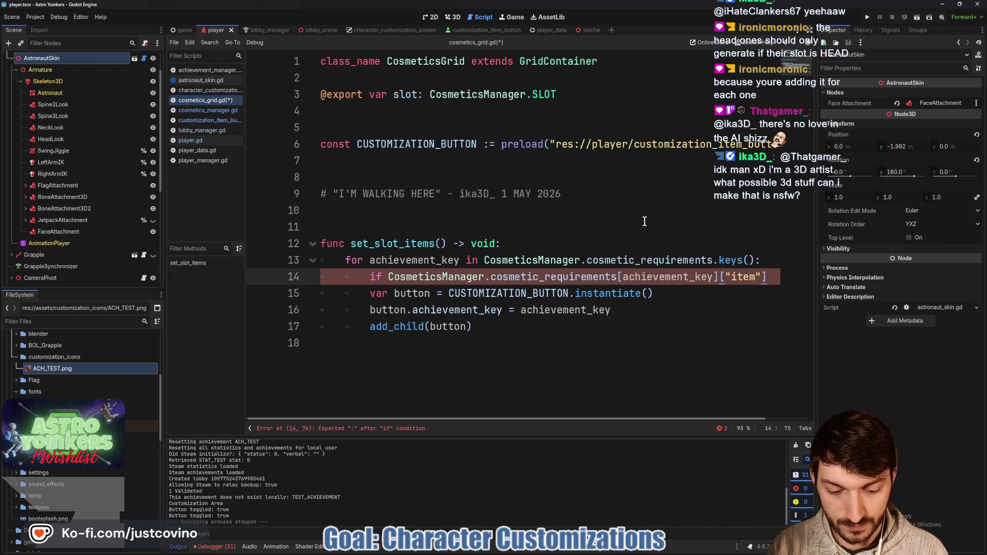
text(.)
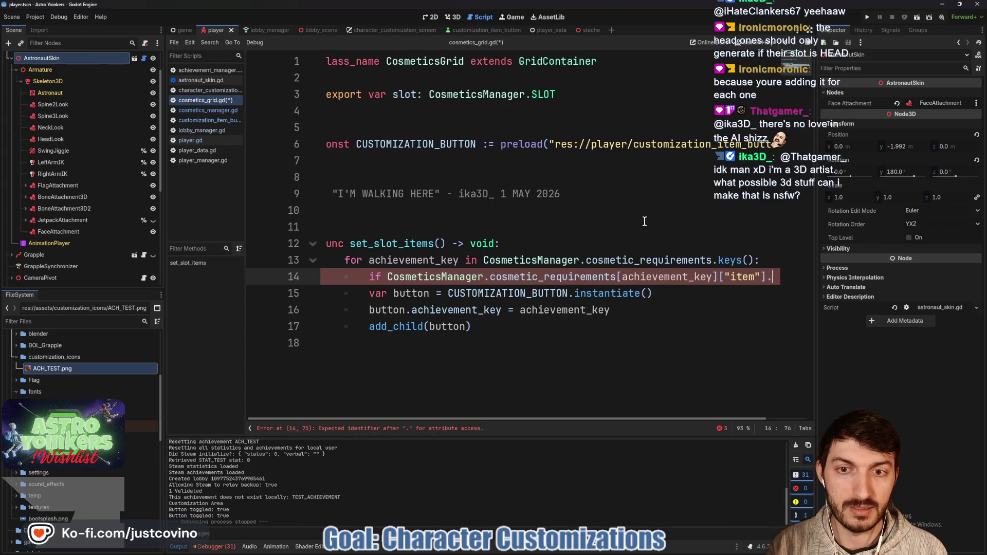
text(has)
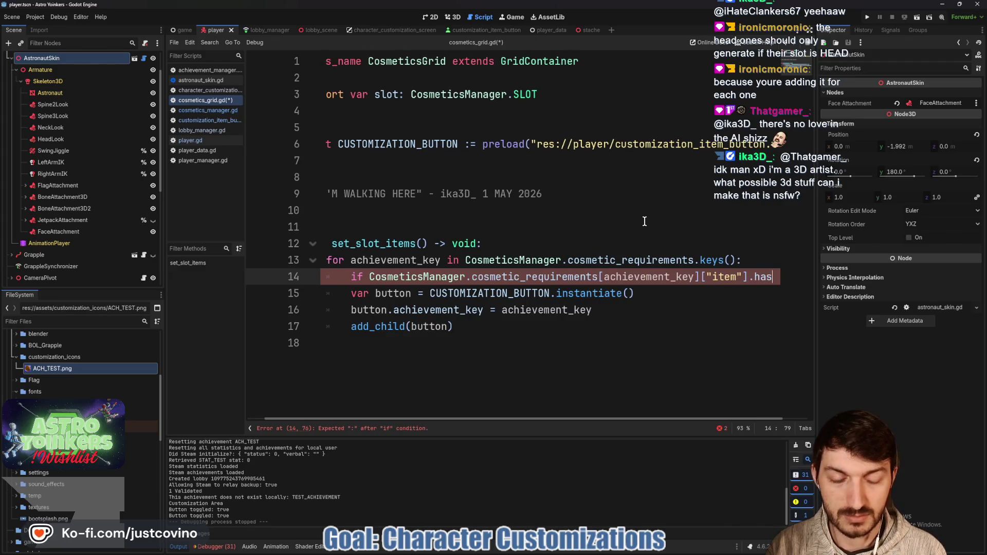
text((slot)
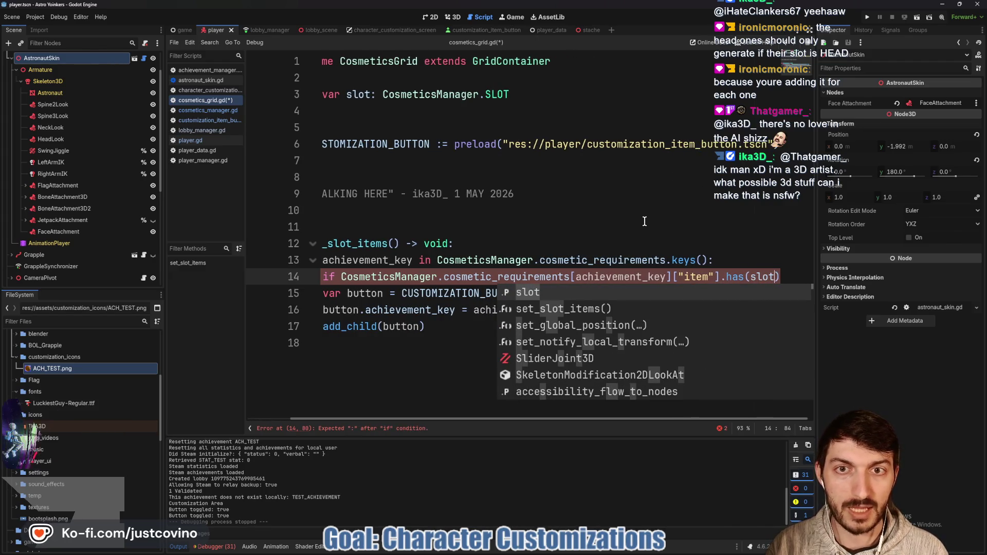
click(753, 271)
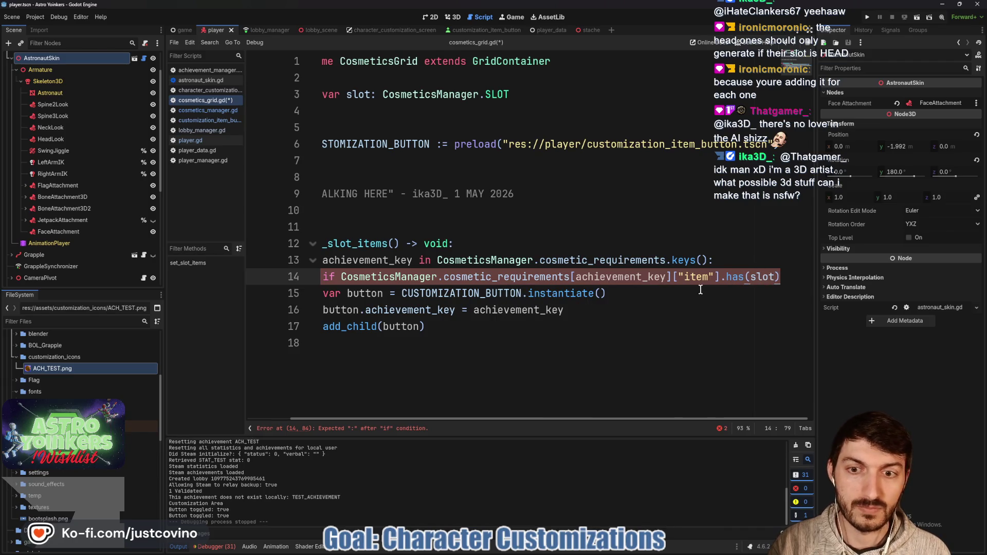
click(780, 278)
text(:)
- Indent the button creation, achievement key, and add_child lines under the if, and save
click(370, 293)
key(Tab)
click(365, 317)
key(Tab)
click(366, 326)
key(Tab)
click(494, 327)
key(ctrl+s)
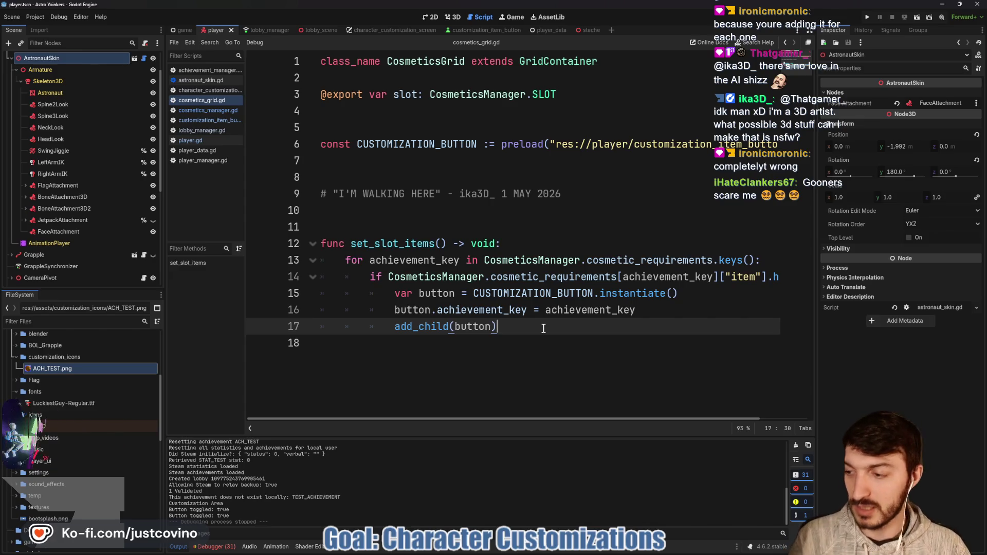
- Review the .has(slot) check, then open cosmetics_manager.gd to inspect get_item
scroll(631, 300, right, 3)
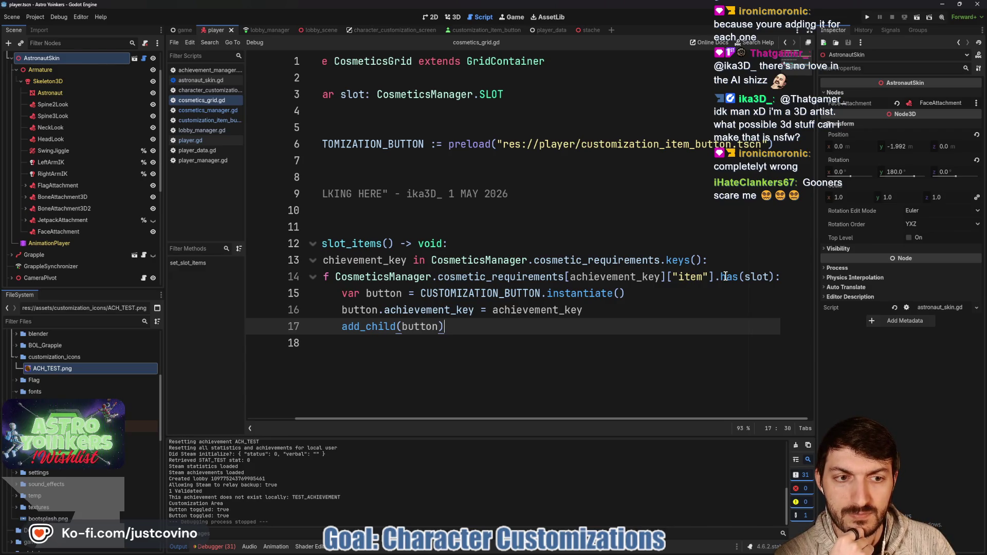
drag(714, 278, 744, 278)
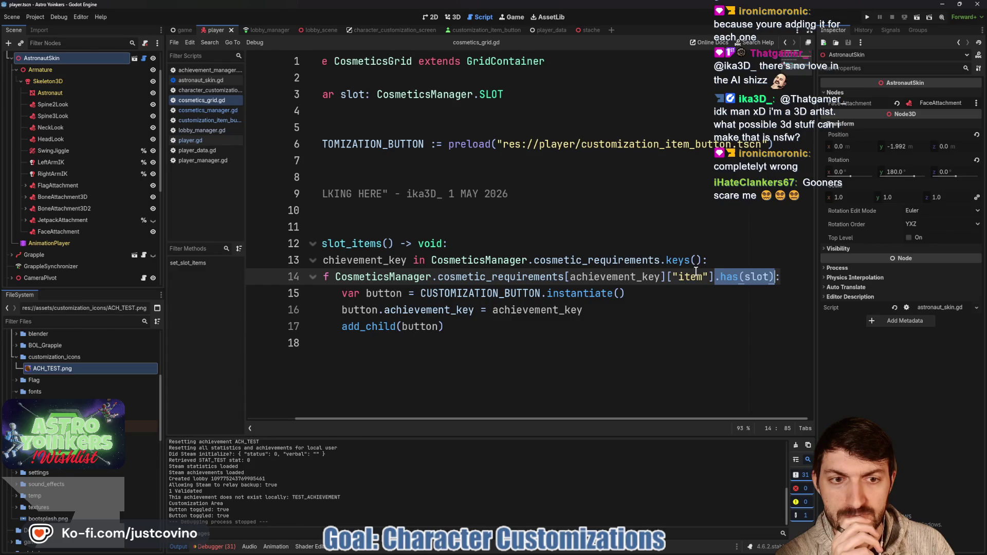
scroll(696, 271, left, 2)
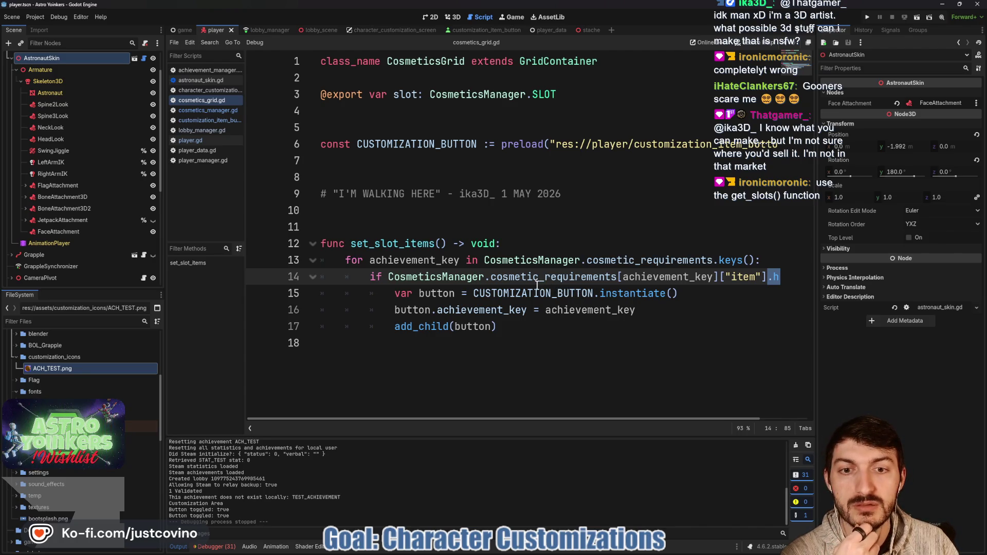
click(214, 115)
scroll(438, 256, down, 6)
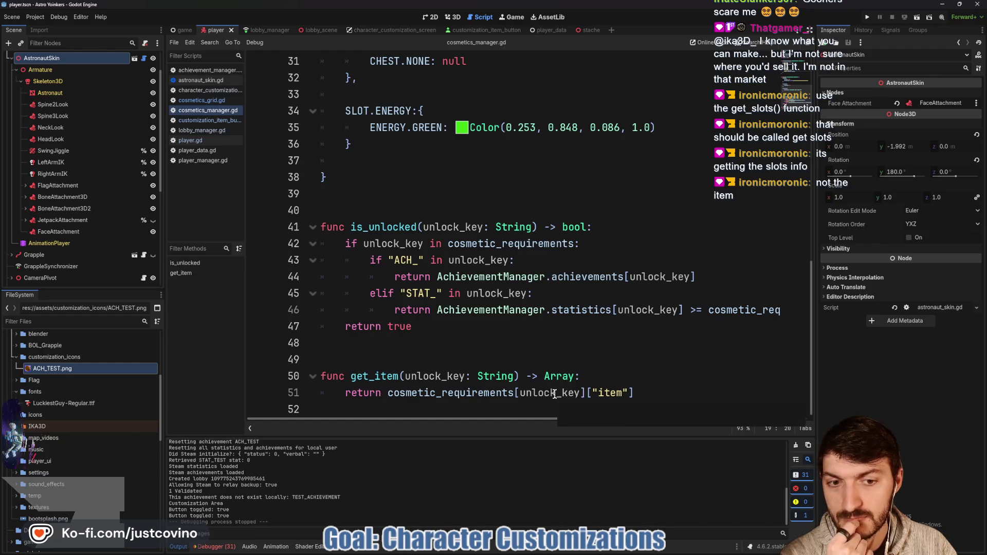
- Rename get_item on line 50 of cosmetics_manager.gd to get_slots
drag(638, 392, 312, 390)
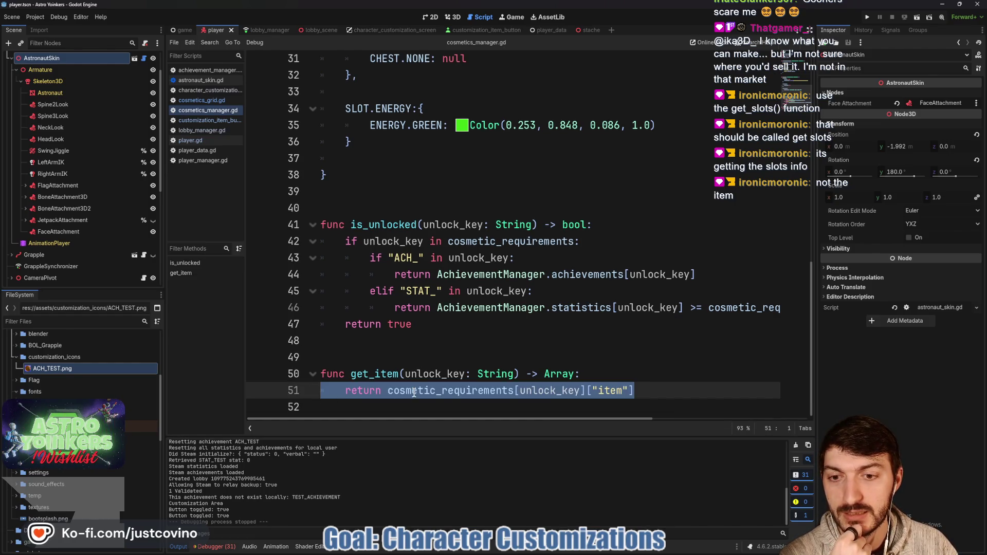
click(374, 375)
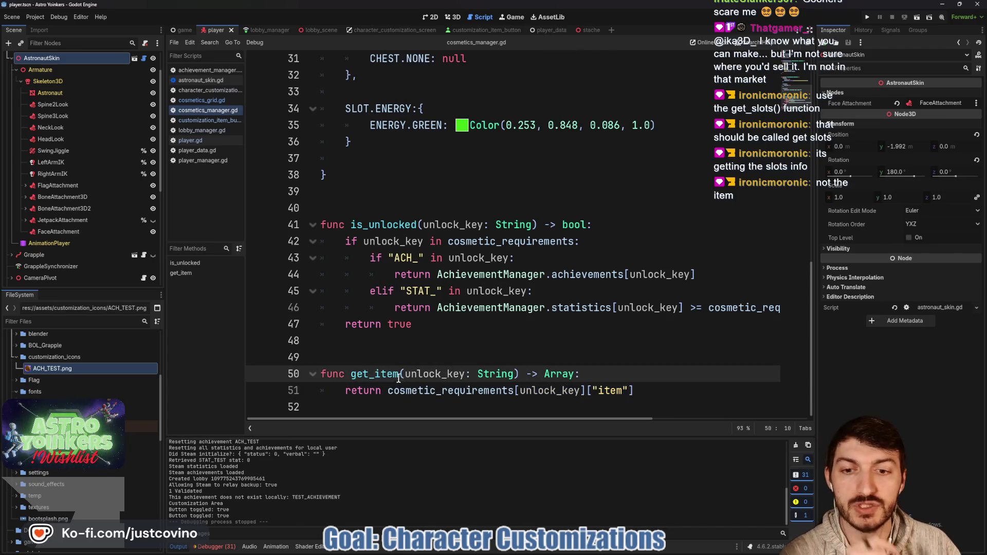
drag(399, 374, 376, 374)
text(slots)
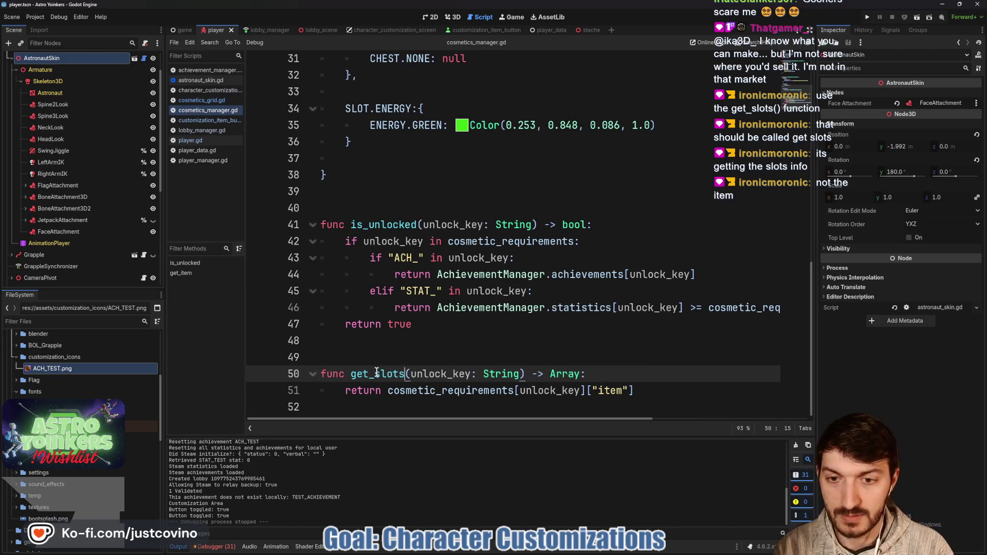
click(380, 355)
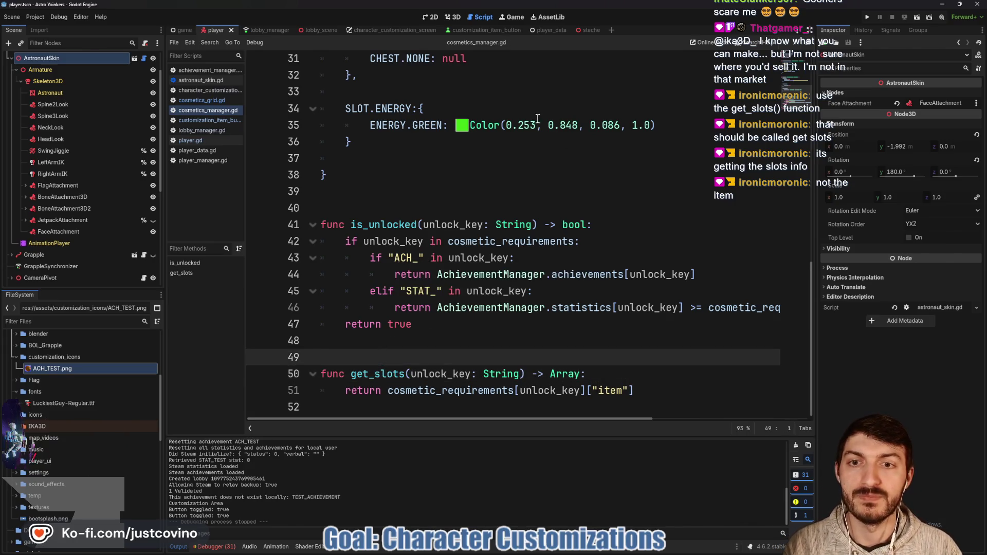
- Replace line 14's lookup in cosmetics_grid.gd with get_slots(achievement_key).has(slot) and save
click(206, 101)
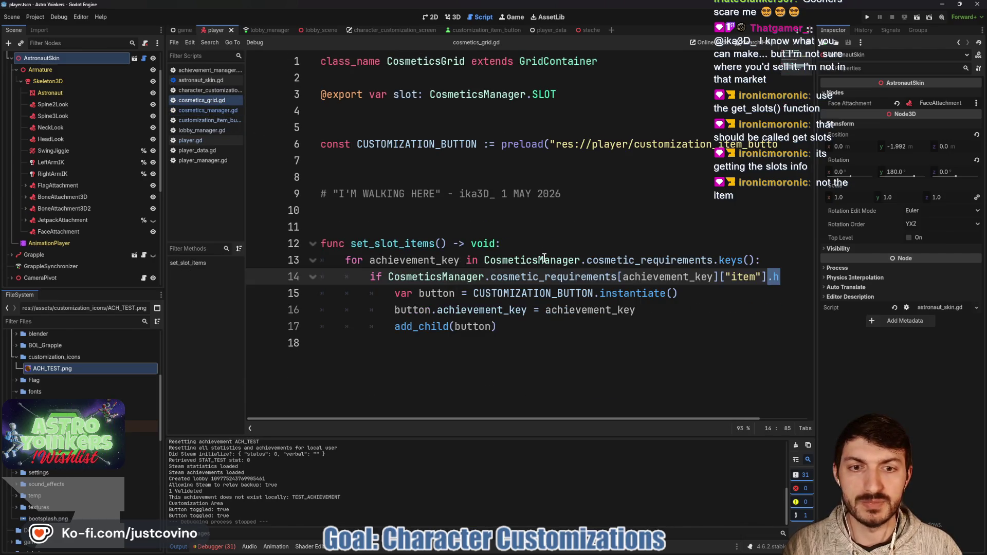
scroll(597, 313, right, 3)
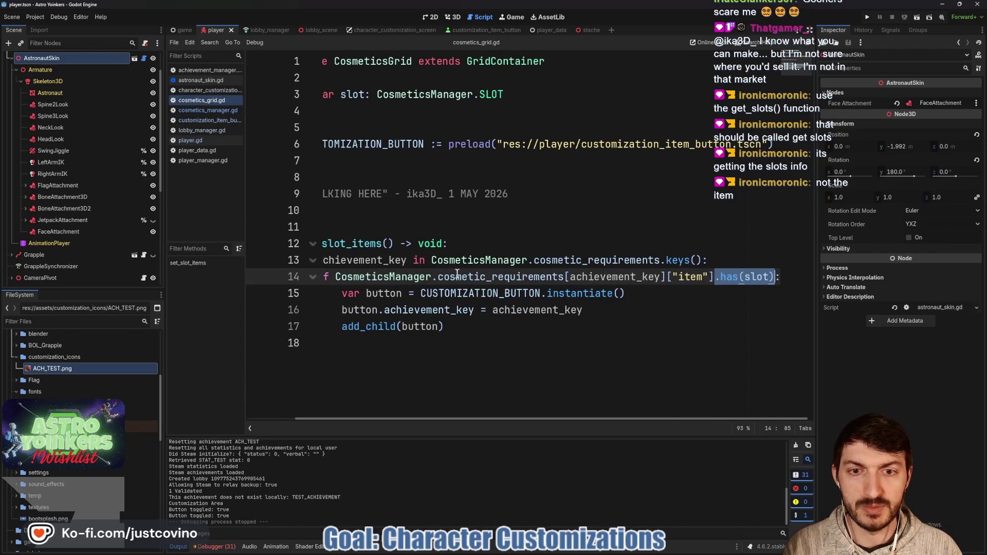
drag(438, 277, 798, 278)
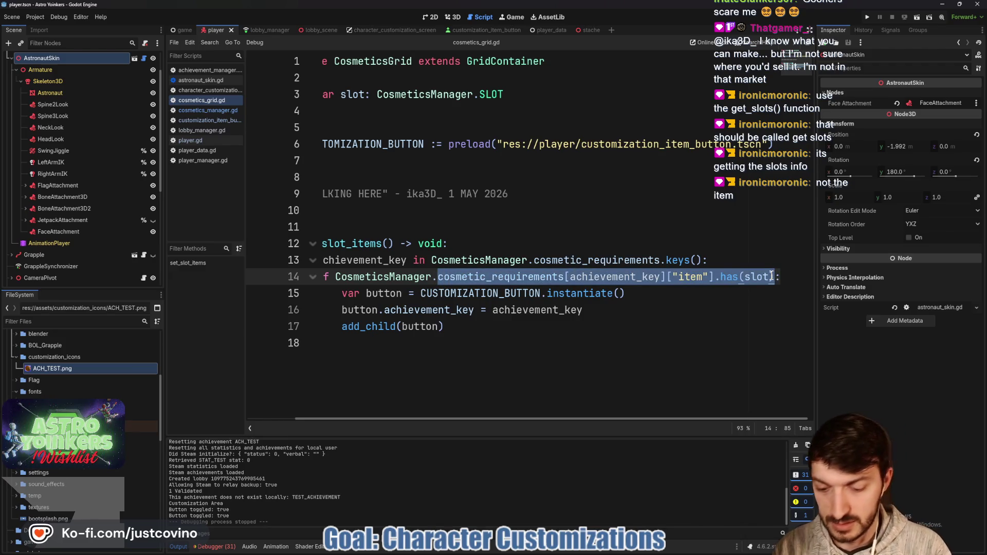
text(get_s:)
key(Return)
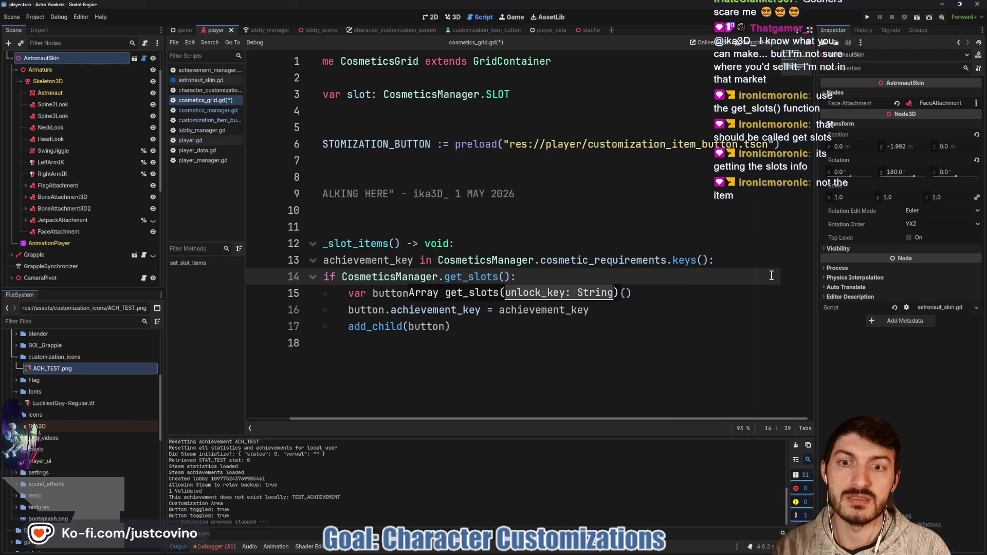
text(achie)
key(Return)
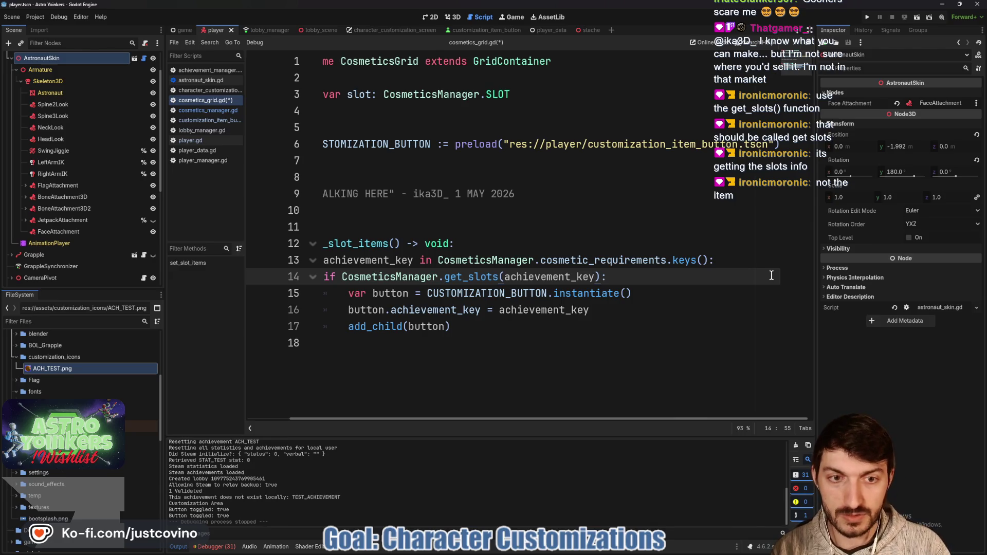
text(.has()
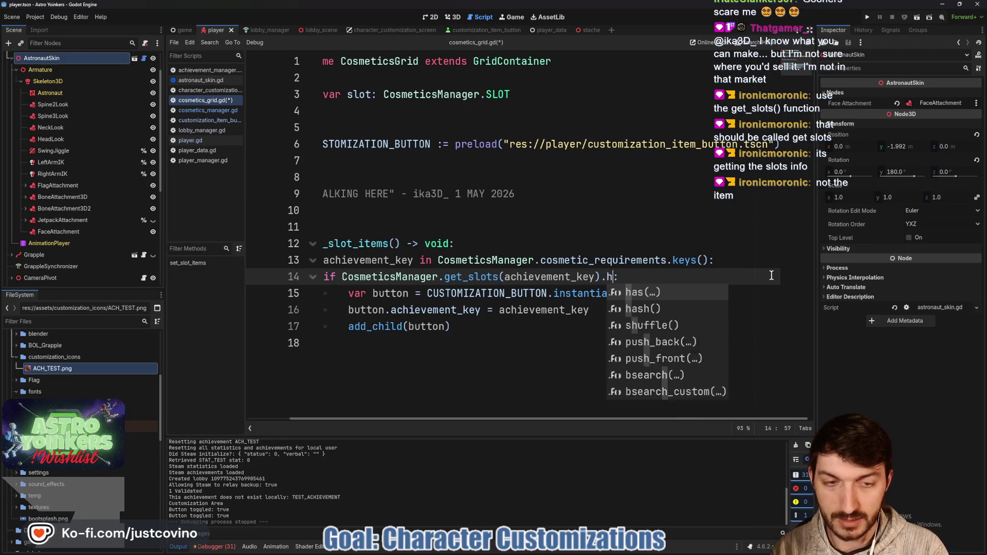
text(slot)
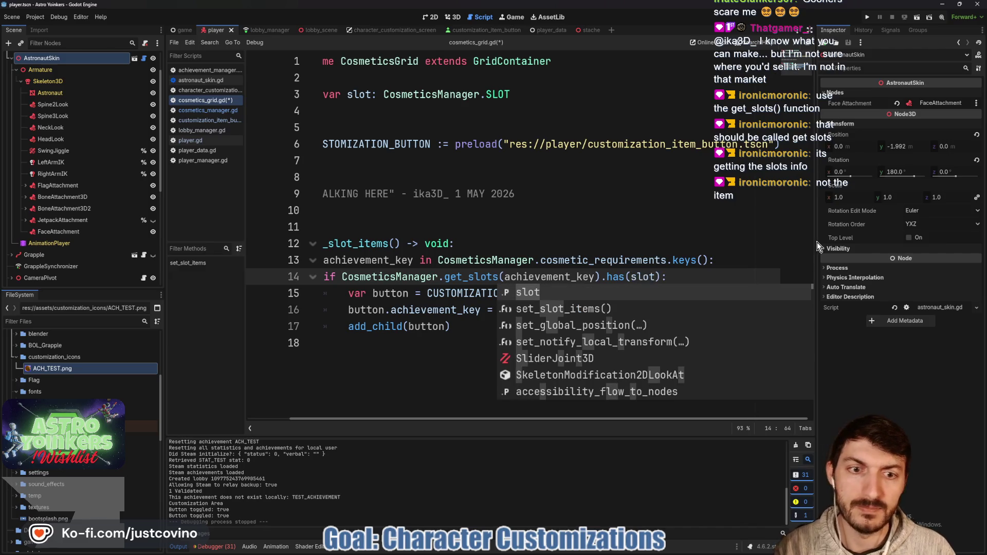
click(689, 277)
key(ctrl+s)
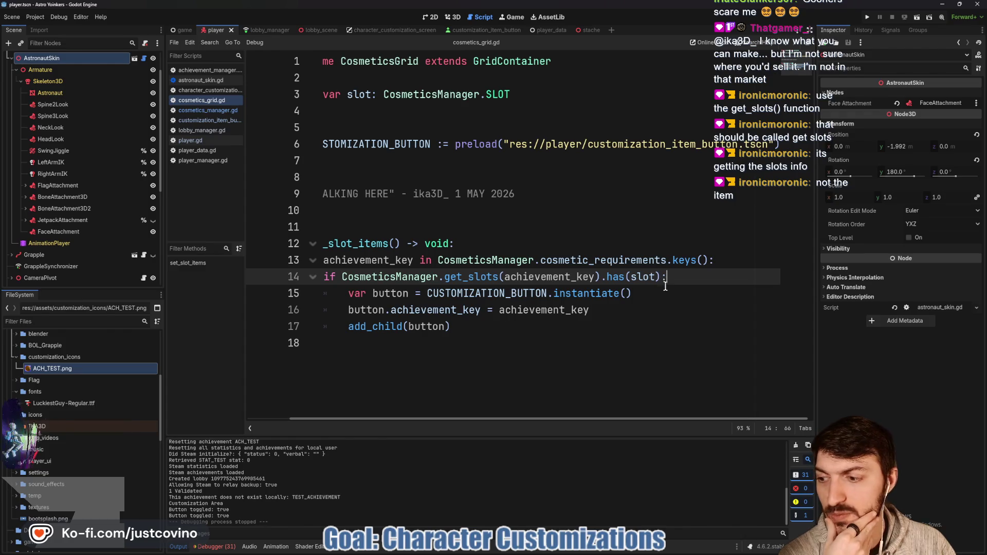
- Change the condition to get_slots(achievement_key)[0] == slot and save
scroll(663, 286, left, 2)
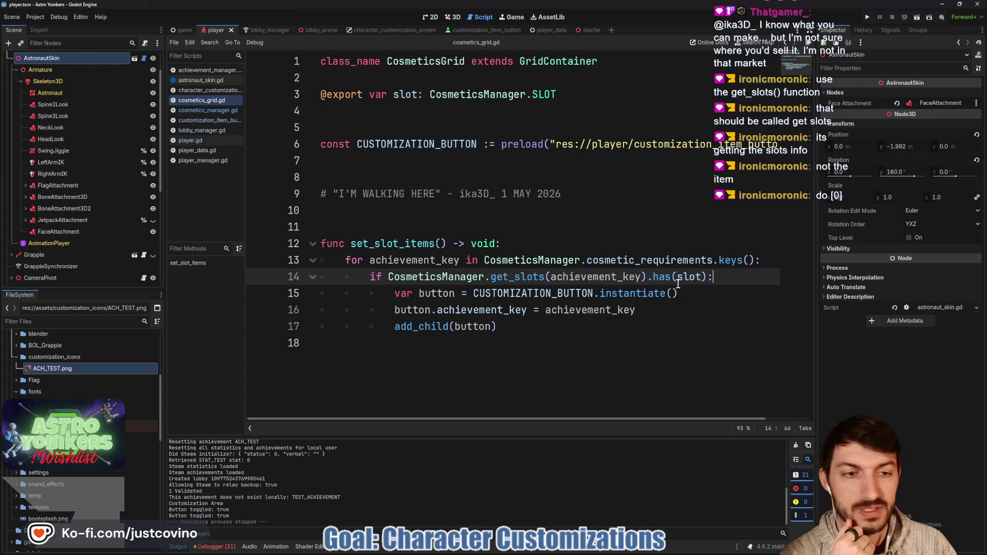
drag(649, 277, 707, 277)
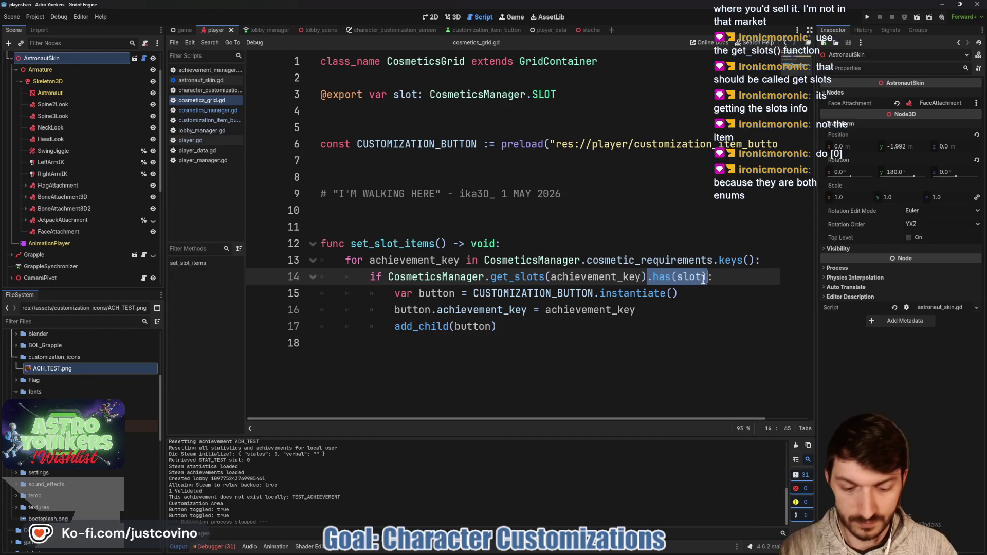
text([0])
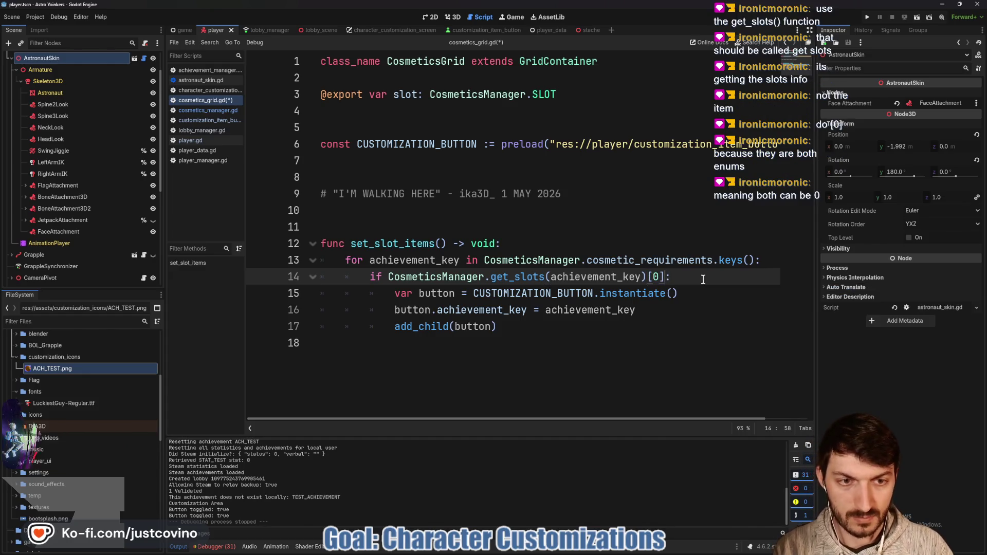
text( == slot)
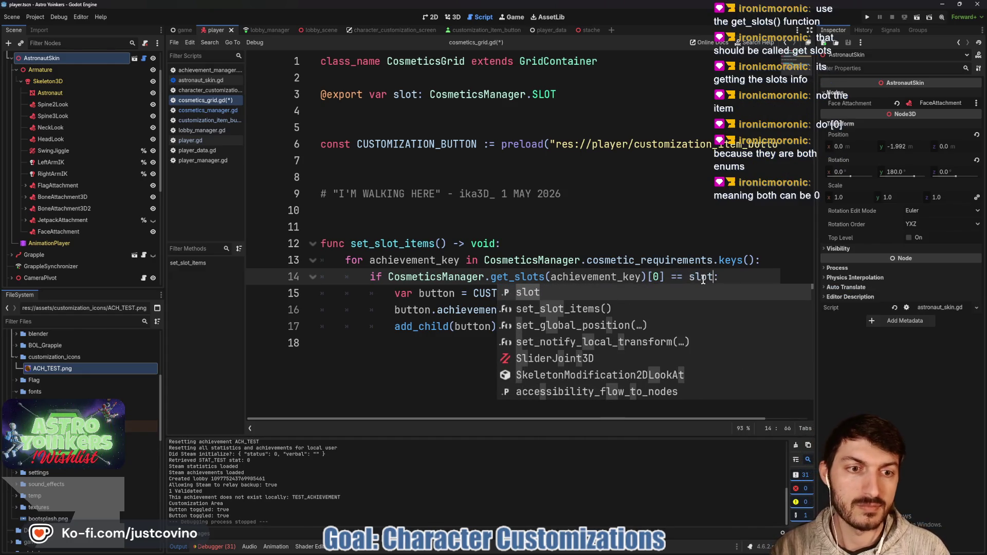
click(746, 281)
key(ctrl+s)
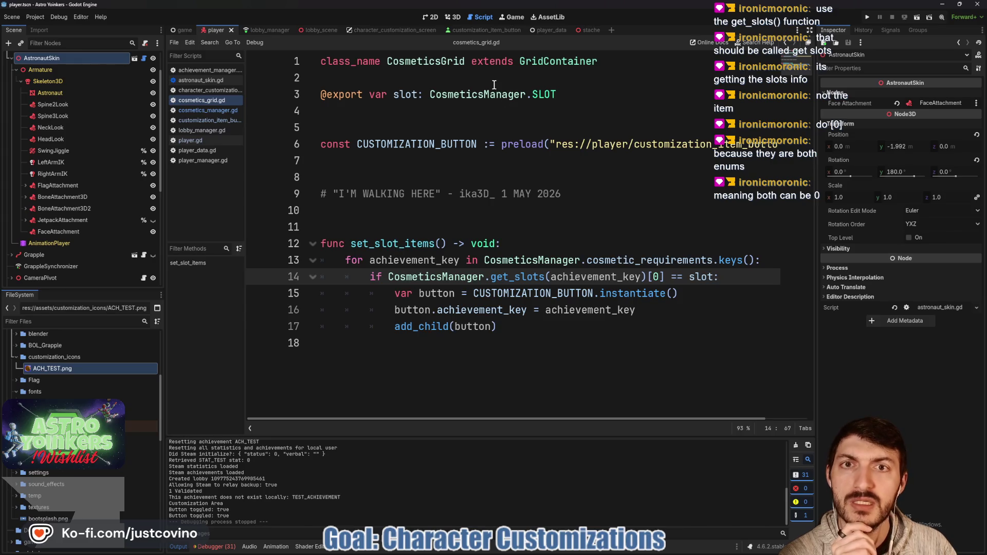
click(486, 29)
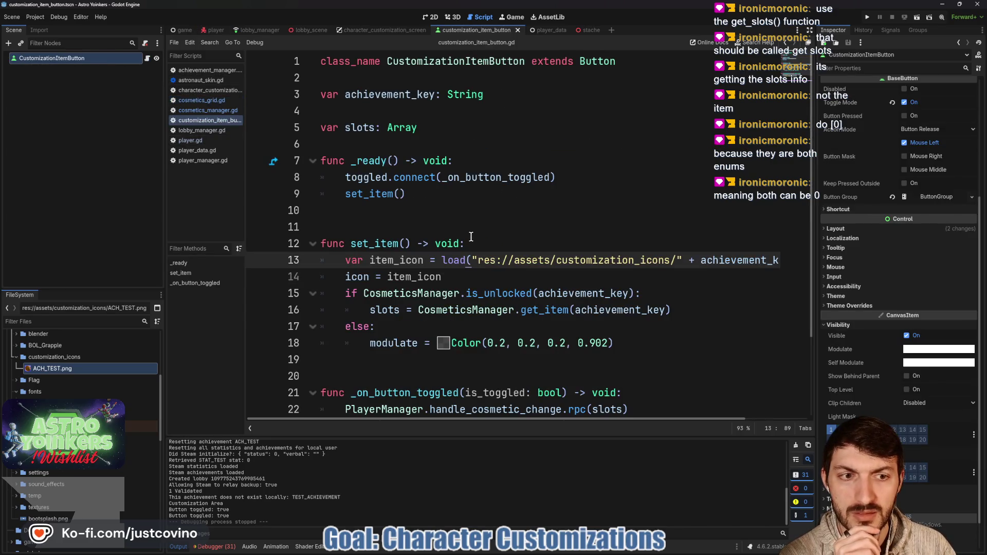
- Make line 16 of set_item call CosmeticsManager.get_slots(achievement_key) instead of get_item, then run the game
scroll(471, 237, down, 1)
drag(545, 261, 568, 261)
text(slo)
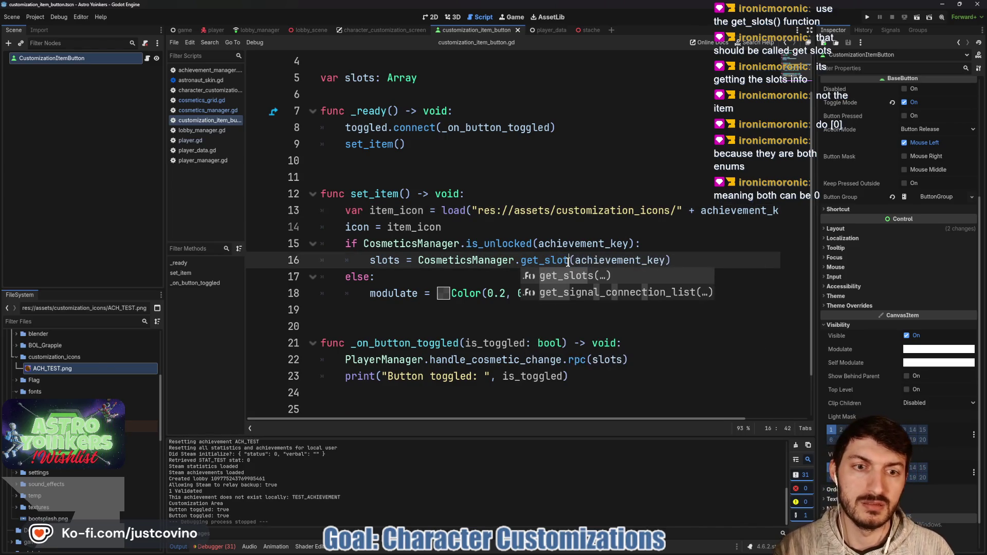
key(Return)
click(720, 260)
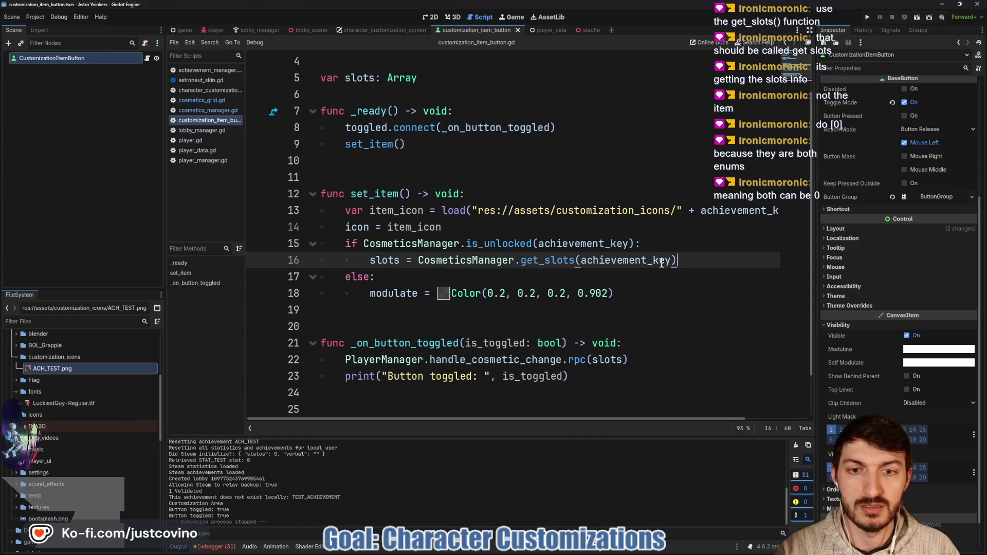
scroll(654, 261, down, 1)
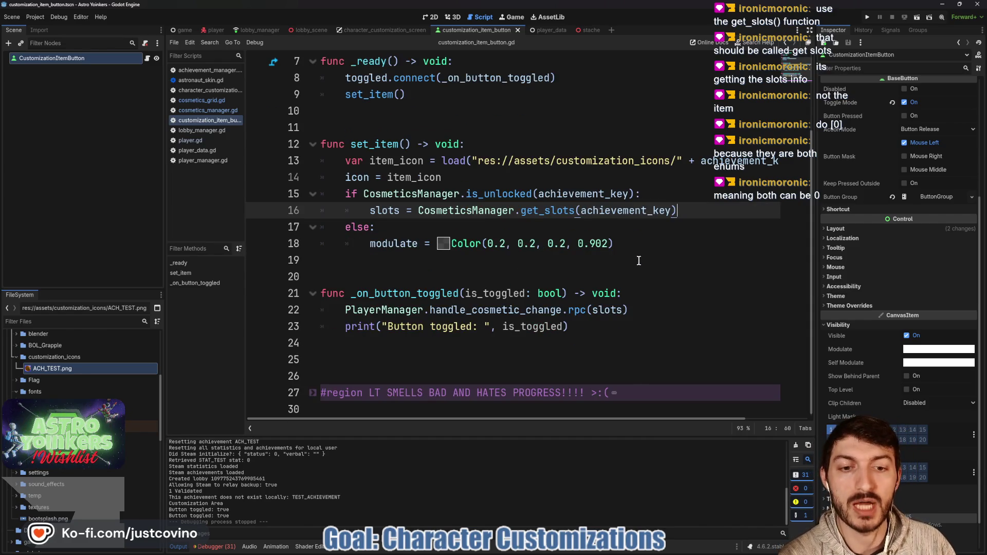
scroll(591, 285, up, 2)
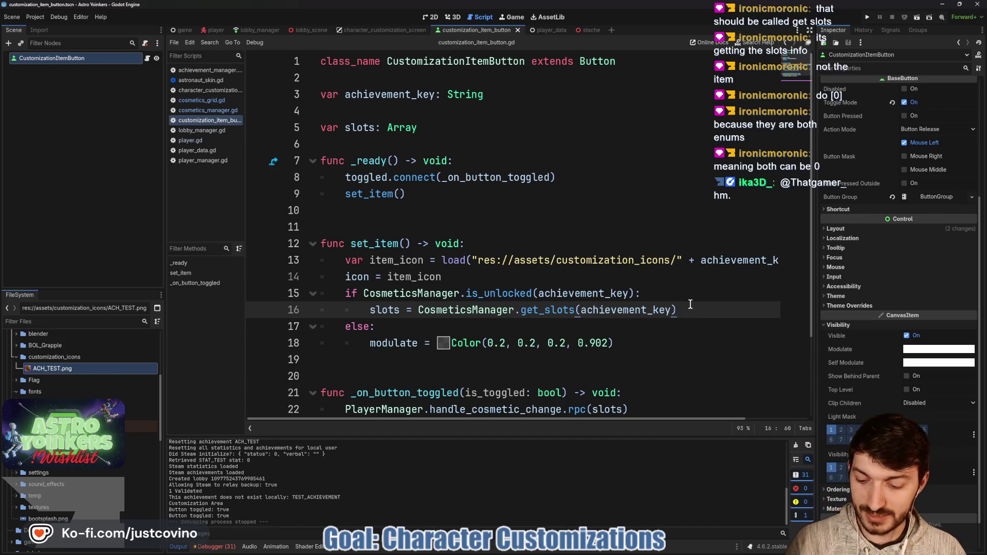
key(F5)
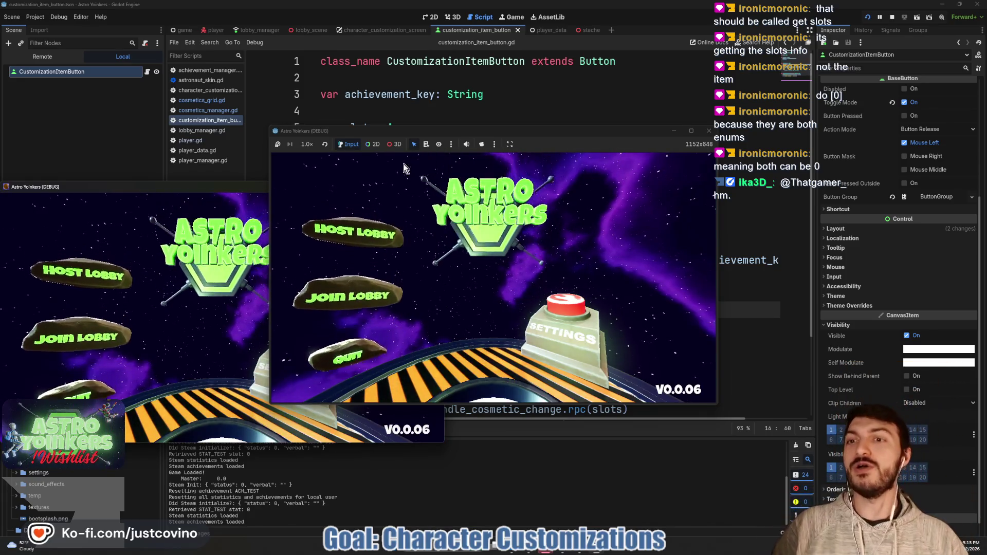
click(348, 233)
click(471, 233)
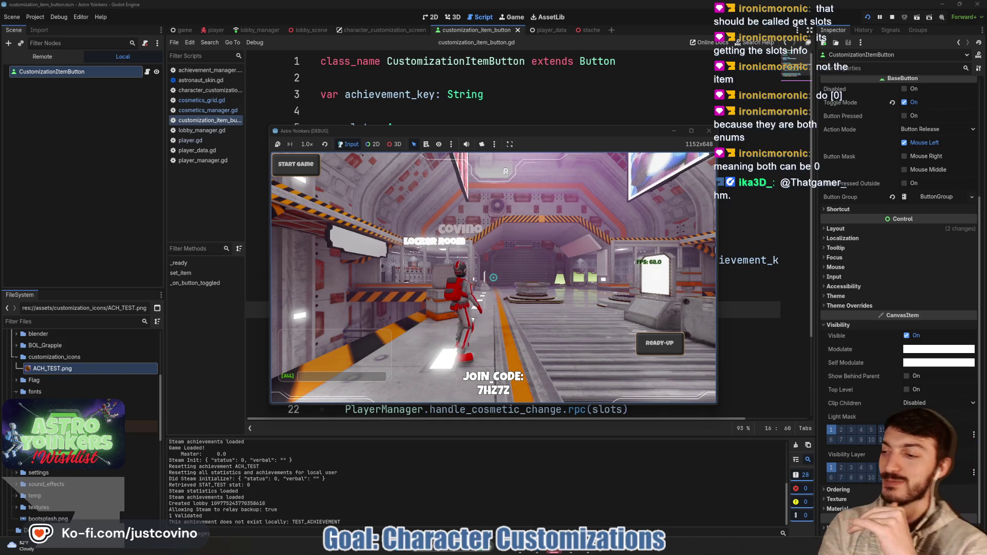
key(space)
key(w)
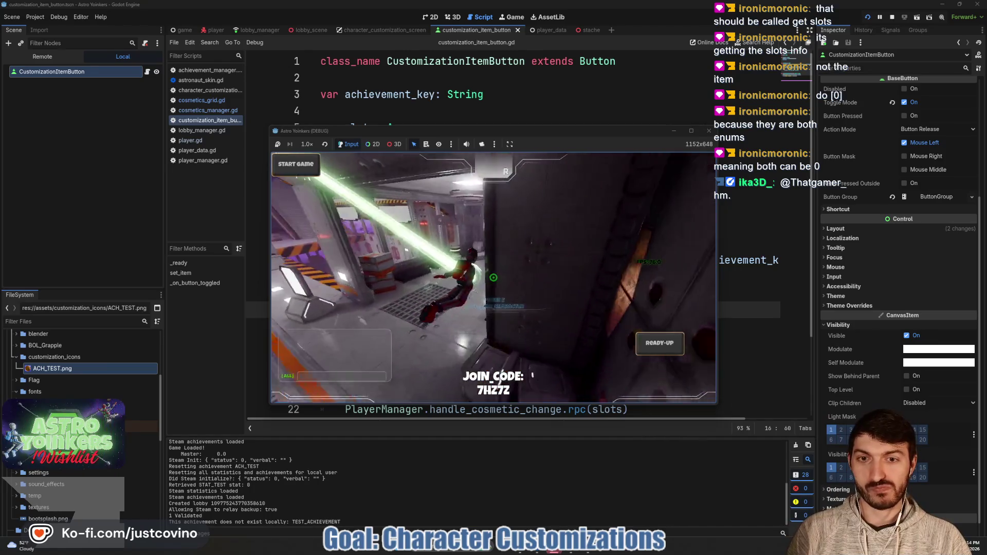
key(w)
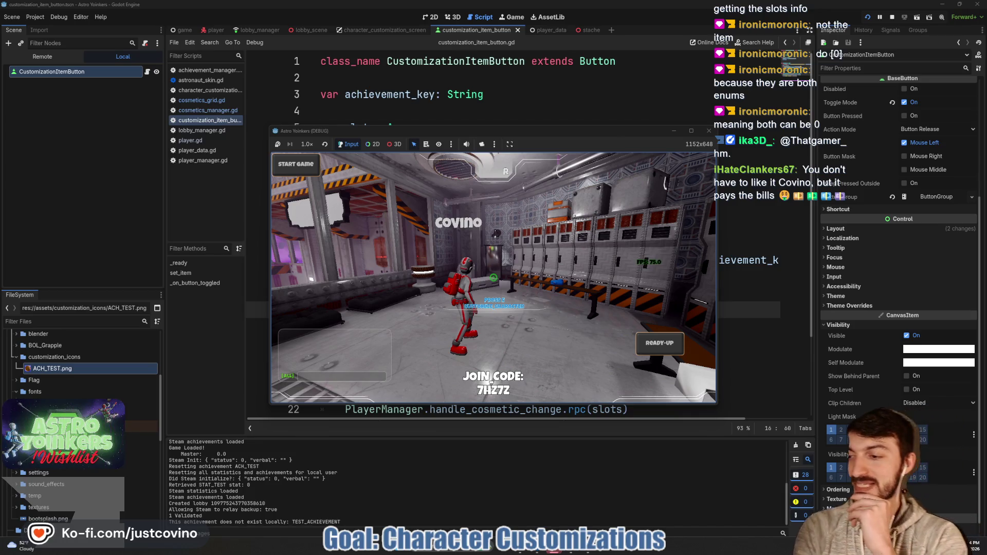
key(e)
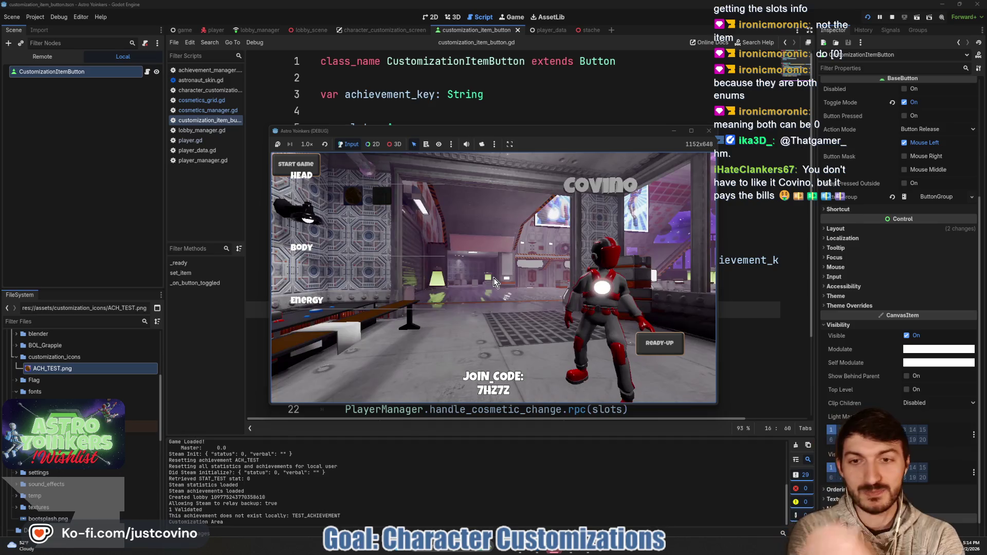
click(360, 198)
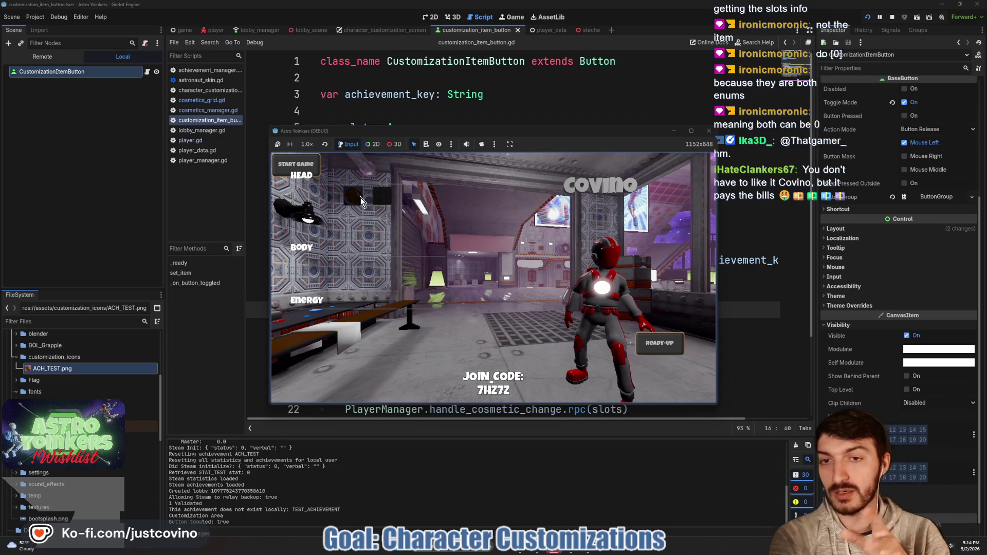
key(F8)
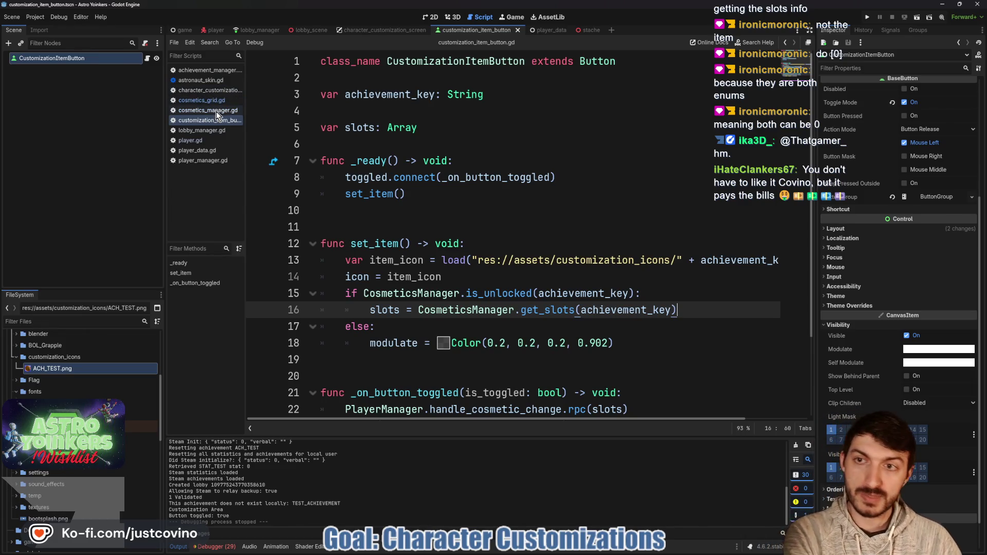
- Switch to cosmetics_manager.gd to review its is_unlocked and get_slots functions on lines 31–52
scroll(457, 188, down, 2)
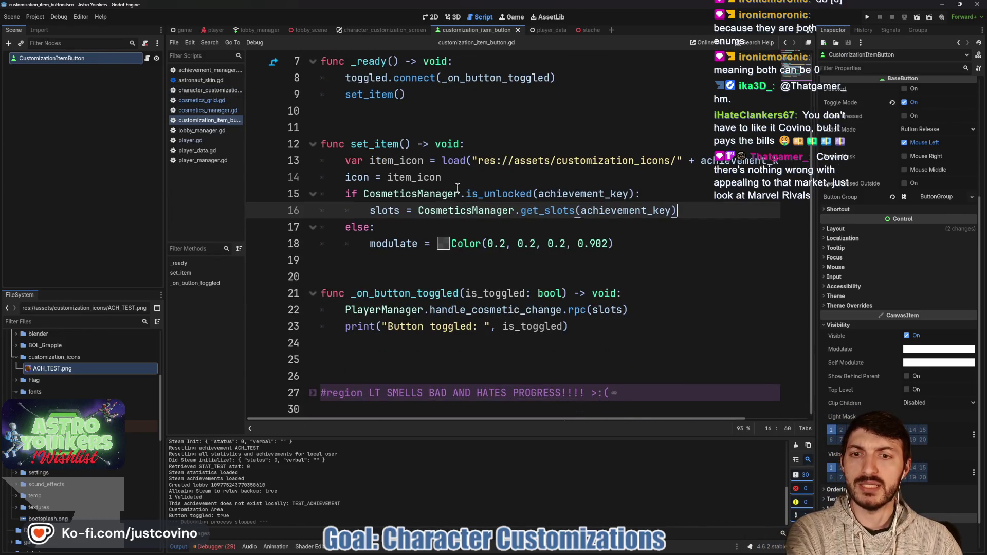
click(209, 110)
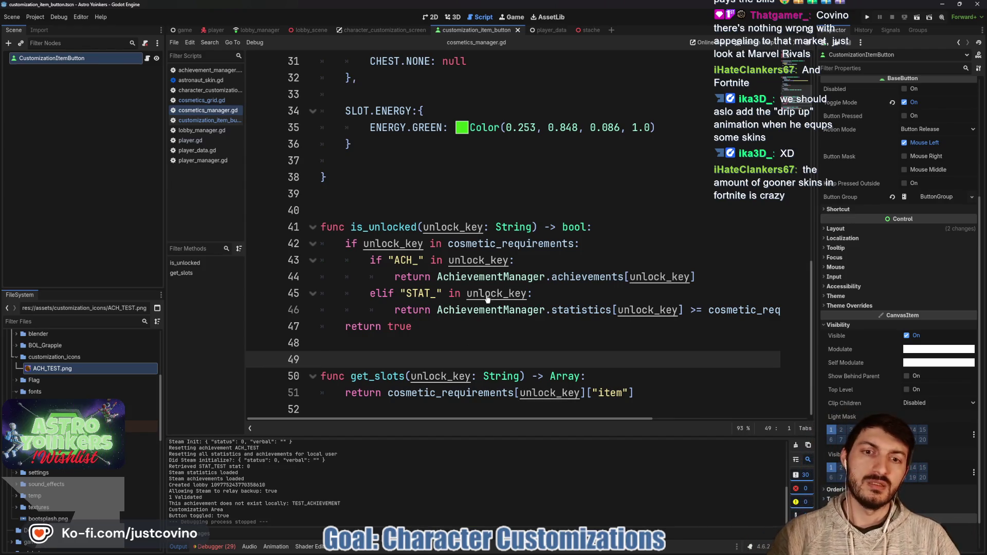
- Jump from AchievementManager on line 44 to its definition in achievement_manager.gd
ctrl+click(482, 277)
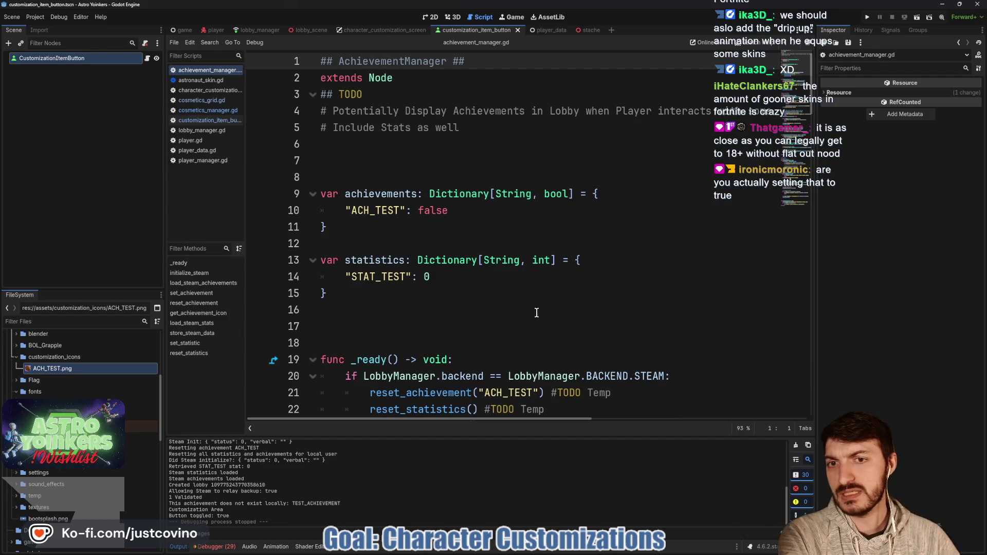
scroll(537, 312, down, 10)
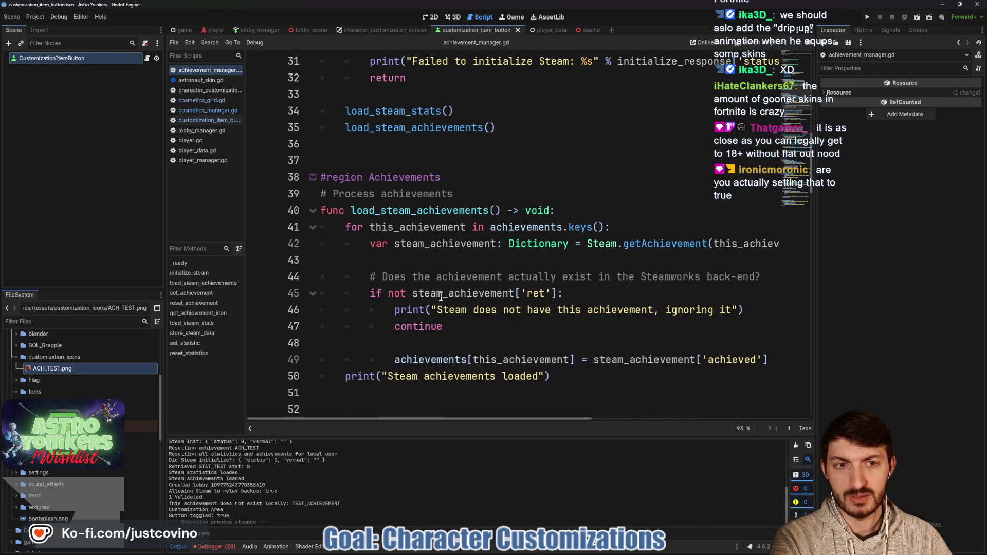
mouse_move(667, 243)
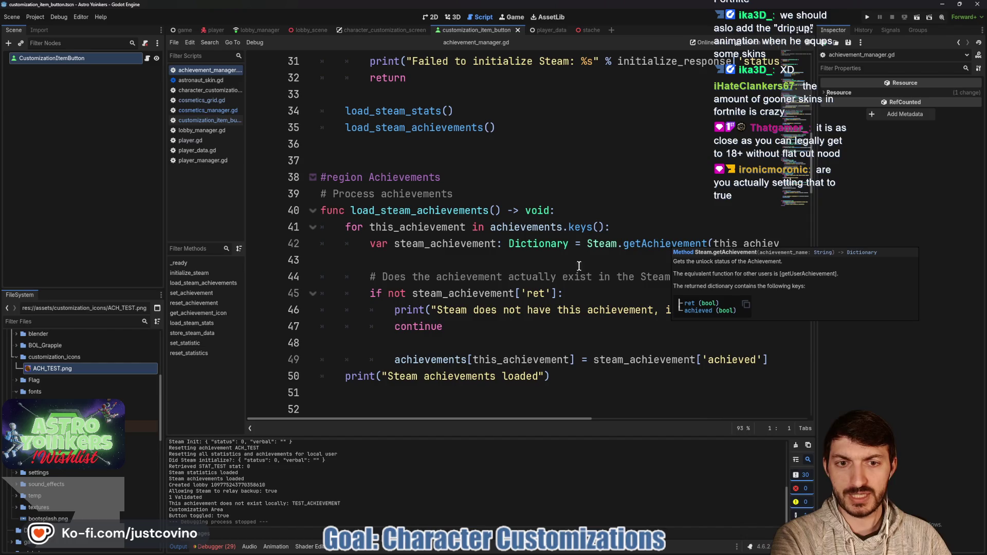
scroll(582, 297, down, 2)
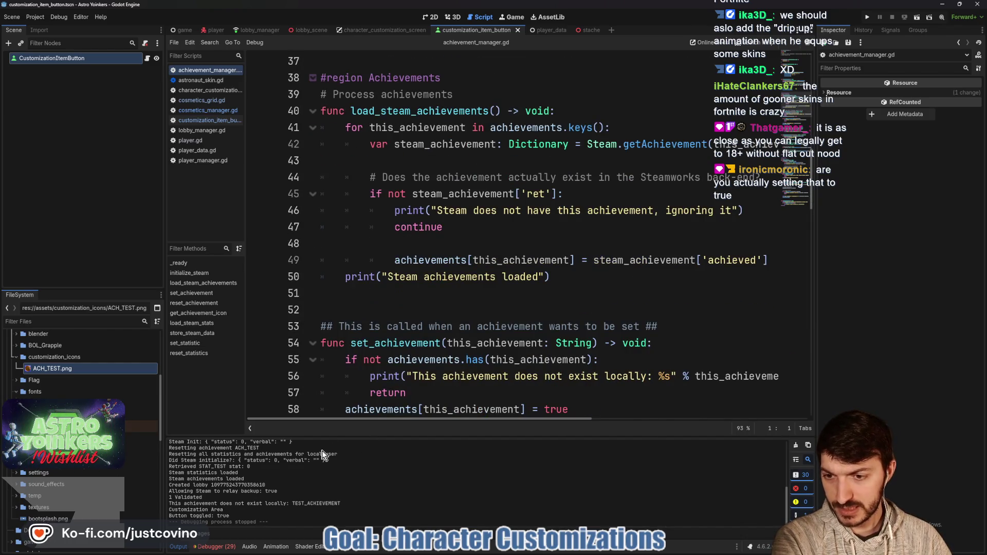
drag(331, 437, 329, 143)
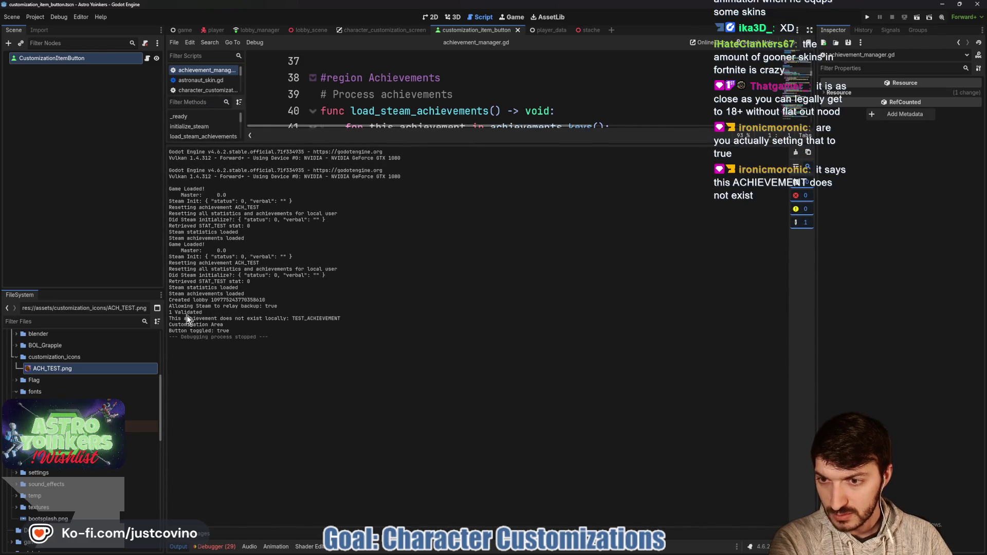
drag(341, 319, 190, 319)
mouse_move(512, 145)
mouse_down()
mouse_move(514, 265)
mouse_move(540, 446)
mouse_up()
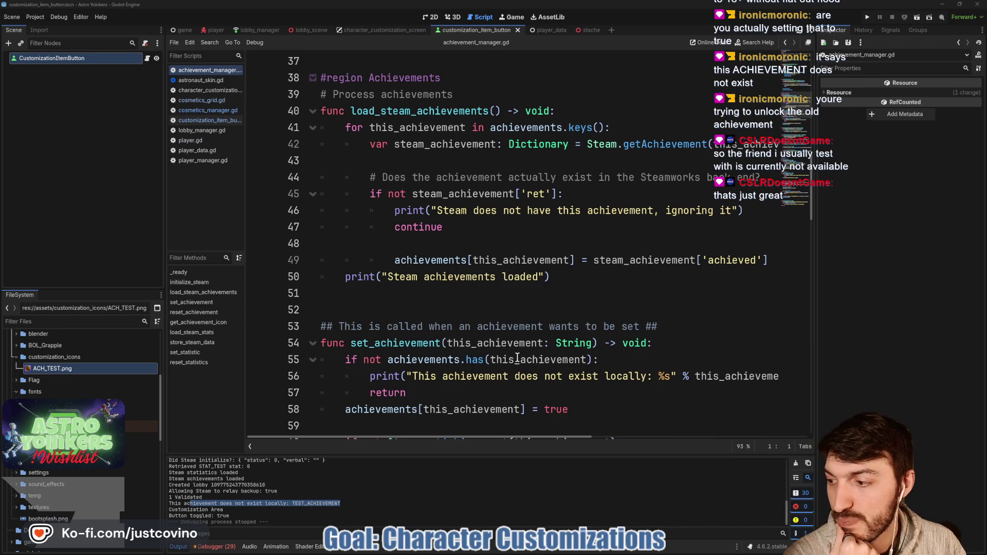
mouse_move(516, 356)
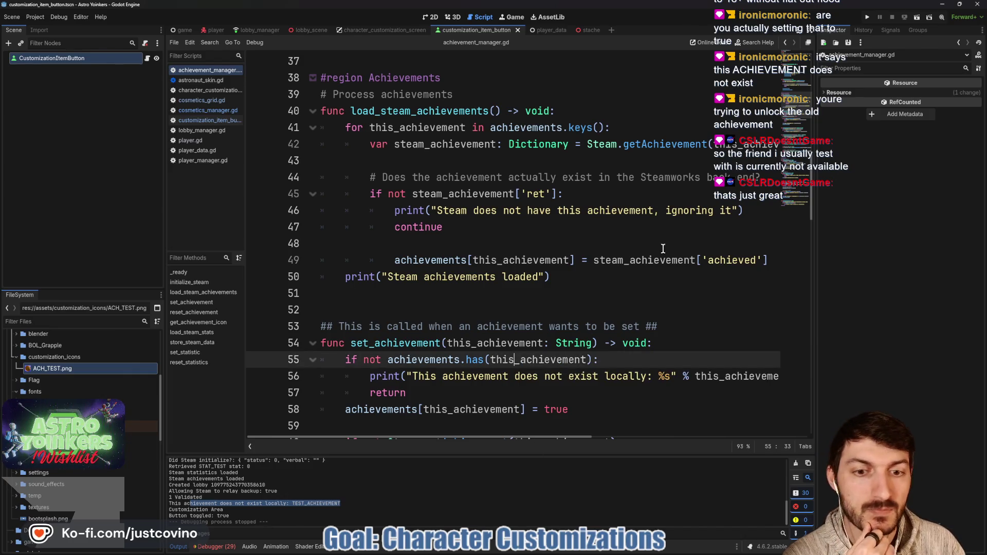
click(558, 317)
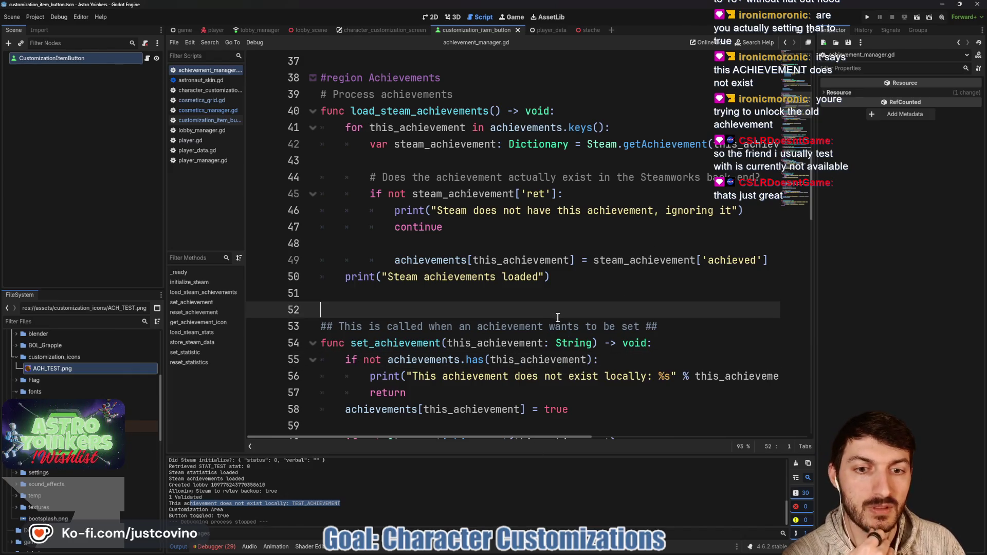
click(540, 552)
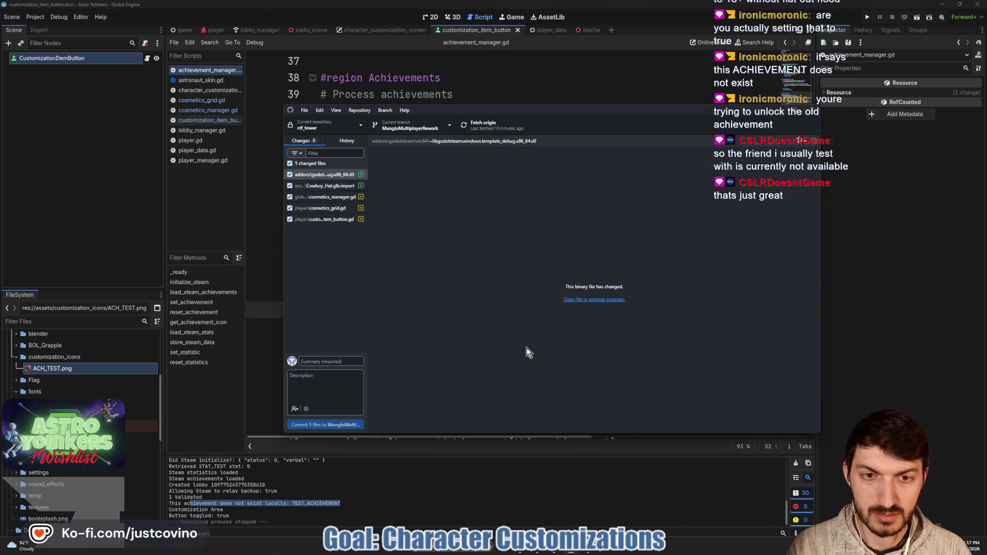
click(326, 361)
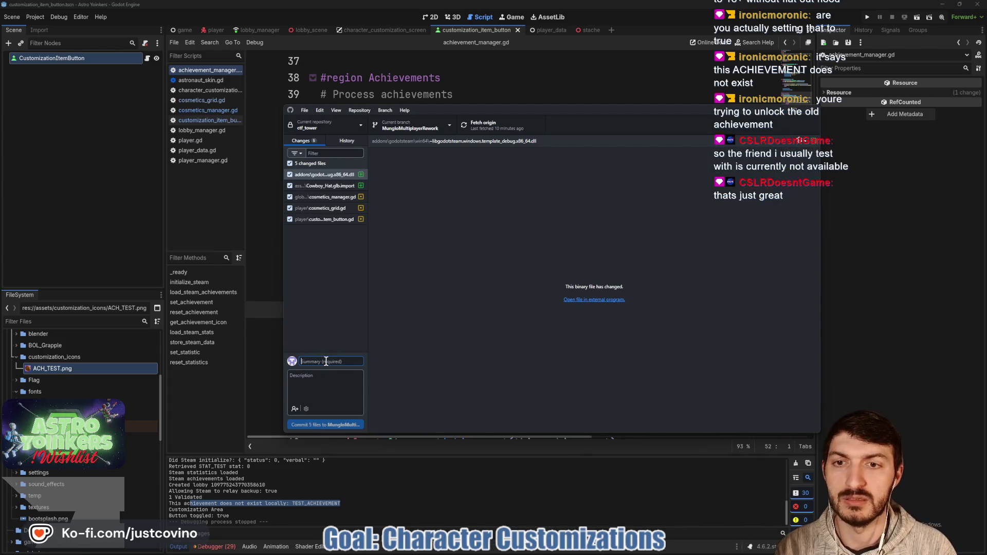
click(78, 231)
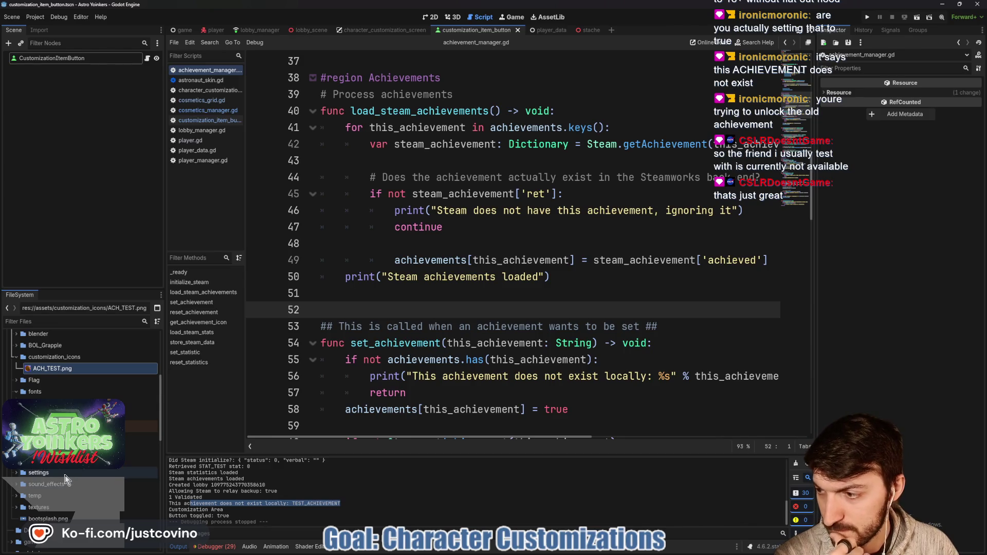
- Collapse the Images folder and expand the Models folder in the FileSystem dock
scroll(64, 475, down, 2)
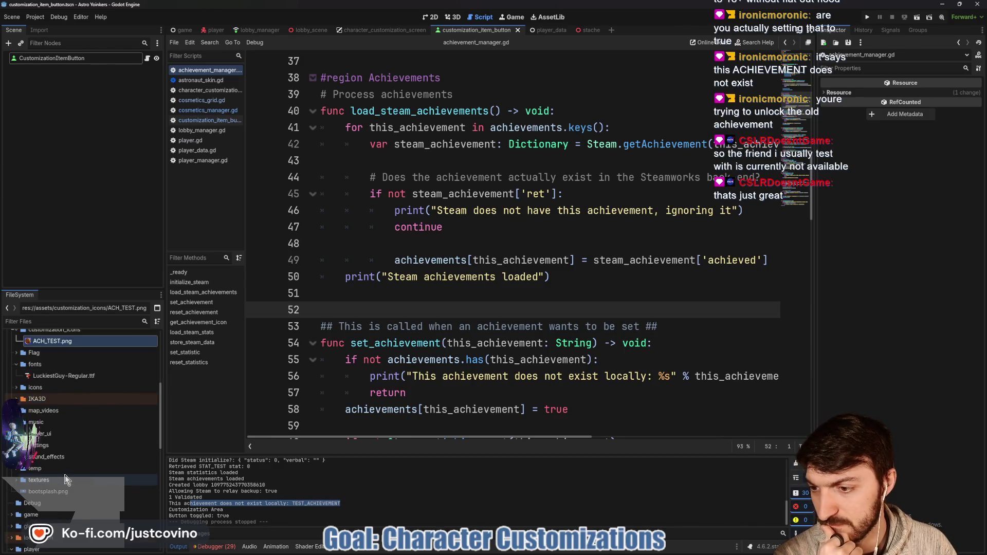
scroll(65, 475, down, 2)
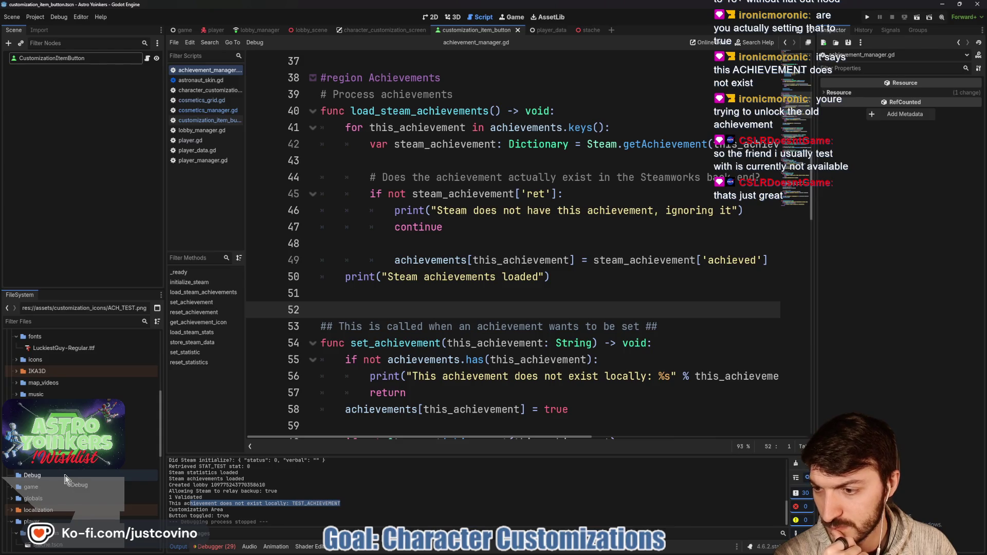
scroll(65, 478, down, 4)
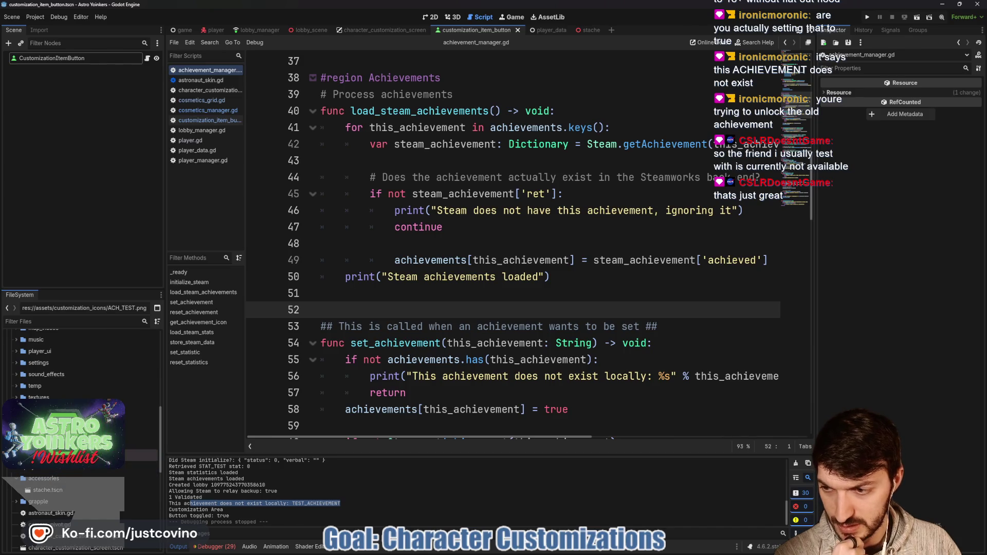
scroll(20, 360, up, 10)
scroll(20, 360, up, 10)
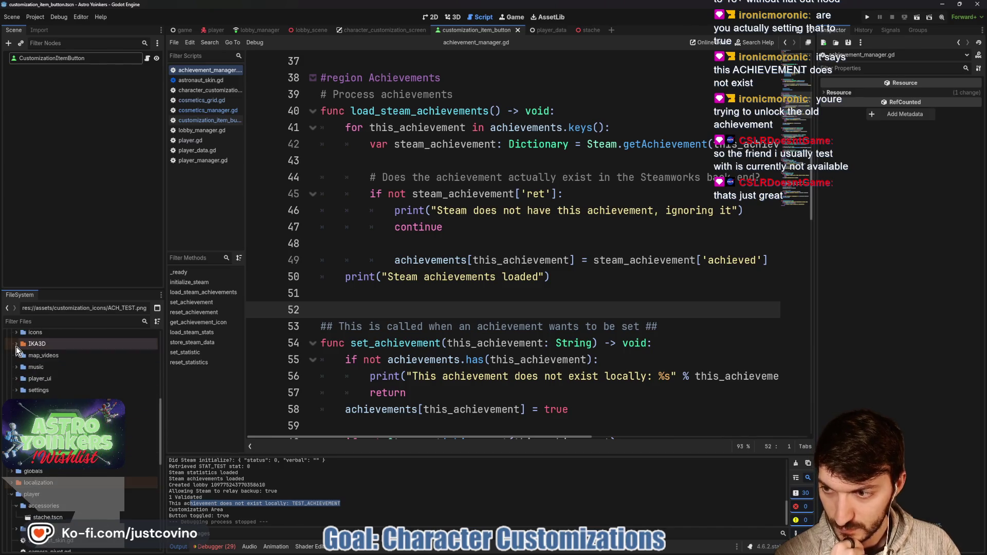
click(21, 367)
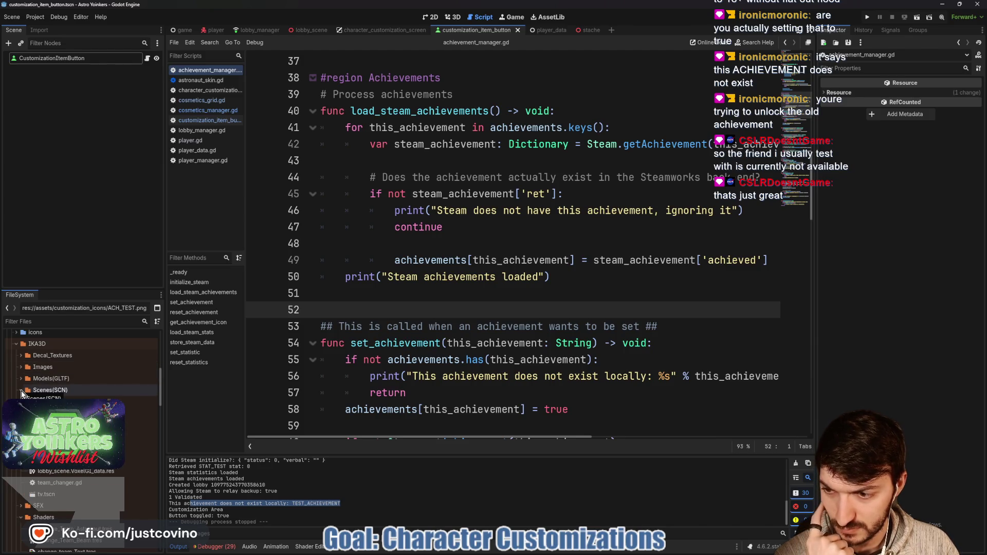
scroll(22, 394, down, 3)
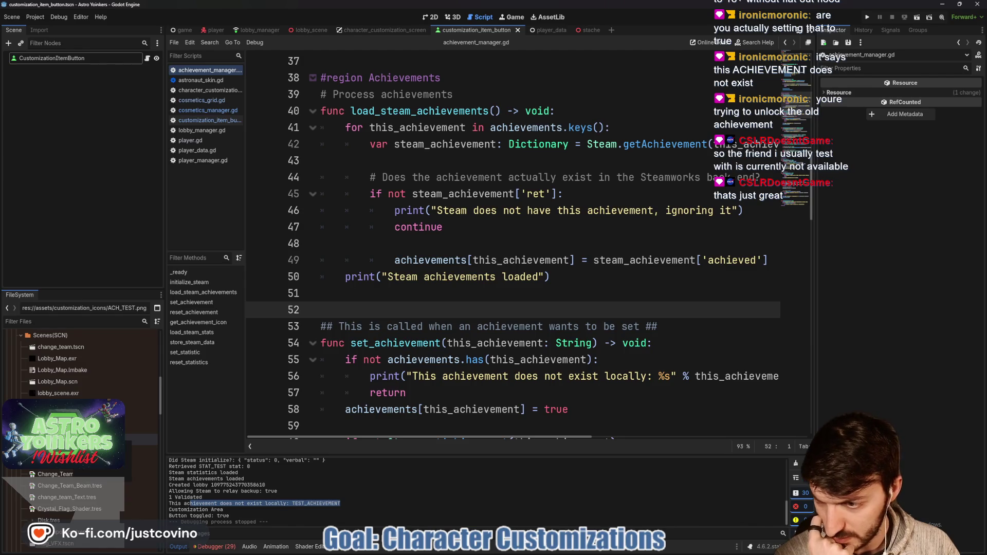
scroll(22, 341, down, 10)
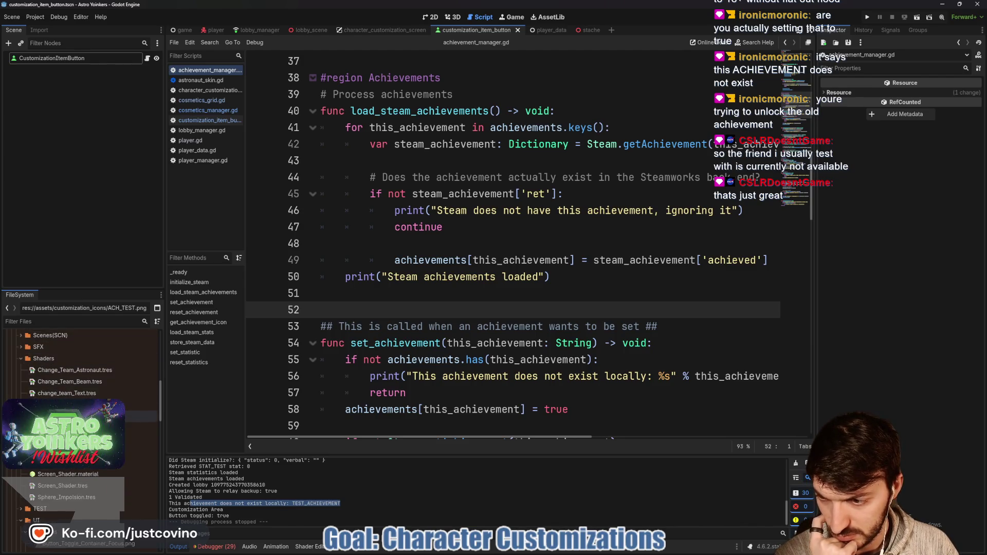
scroll(82, 391, down, 3)
scroll(27, 484, down, 7)
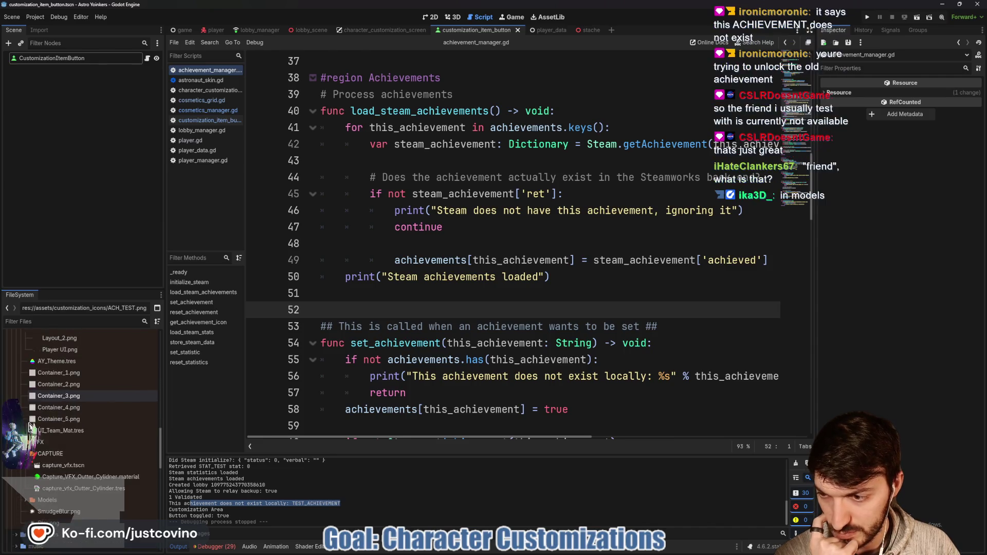
click(26, 474)
click(27, 474)
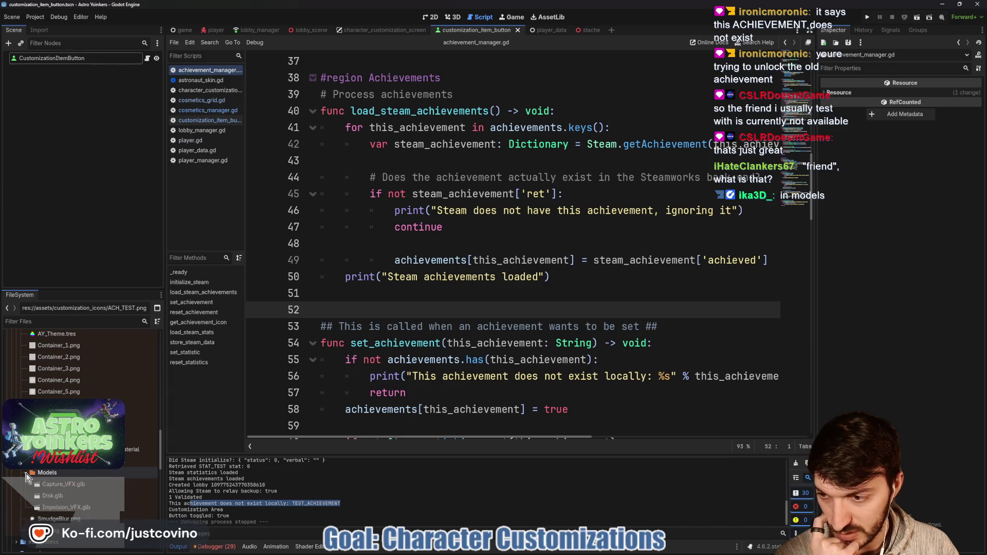
click(27, 474)
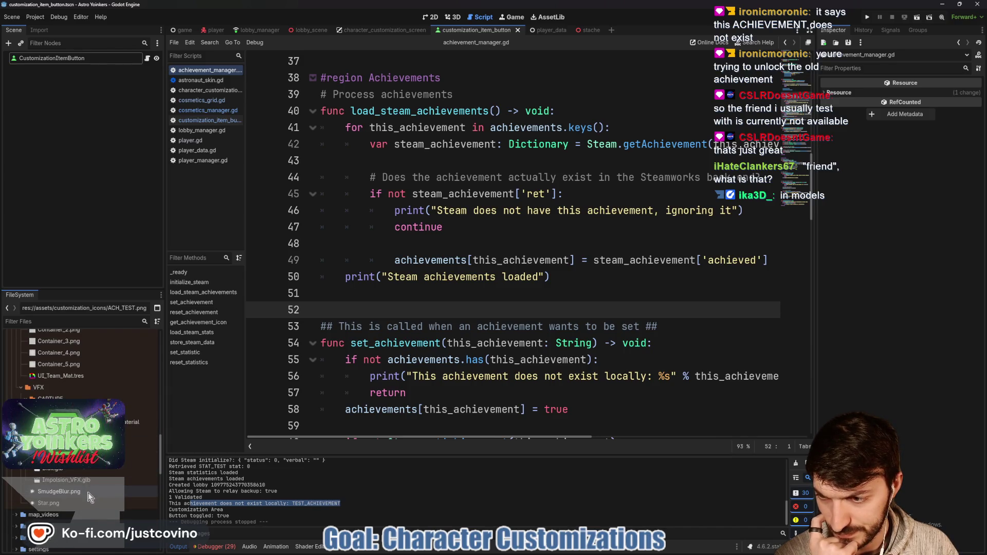
- Collapse VFX and Shaders, expand Models(GLTF) > Cosmetics and its hat subfolder, then create a new scene
mouse_move(86, 493)
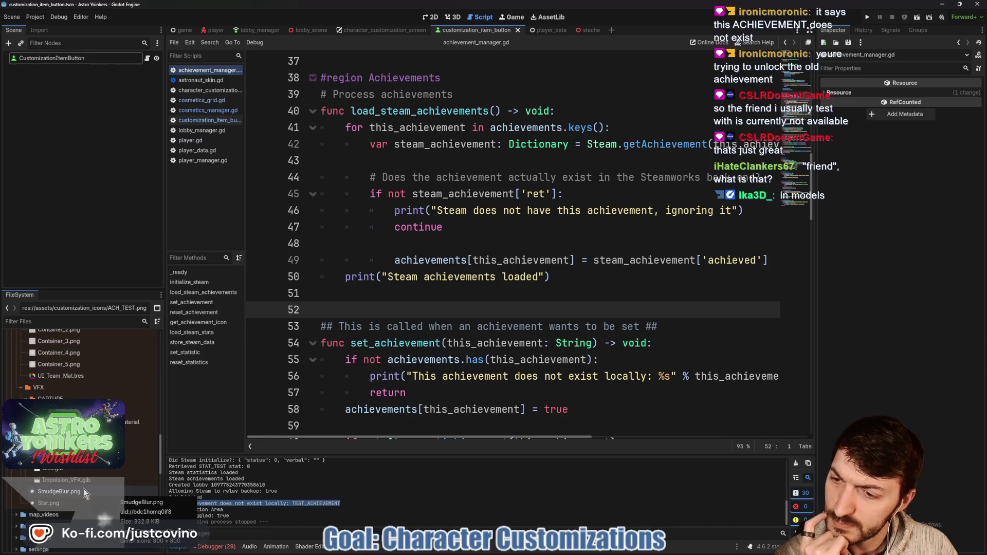
click(22, 389)
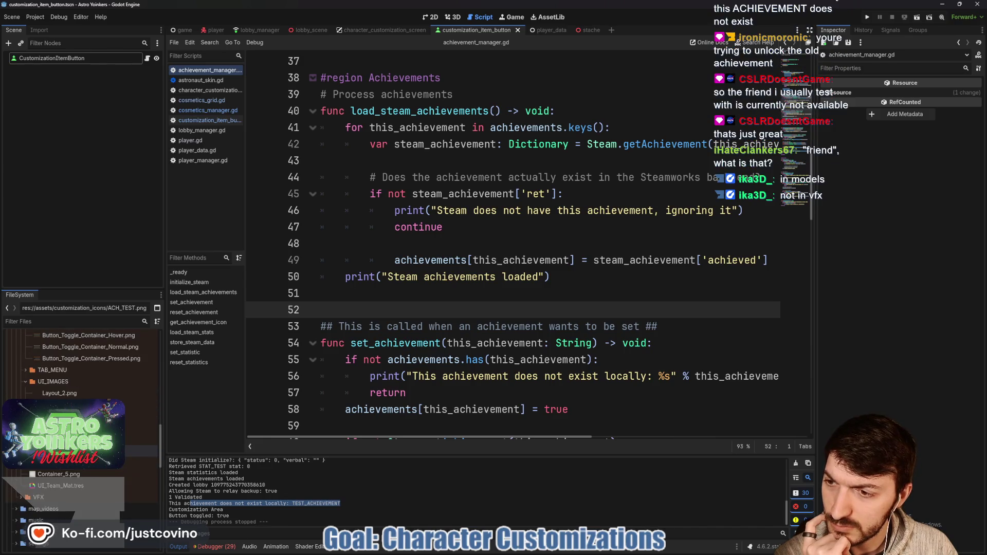
scroll(26, 394, up, 3)
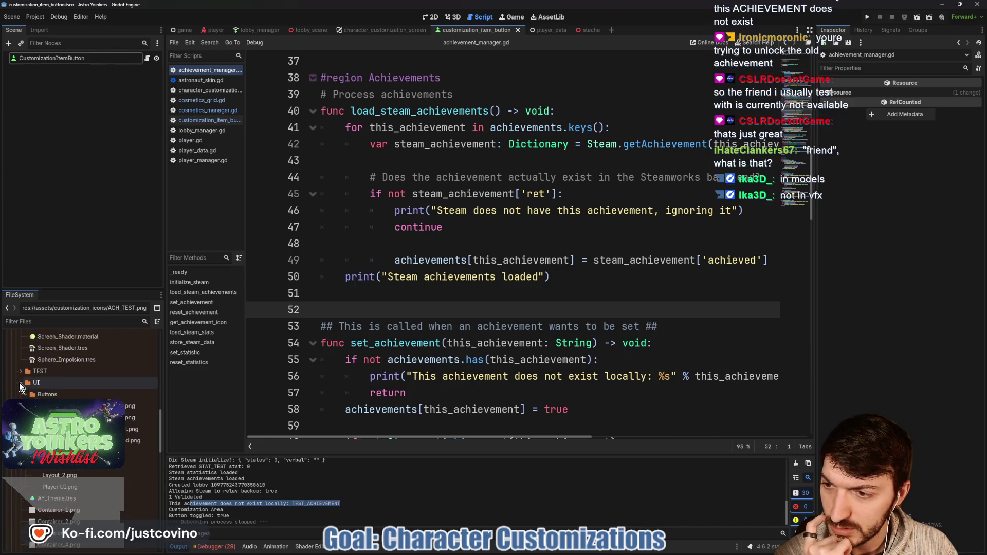
scroll(21, 386, up, 6)
click(21, 385)
scroll(23, 360, up, 1)
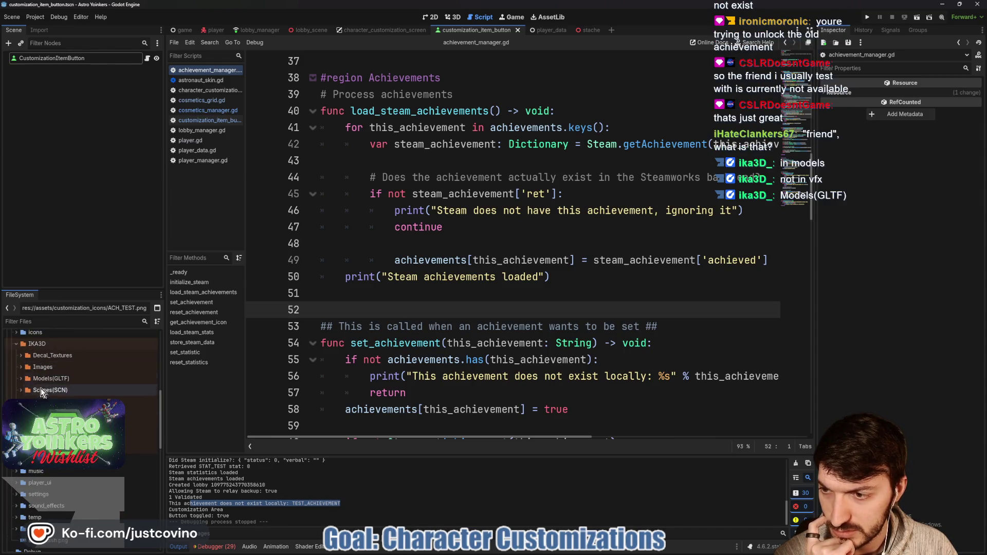
click(21, 379)
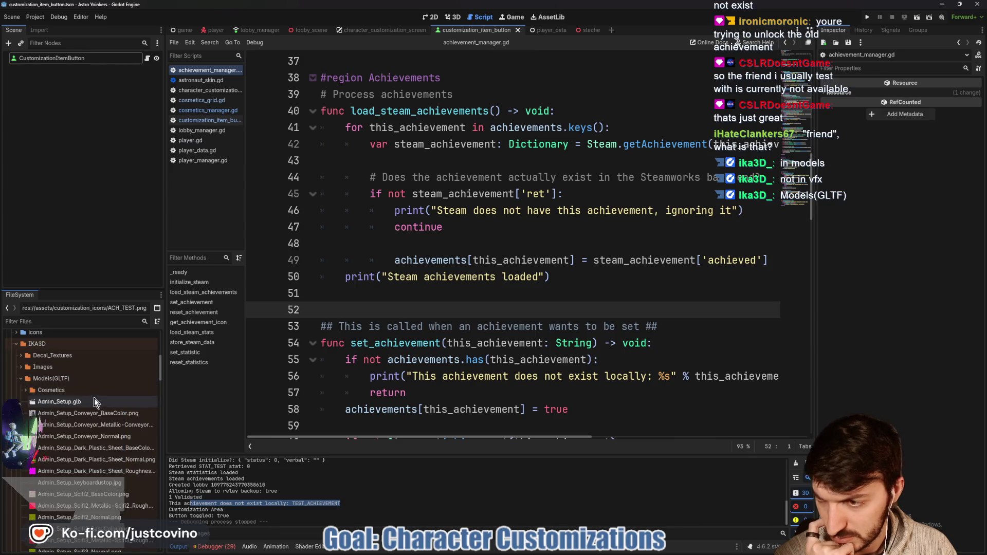
click(26, 389)
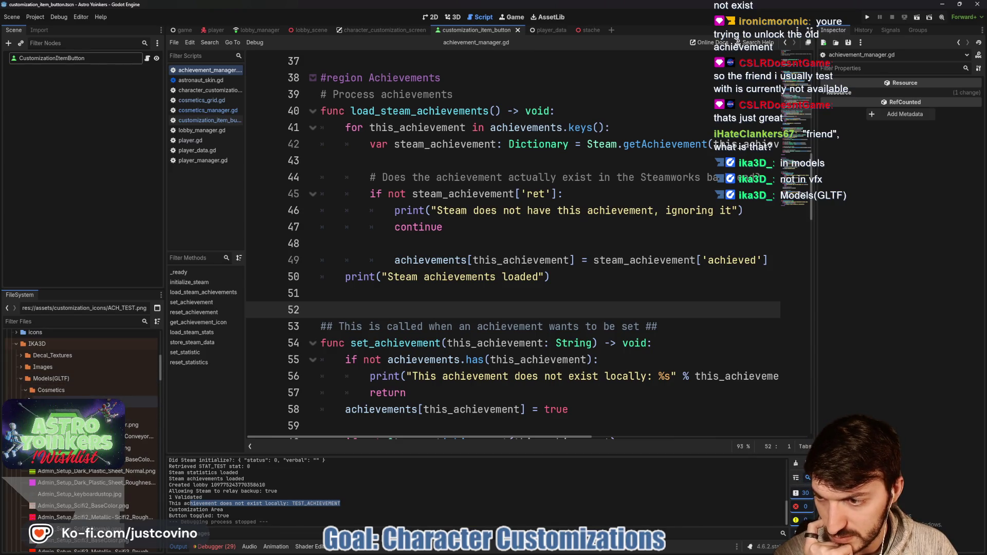
click(139, 413)
key(ctrl+n)
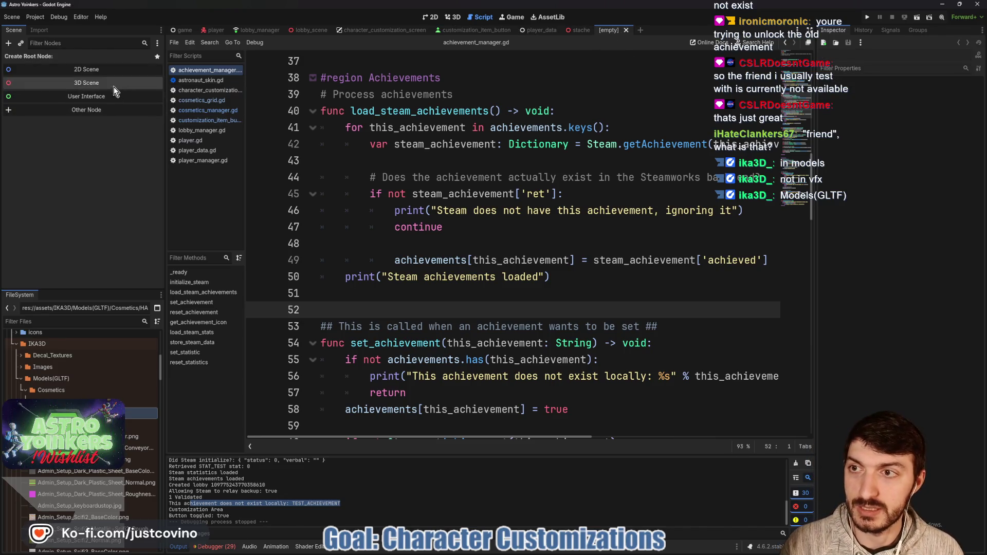
- Create a 3D root node named CowboyHat and add the Cowboy_Hat.glb model to it
click(115, 86)
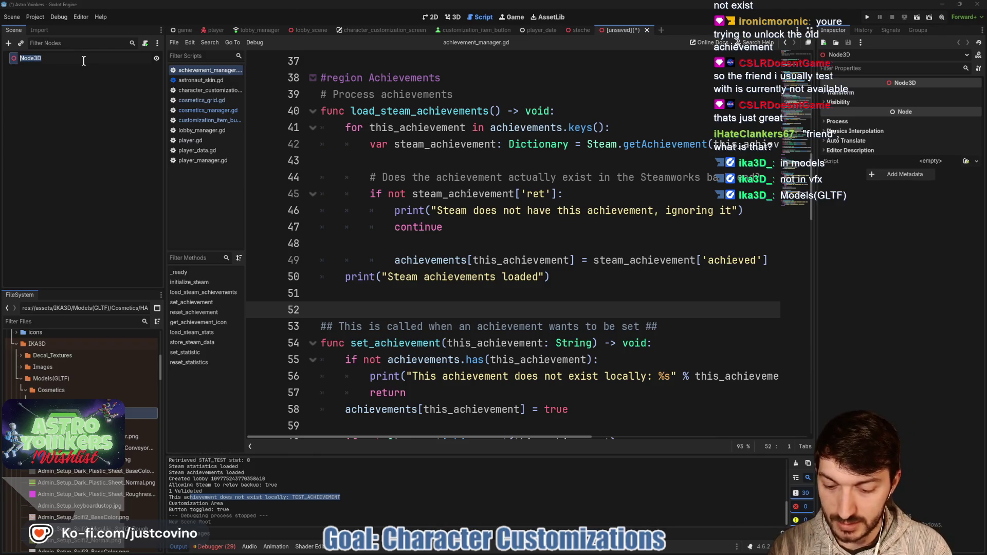
text(CowboyHat)
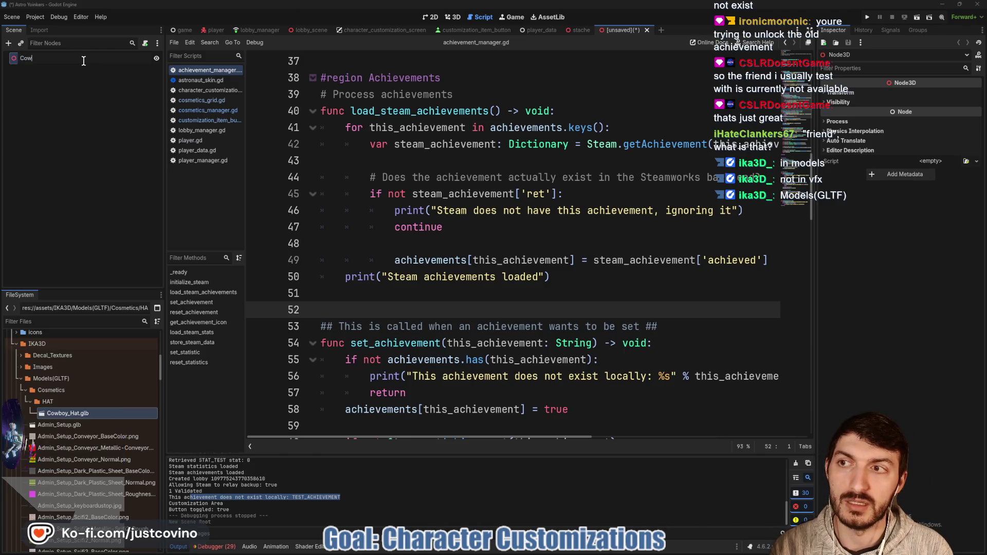
key(Return)
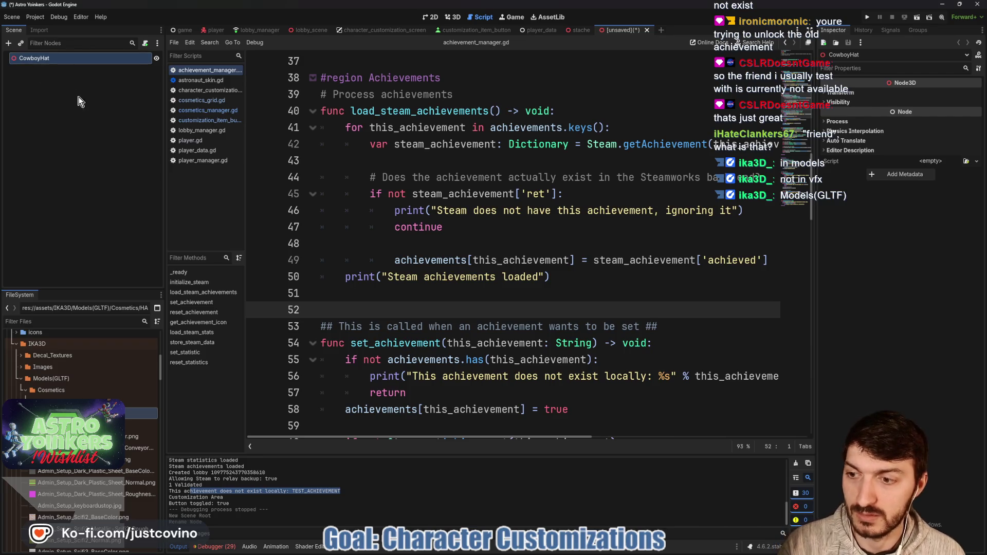
drag(438, 52, 466, 266)
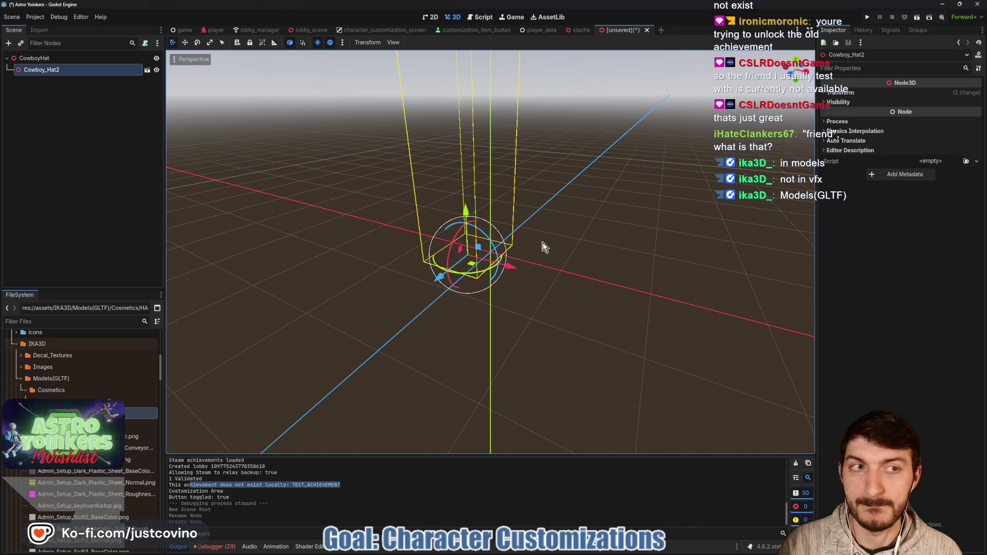
- Zero the Cowboy_Hat2 X and Z position values and view the hat
click(870, 94)
click(852, 114)
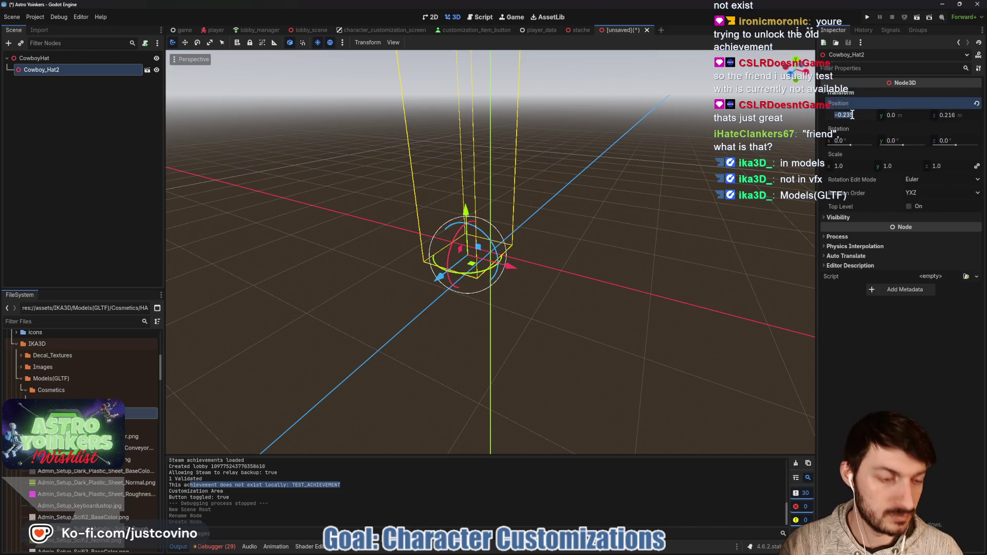
text(0)
key(Tab)
key(Tab)
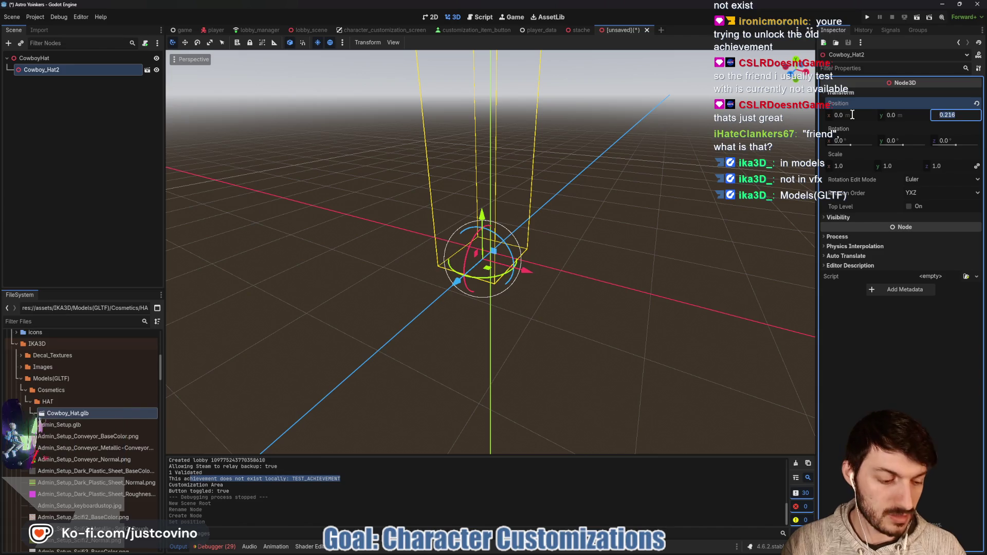
text(0)
key(Tab)
click(638, 216)
scroll(638, 219, down, 5)
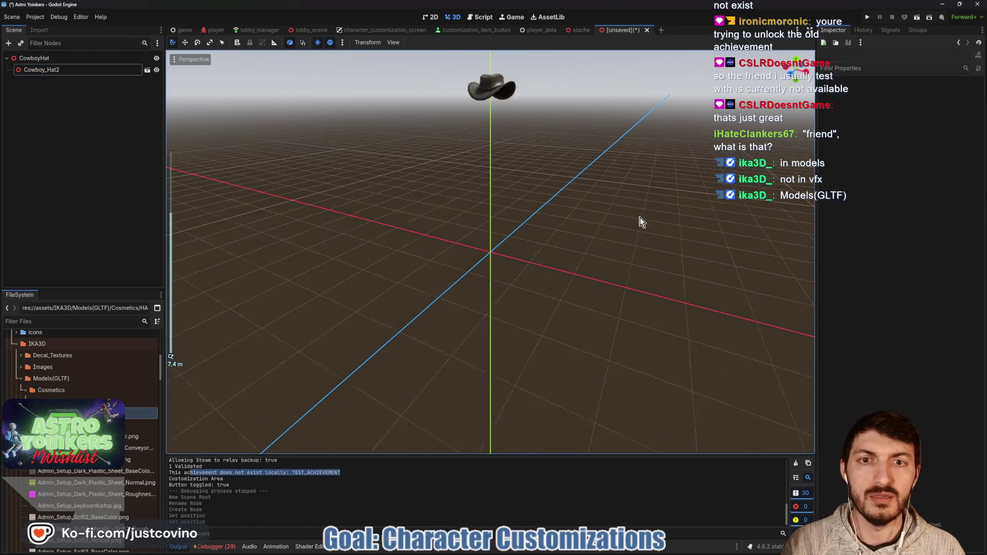
mouse_move(619, 221)
mouse_down()
mouse_move(504, 212)
mouse_move(564, 221)
mouse_up()
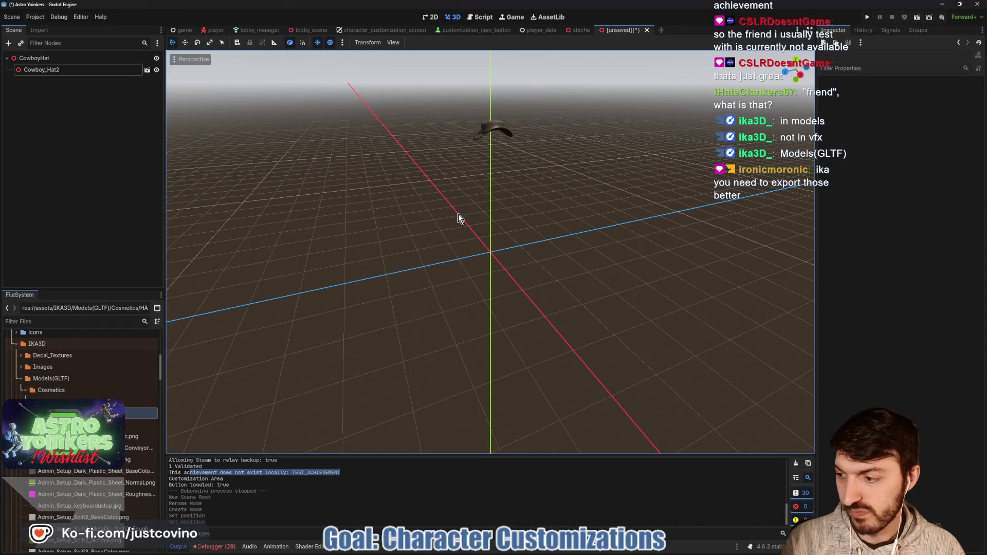
- Match the stache scene's offset by setting the hat's Y position to -2.95, then save
click(88, 72)
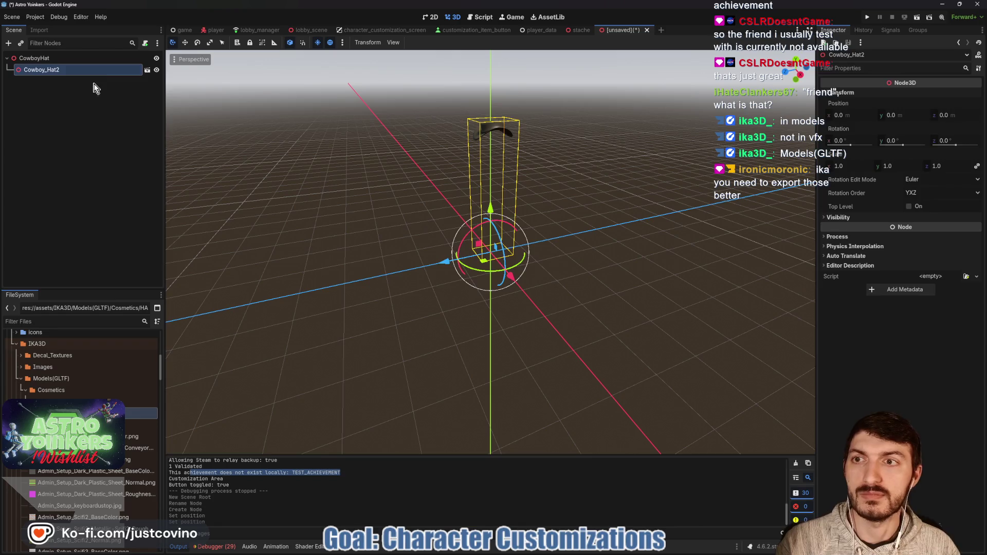
click(580, 31)
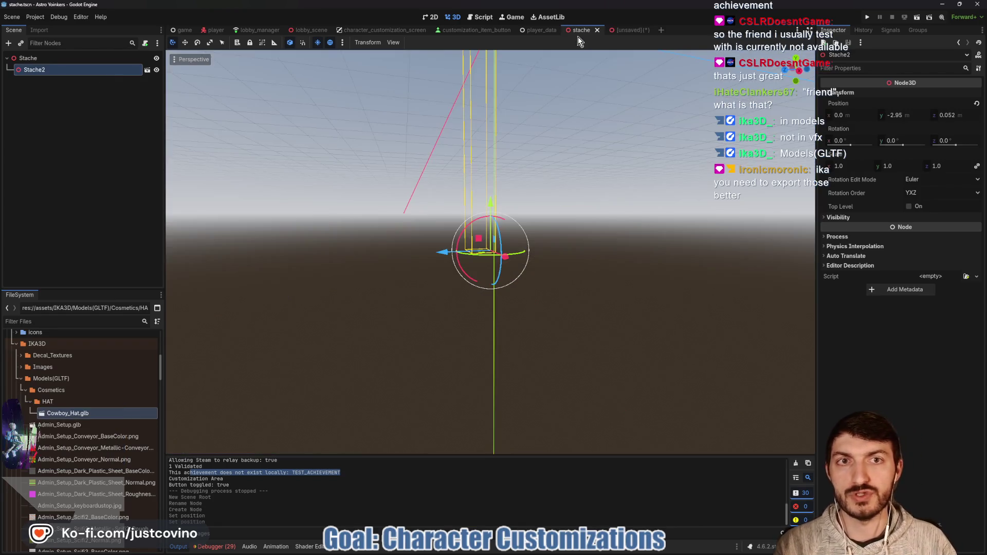
scroll(553, 239, down, 5)
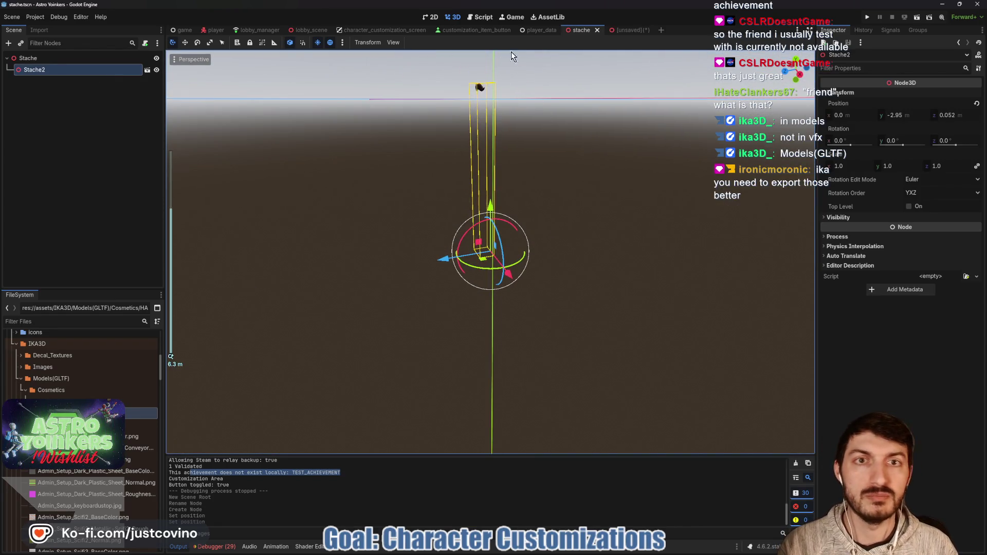
click(626, 32)
click(903, 115)
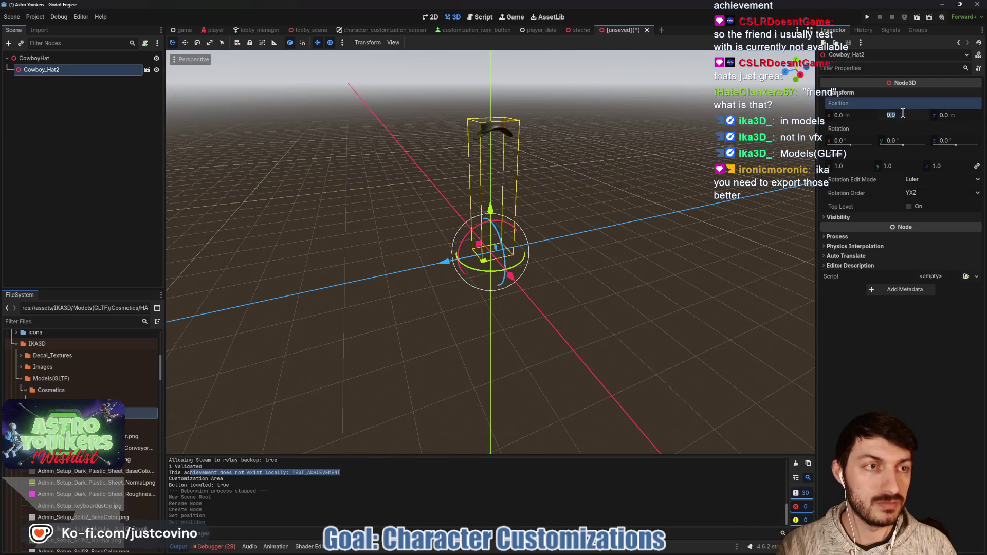
text(-2.95)
key(Return)
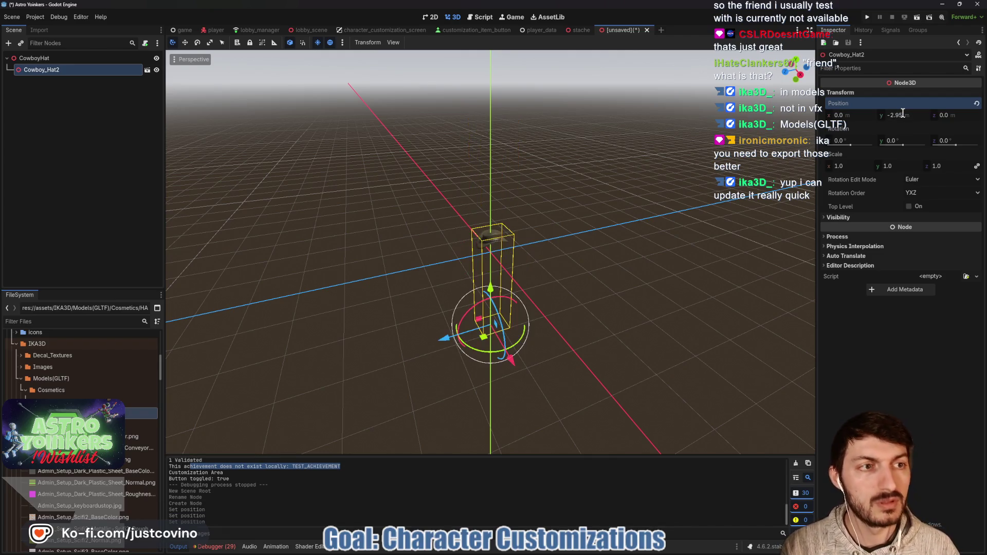
key(ctrl+s)
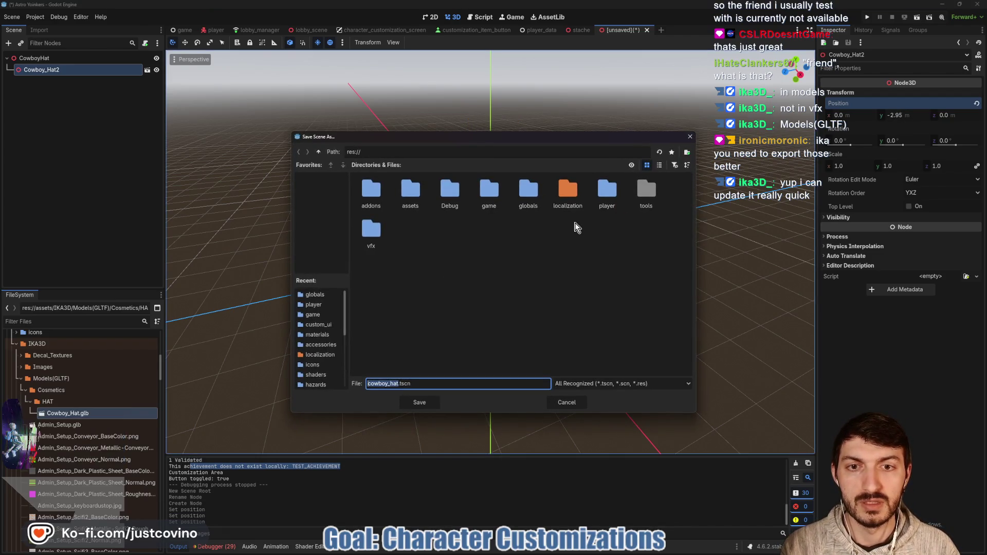
- Save the new scene as cowboy_hat.tscn in the player/accessories folder
double_click(606, 194)
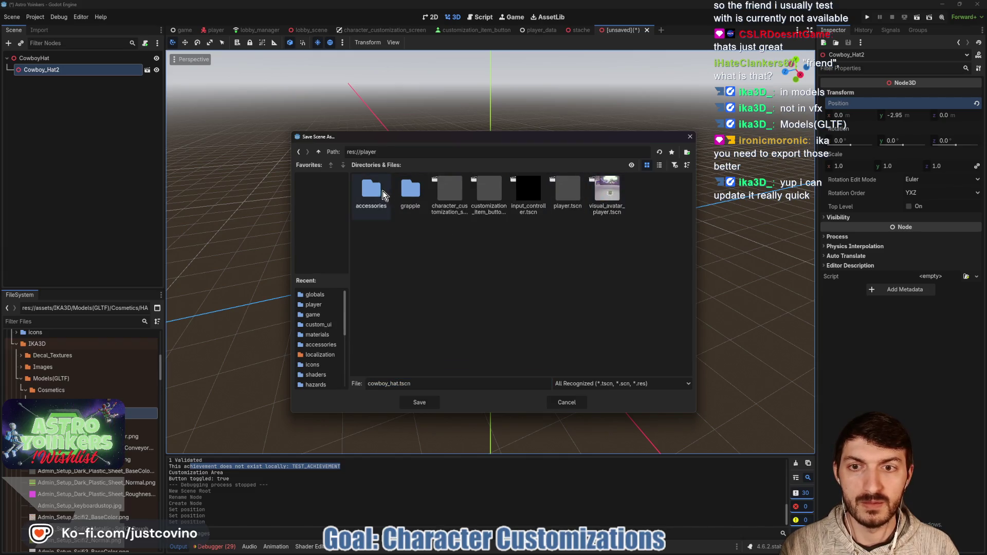
double_click(383, 193)
click(419, 403)
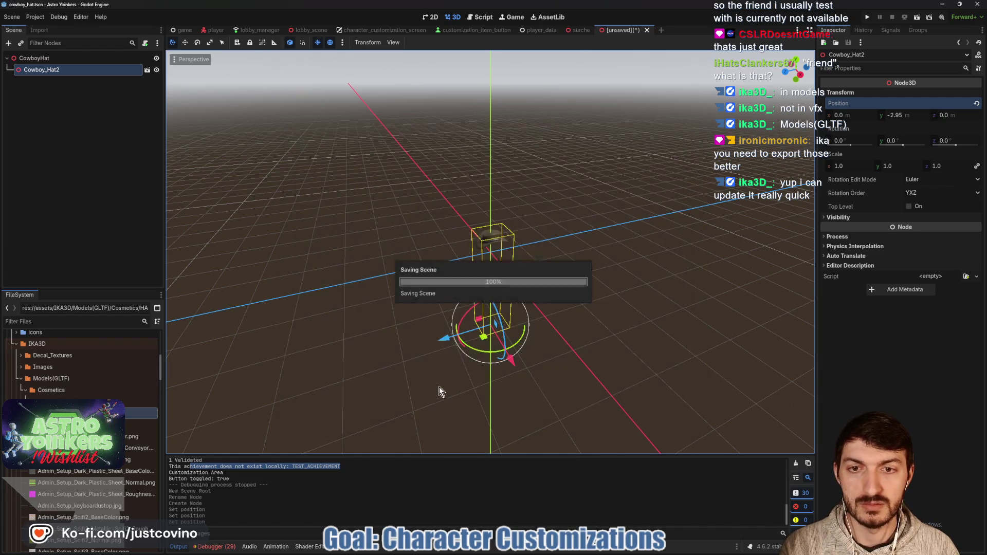
- Drag the hat up to Y -0.95, save it, and bring up GitHub Desktop's pending changes
drag(628, 260, 479, 326)
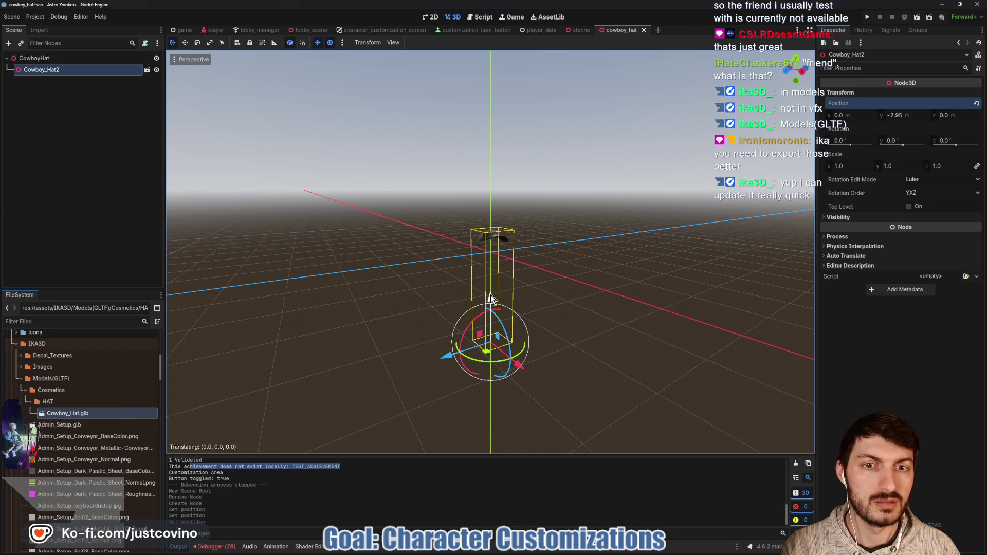
drag(489, 295, 486, 240)
key(ctrl+s)
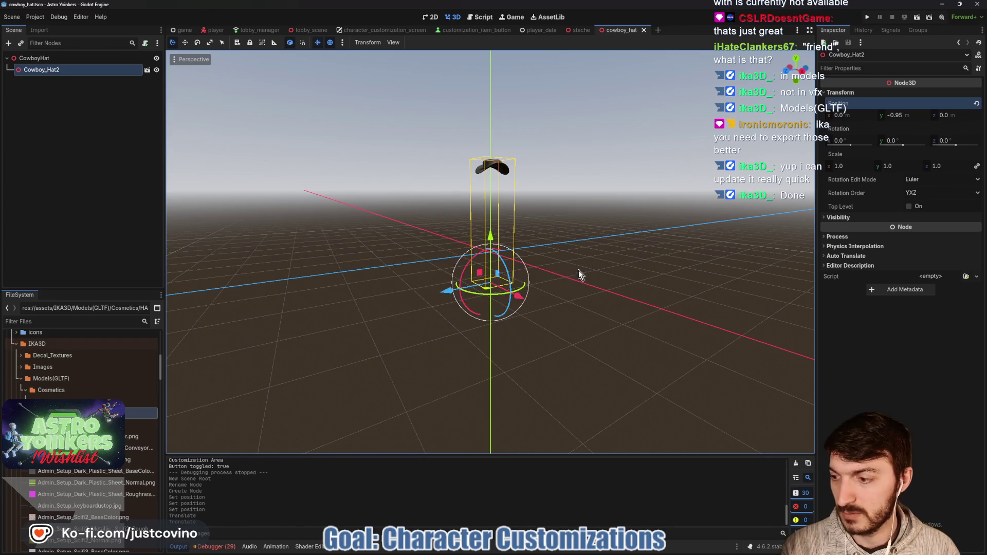
click(568, 549)
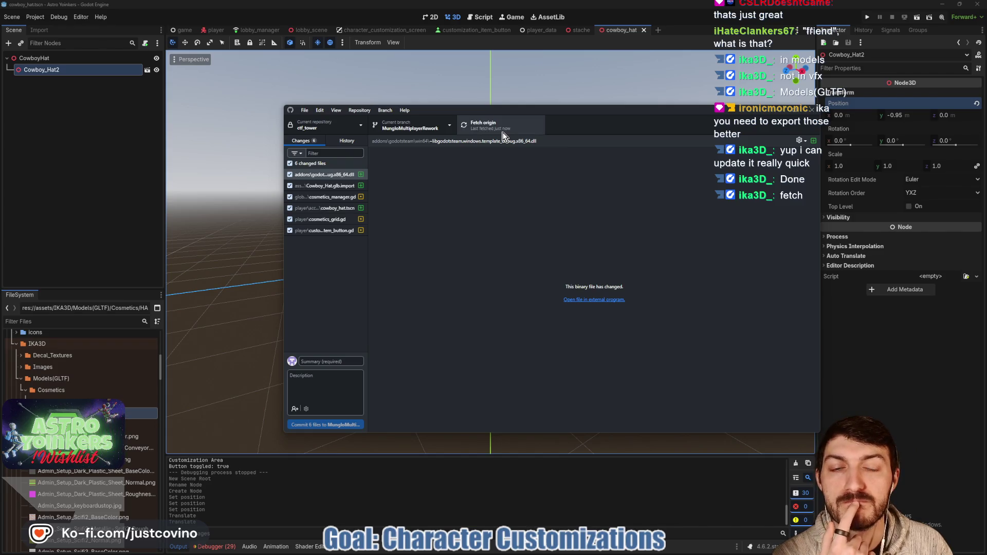
- Return to the Godot editor after fetching origin so the updated hat model reimports
click(101, 210)
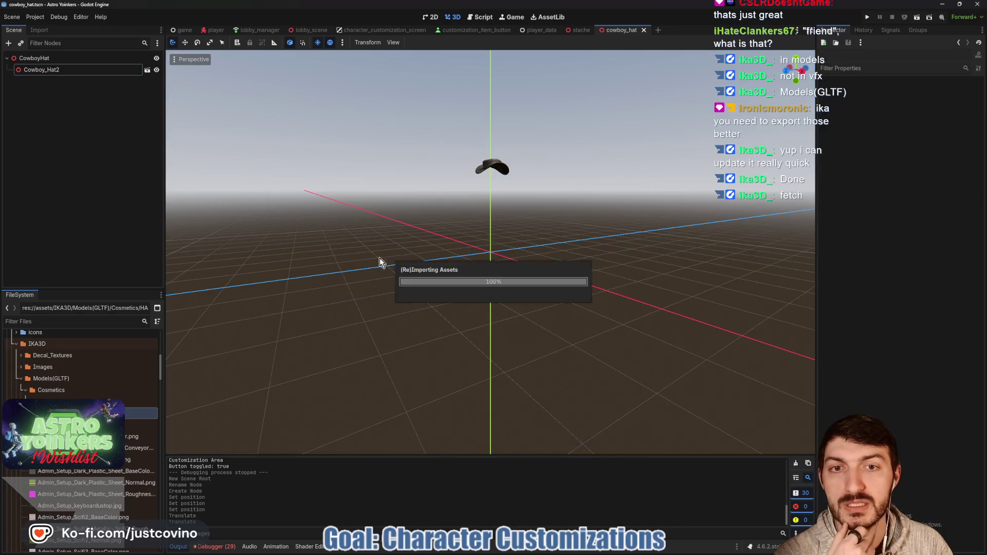
- Reset Cowboy_Hat2's position to 0, 0, 0 and save the hat scene
click(72, 70)
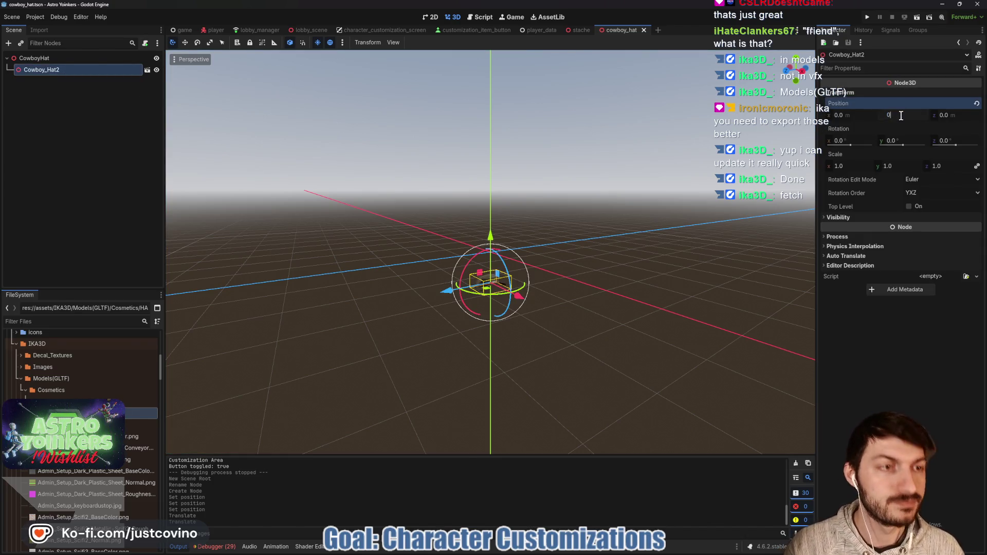
key(Tab)
text(0)
key(ctrl+s)
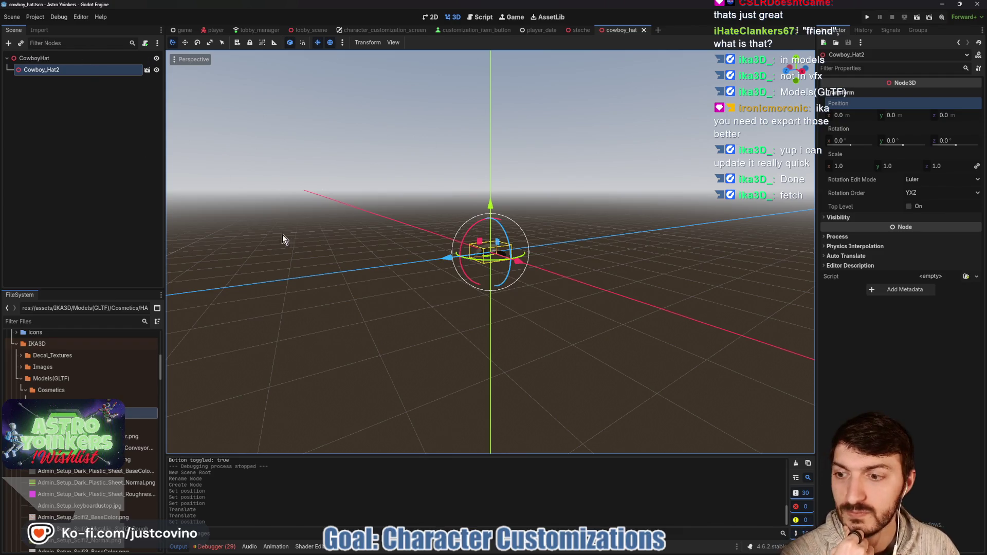
- Glance at the stache scene, then switch to the player scene
click(582, 30)
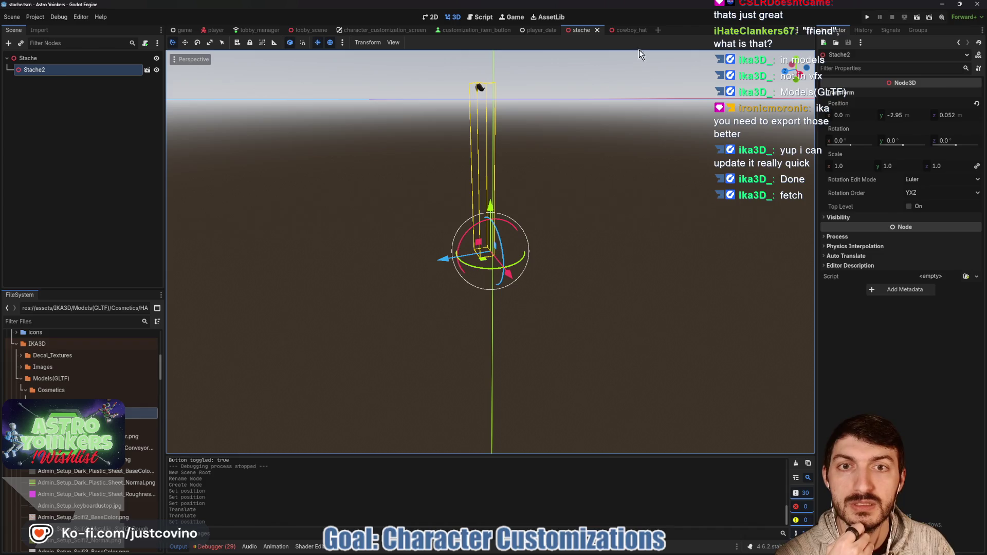
click(628, 30)
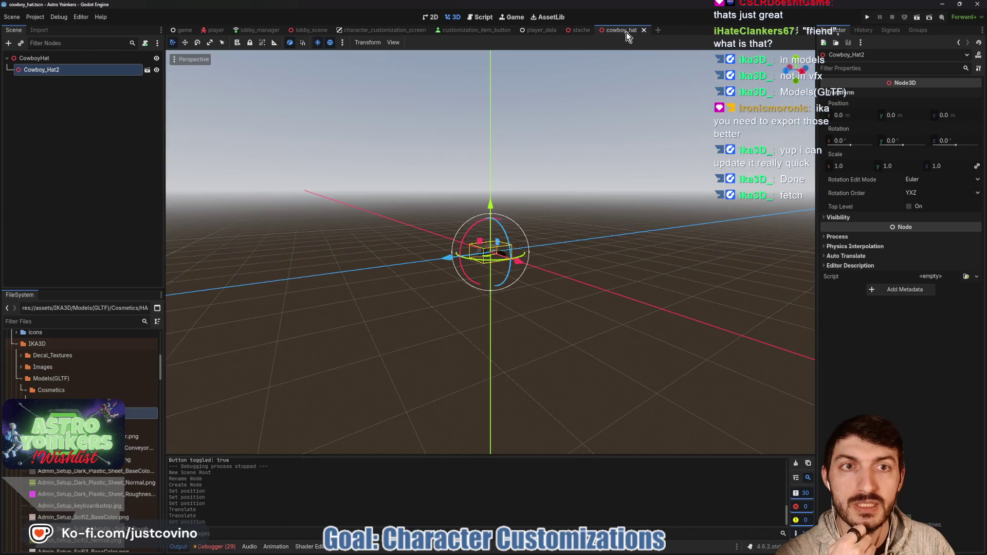
click(218, 30)
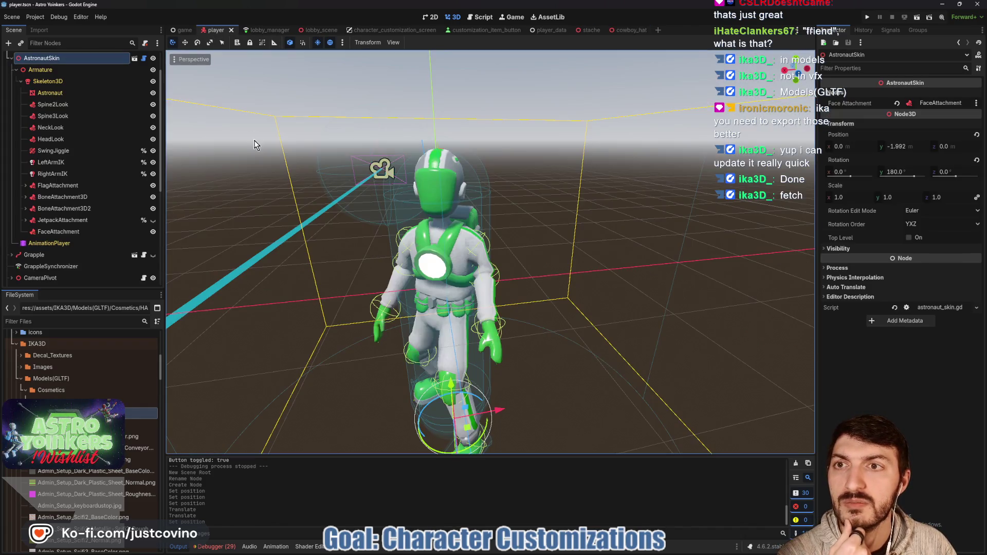
- Instantiate cowboy_hat.tscn as a child of the astronaut's FaceAttachment bone node
click(58, 232)
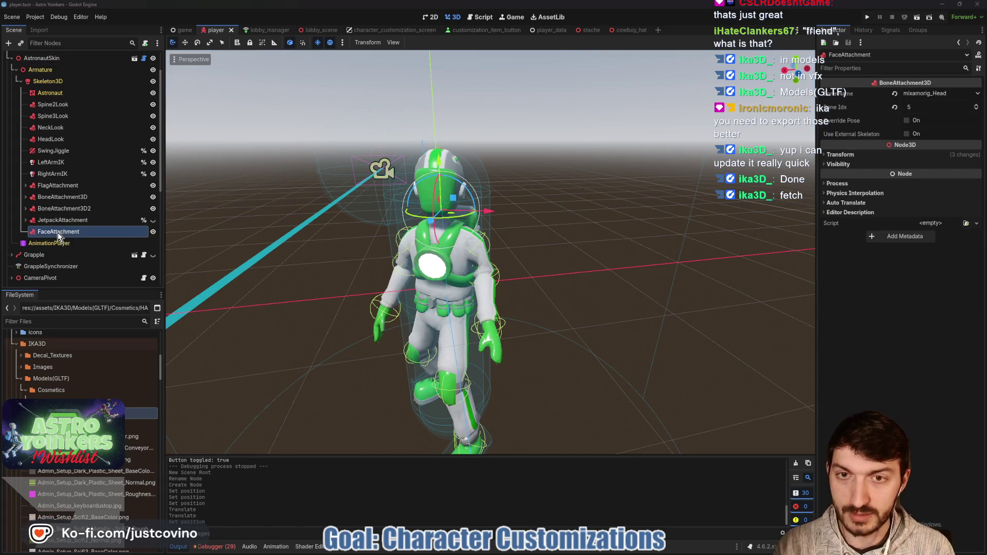
key(ctrl+shift+a)
text(cowboy)
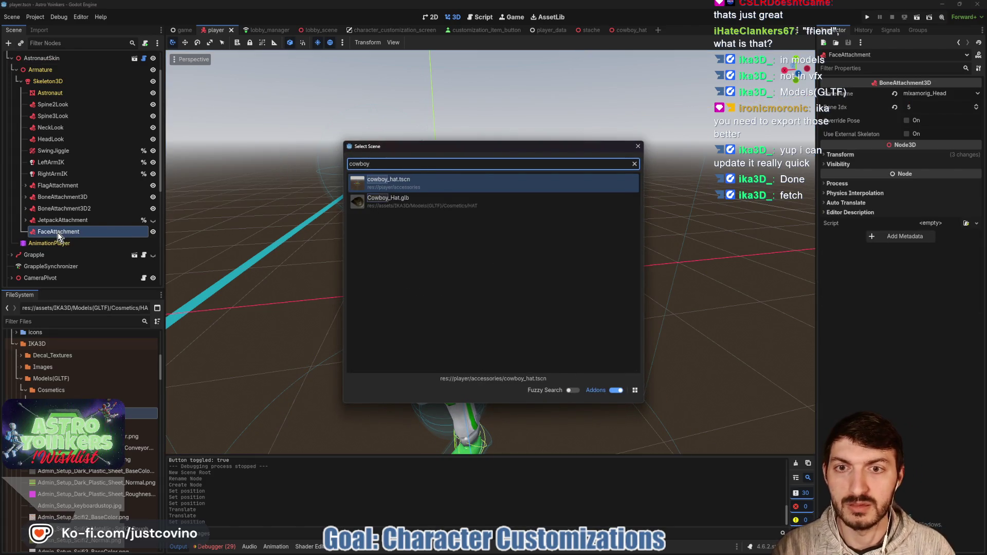
key(Return)
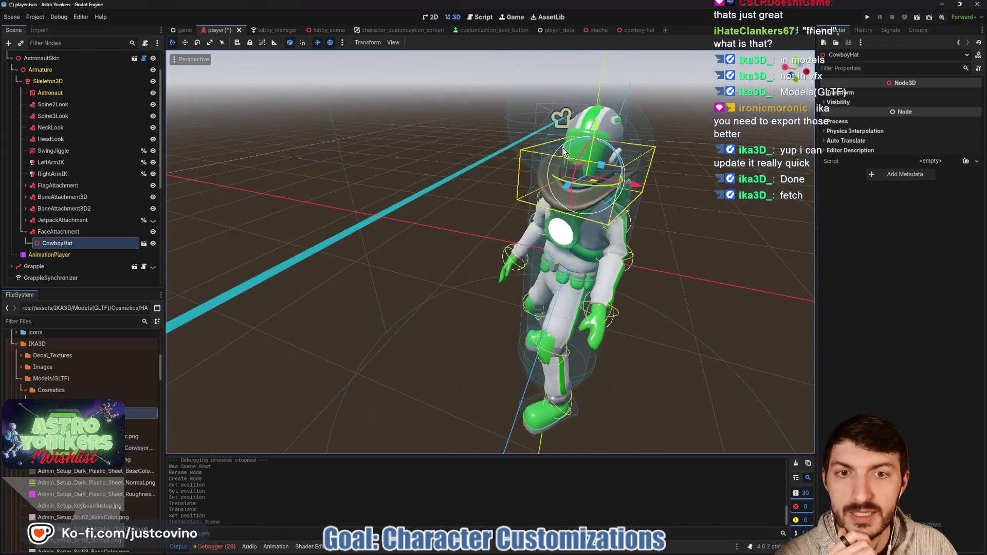
- Raise the hat model along its Y axis in the cowboy_hat scene and save
click(636, 29)
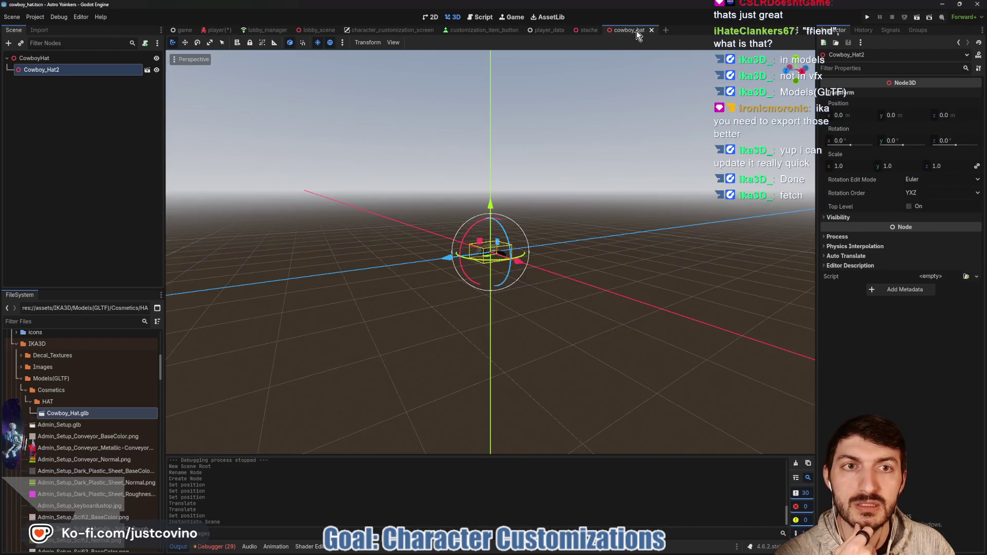
drag(495, 202, 490, 186)
key(ctrl+s)
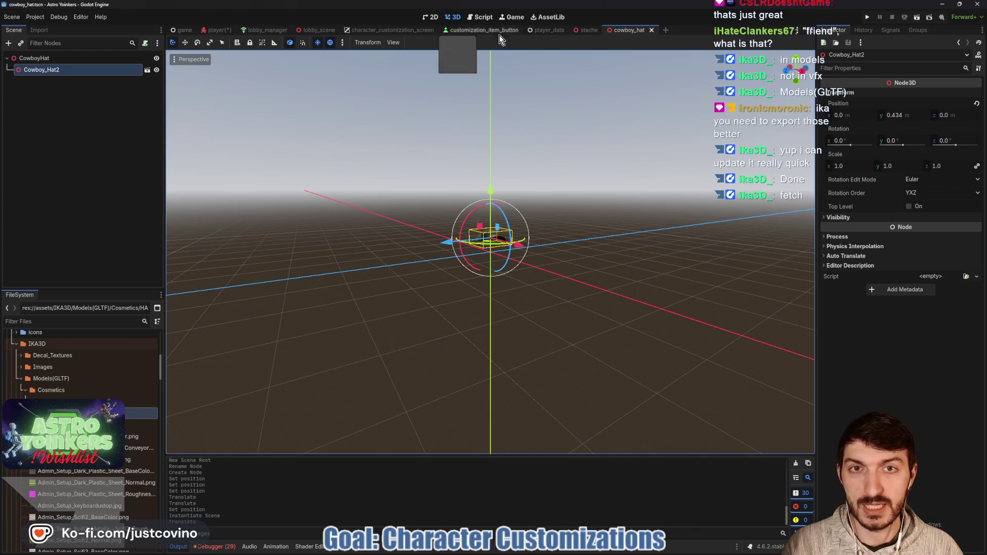
- Inspect the hat on the astronaut's head from several angles and resave it at Y 0.391
click(216, 30)
mouse_move(679, 191)
mouse_down()
mouse_move(561, 206)
mouse_move(592, 251)
mouse_up()
mouse_move(566, 206)
mouse_down()
mouse_move(474, 223)
mouse_move(519, 254)
mouse_up()
scroll(474, 222, up, 5)
scroll(489, 252, down, 5)
scroll(519, 254, up, 1)
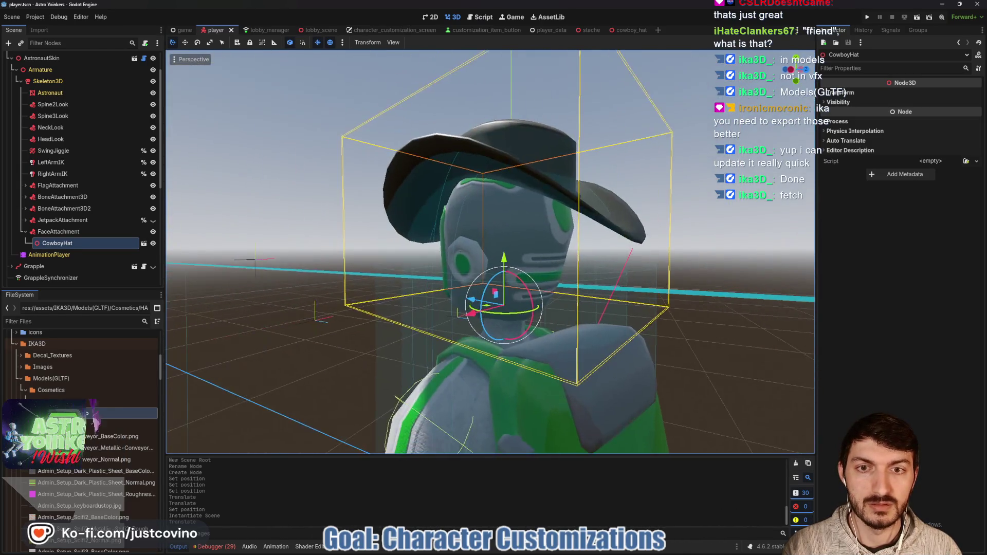
scroll(491, 252, up, 4)
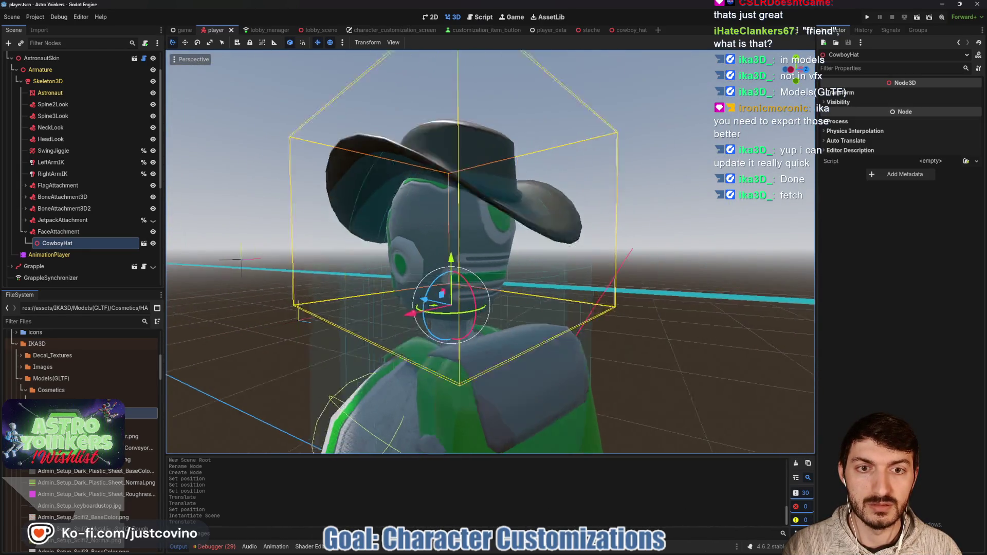
mouse_move(491, 252)
mouse_down()
mouse_move(519, 255)
mouse_move(432, 254)
mouse_up()
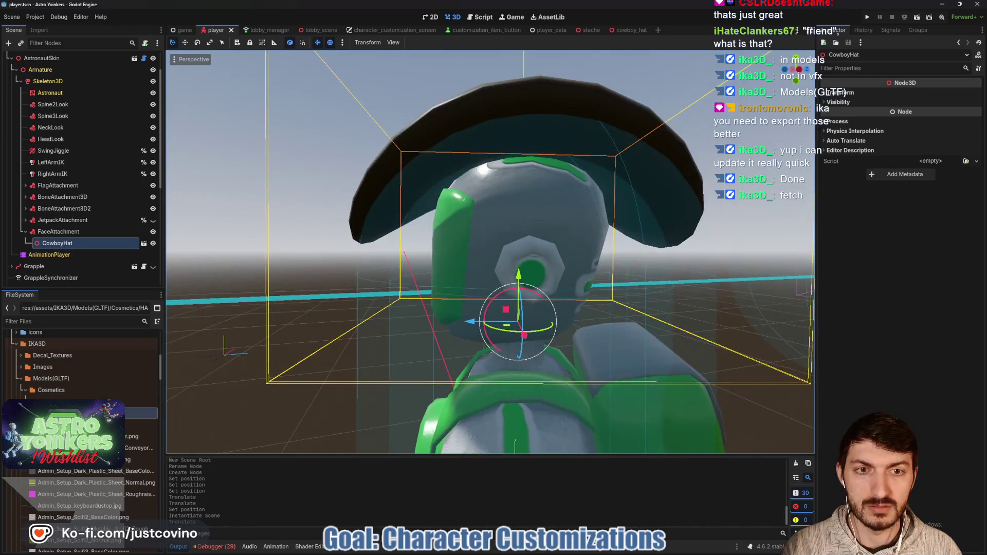
scroll(504, 255, down, 3)
click(630, 30)
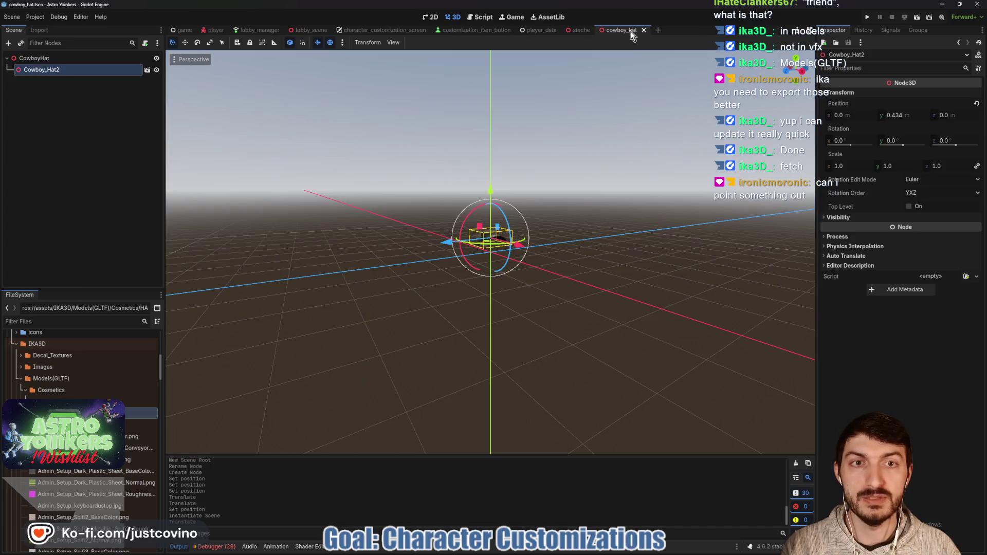
key(ctrl+s)
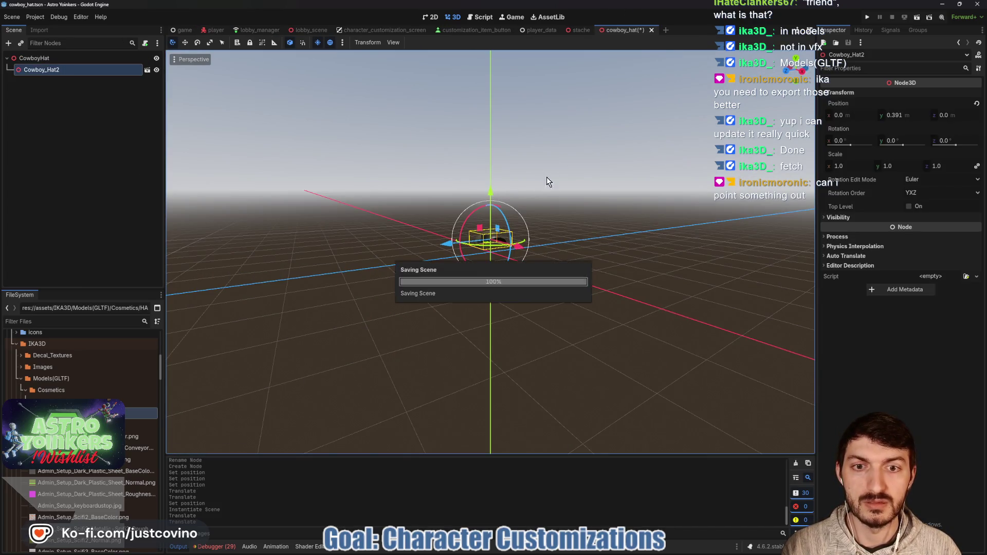
click(218, 30)
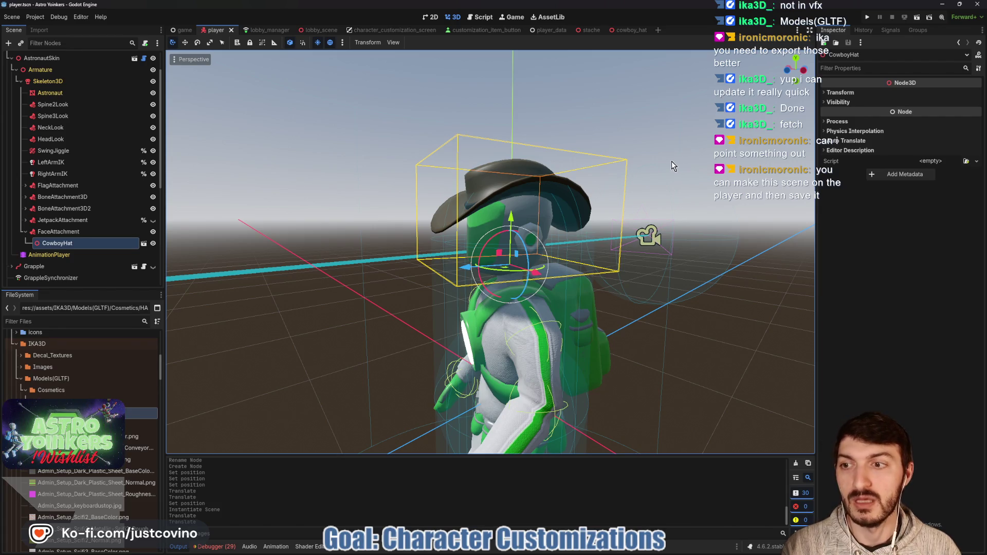
mouse_move(670, 174)
mouse_down()
mouse_move(592, 180)
mouse_move(701, 229)
mouse_up()
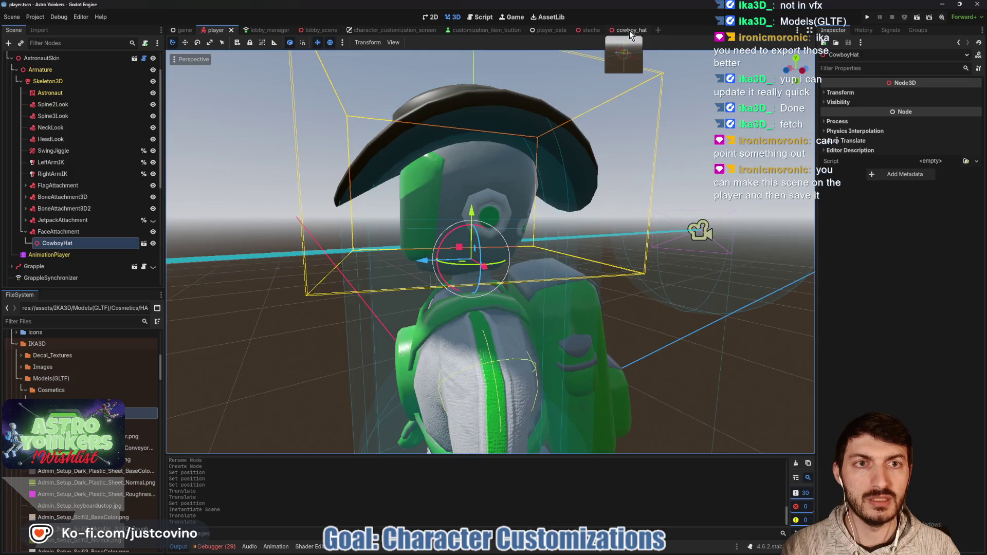
- Close the cowboy_hat scene tab and filter the FileSystem dock for 'cowboy'
click(634, 34)
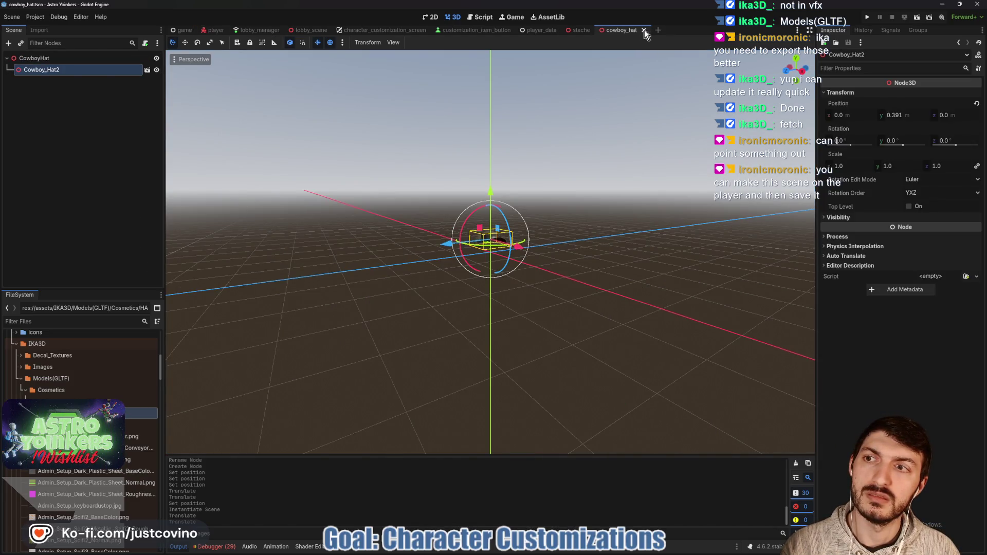
click(645, 30)
click(80, 321)
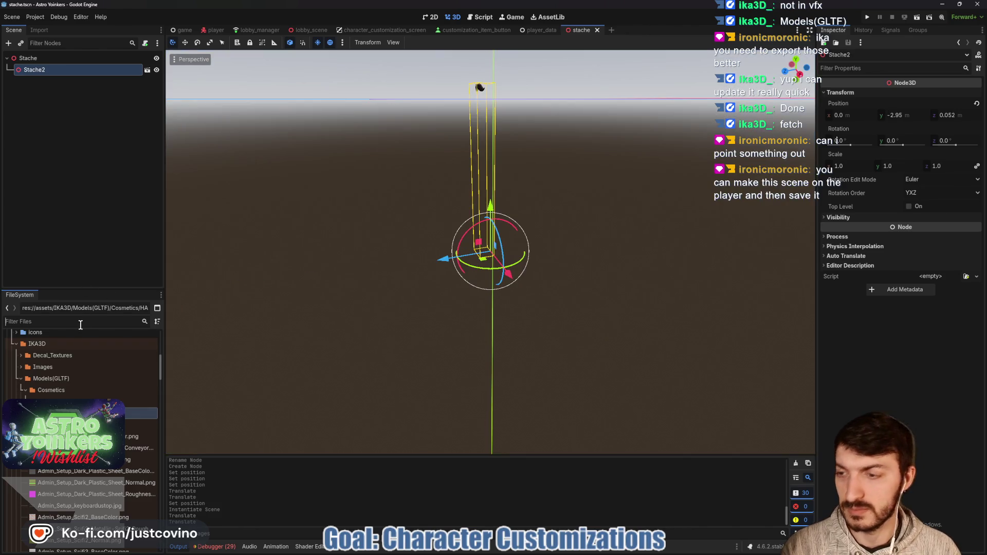
text(cowboy)
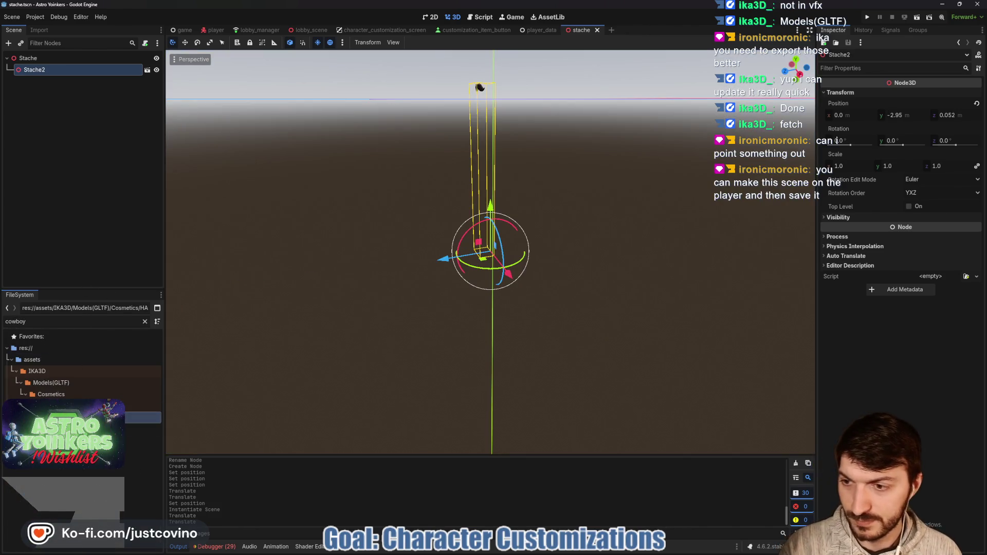
- Remove cowboy_hat.tscn from the project, then select the CowboyHat node in the player scene
click(144, 452)
key(Delete)
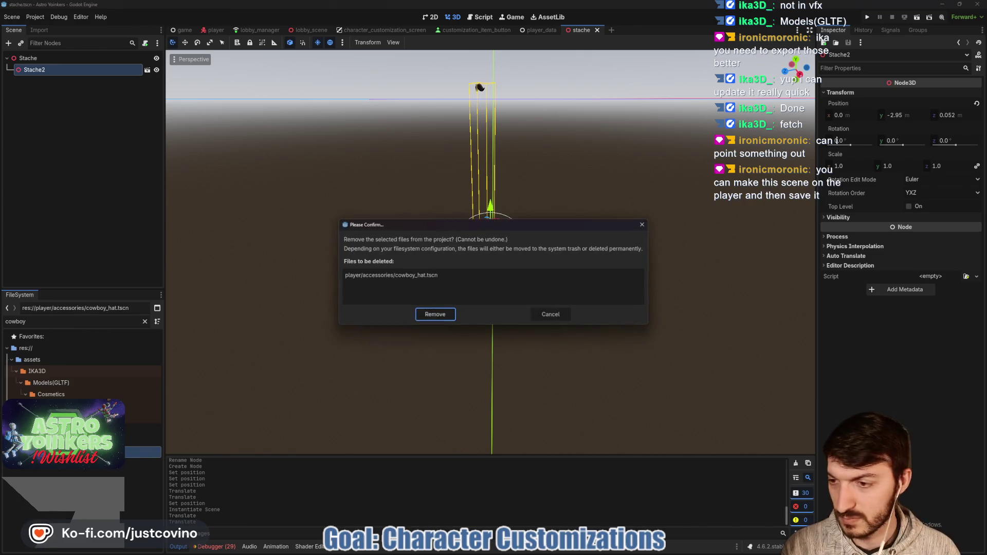
click(433, 313)
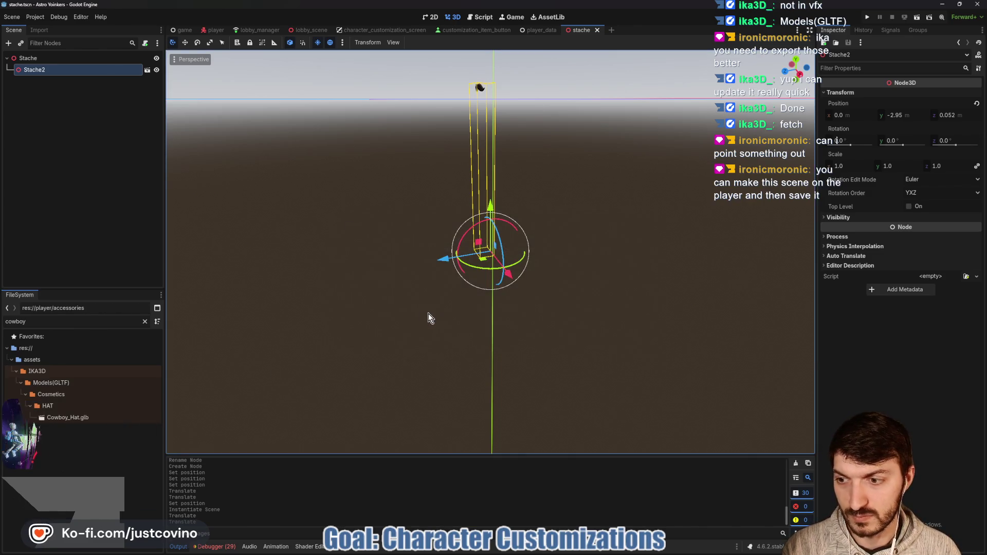
click(216, 30)
click(57, 242)
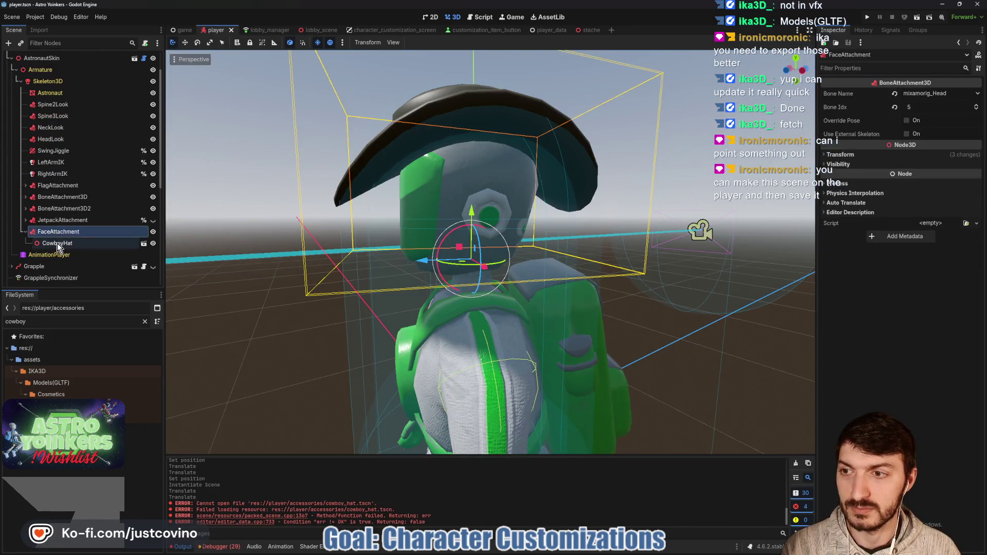
- Delete the old CowboyHat node and add an empty Node3D under FaceAttachment named CowboyHat
key(Delete)
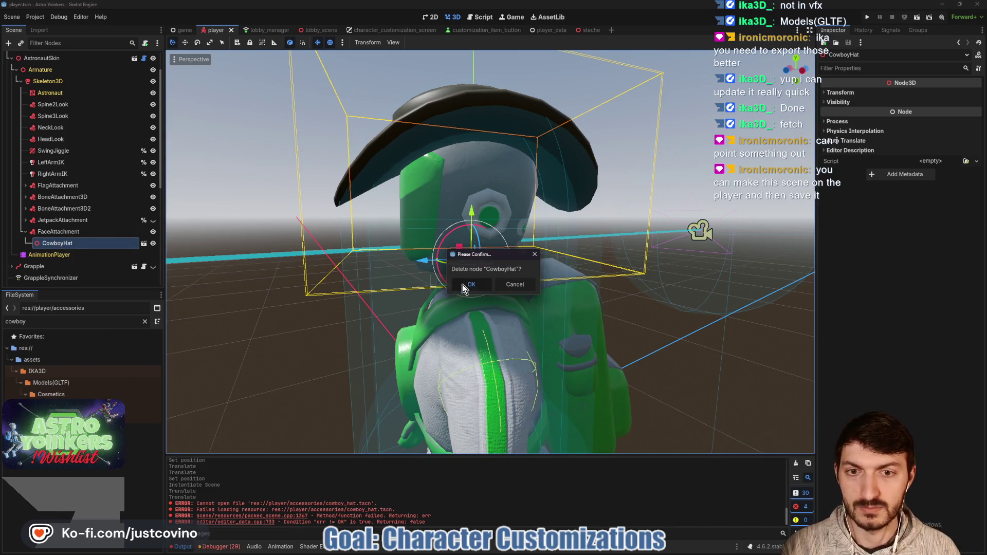
key(Return)
key(ctrl+a)
text(node3d)
key(Return)
double_click(105, 243)
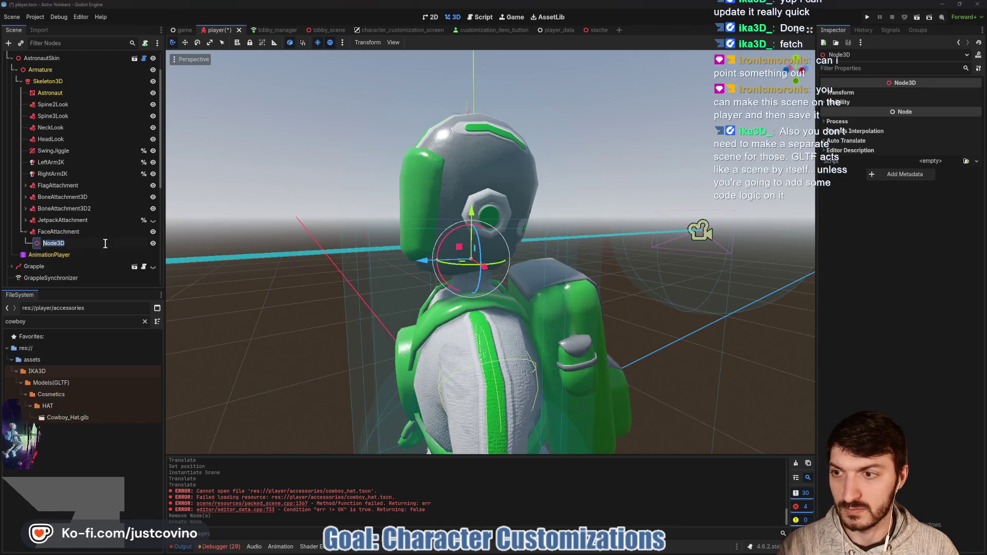
text(CowboyH)
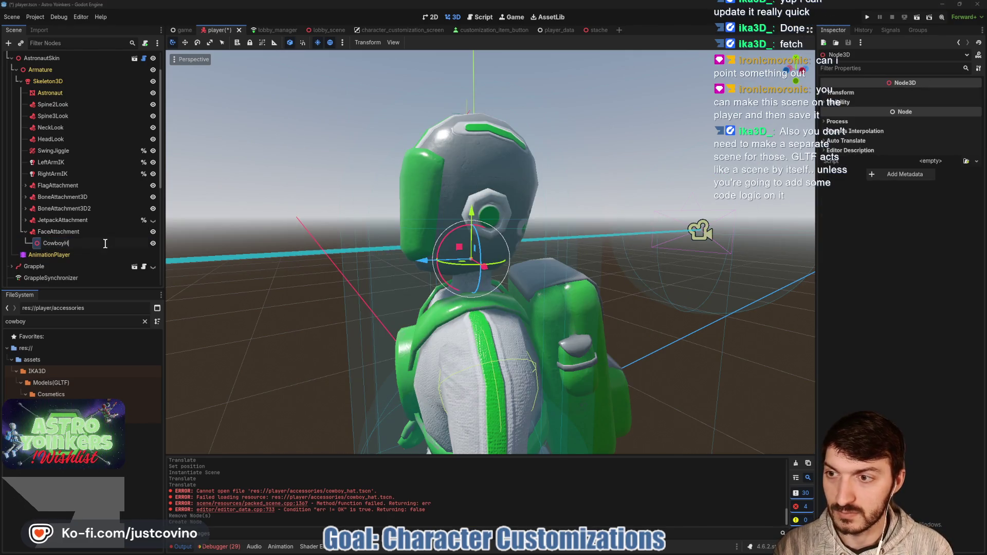
text(CowboyHat)
key(Return)
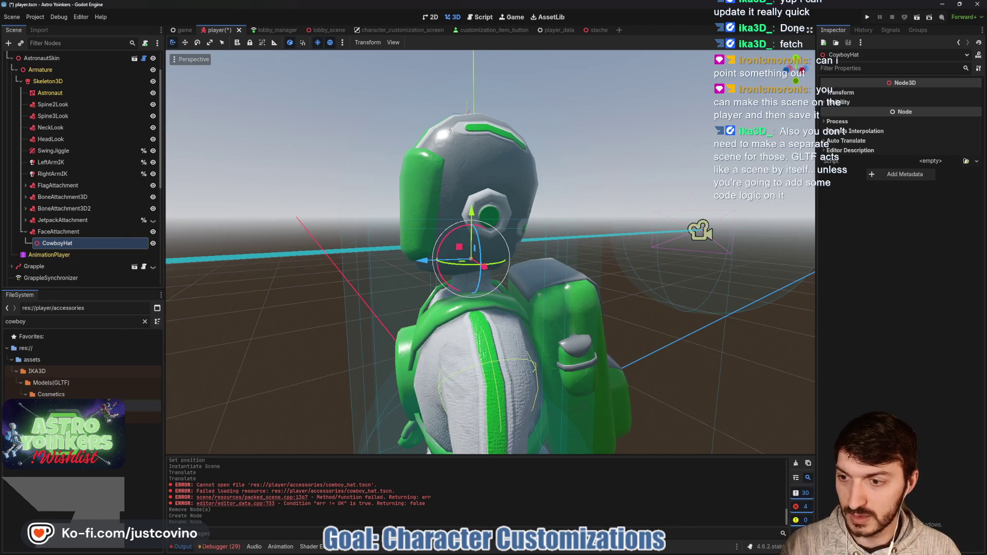
- Put Cowboy_Hat.glb under CowboyHat with position and rotation reset, raised onto the head
drag(124, 407, 331, 205)
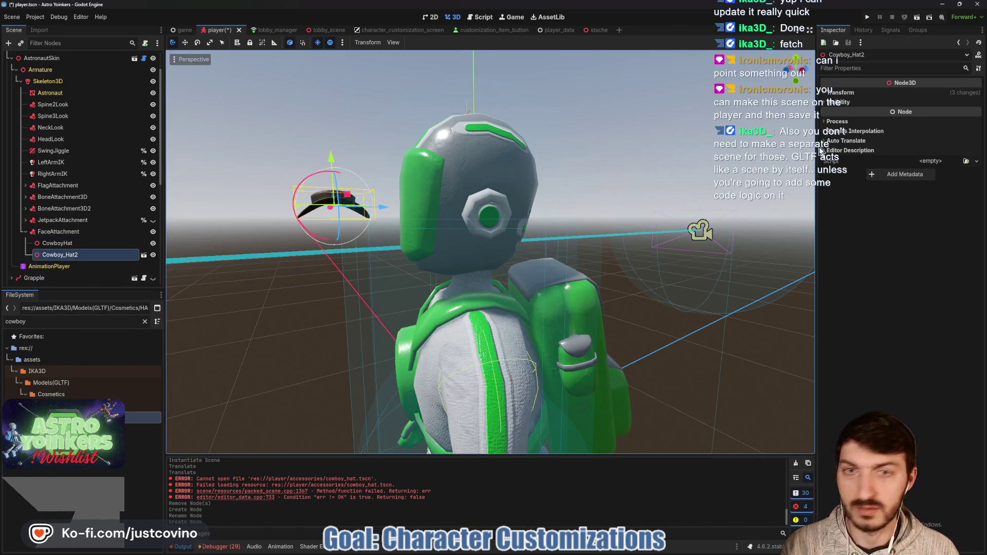
click(843, 92)
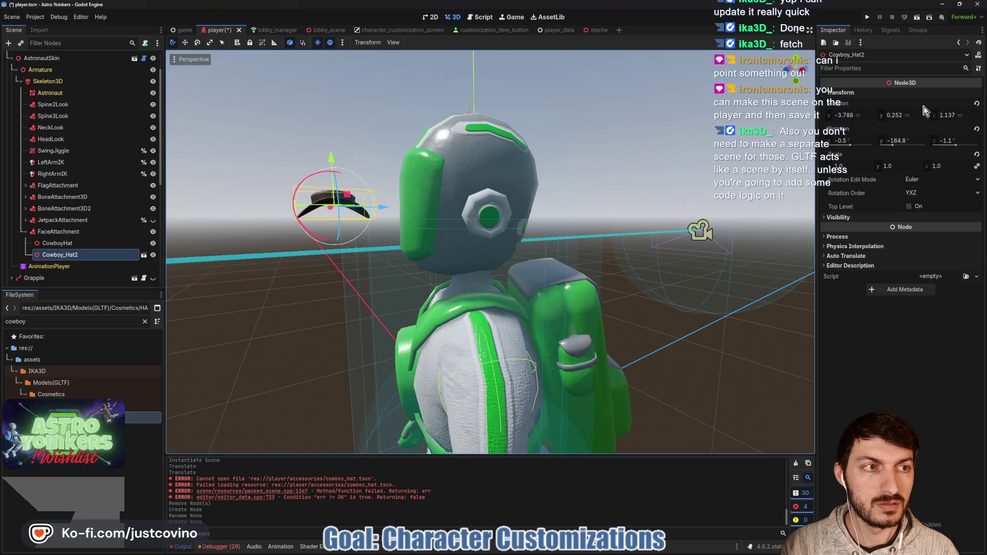
click(977, 104)
drag(60, 254, 57, 243)
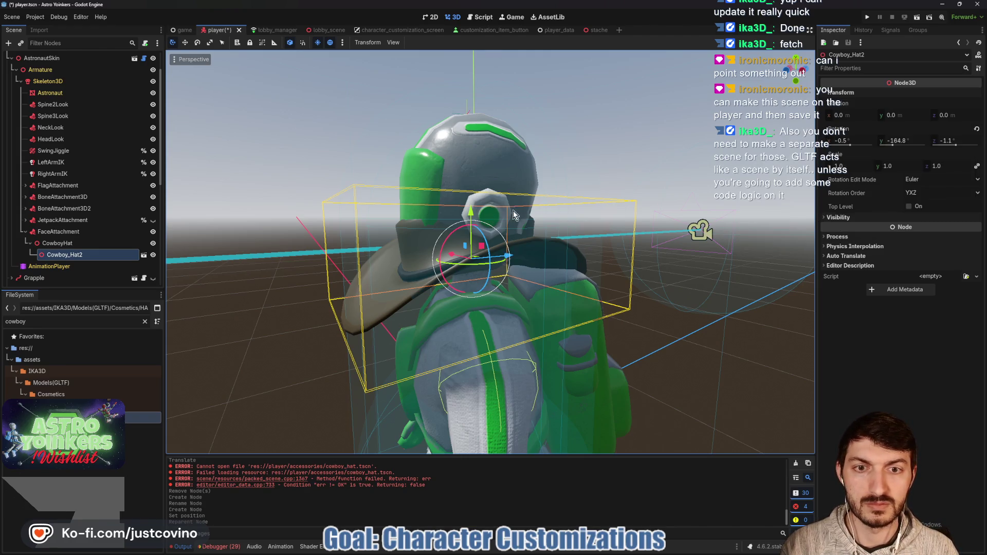
mouse_move(469, 215)
mouse_down()
mouse_move(469, 104)
mouse_move(469, 134)
mouse_up()
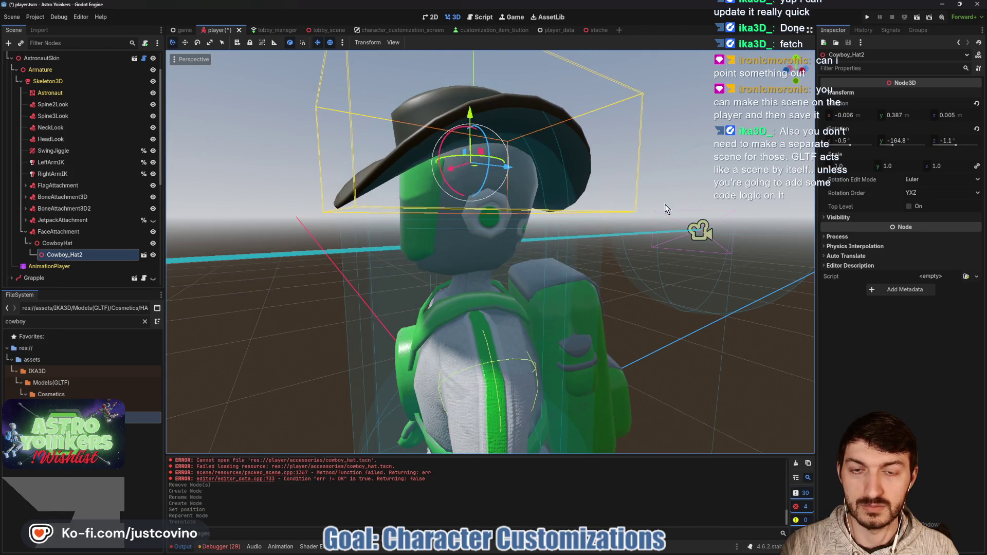
scroll(585, 210, down, 5)
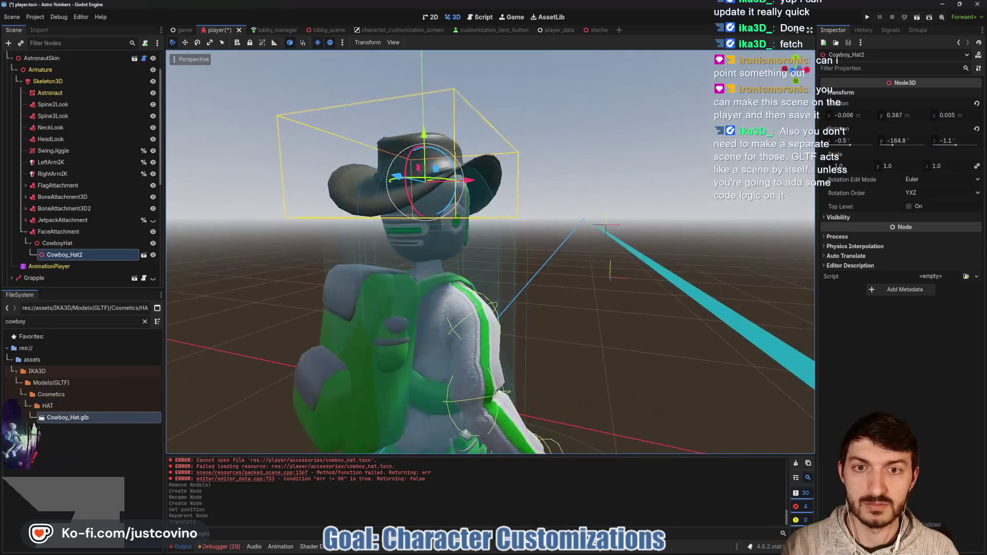
scroll(491, 252, down, 3)
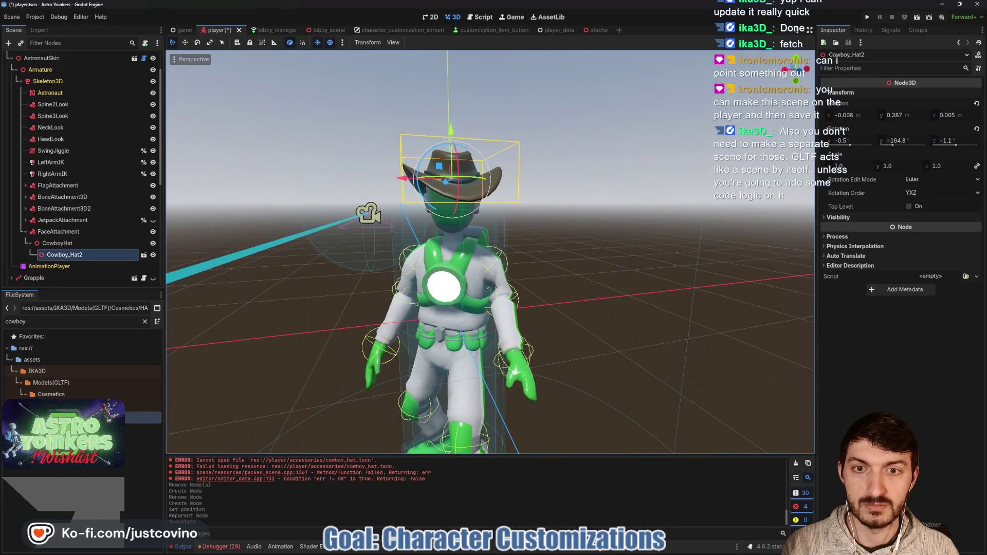
scroll(771, 239, up, 2)
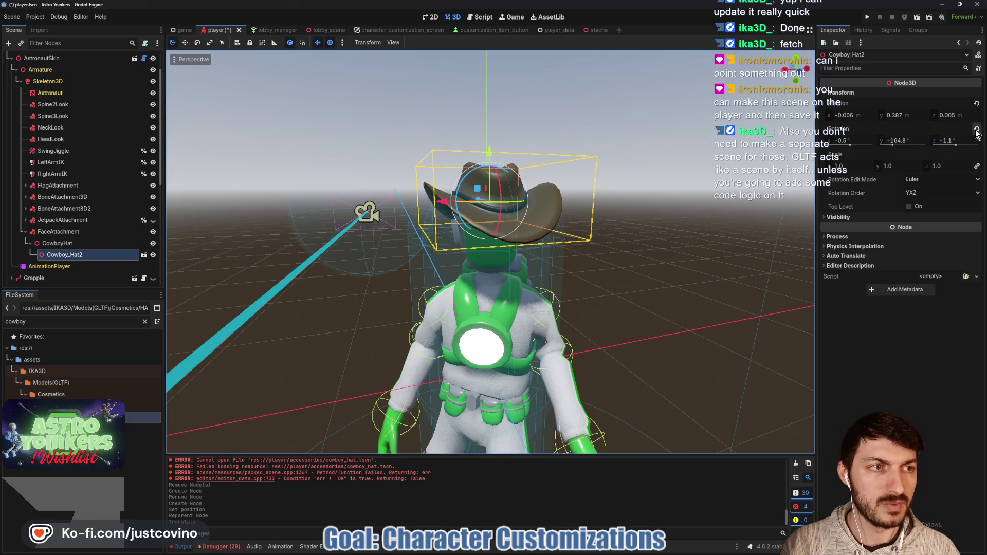
click(977, 131)
mouse_move(490, 308)
mouse_down()
mouse_move(285, 308)
mouse_move(744, 188)
mouse_move(787, 191)
mouse_move(295, 186)
mouse_up()
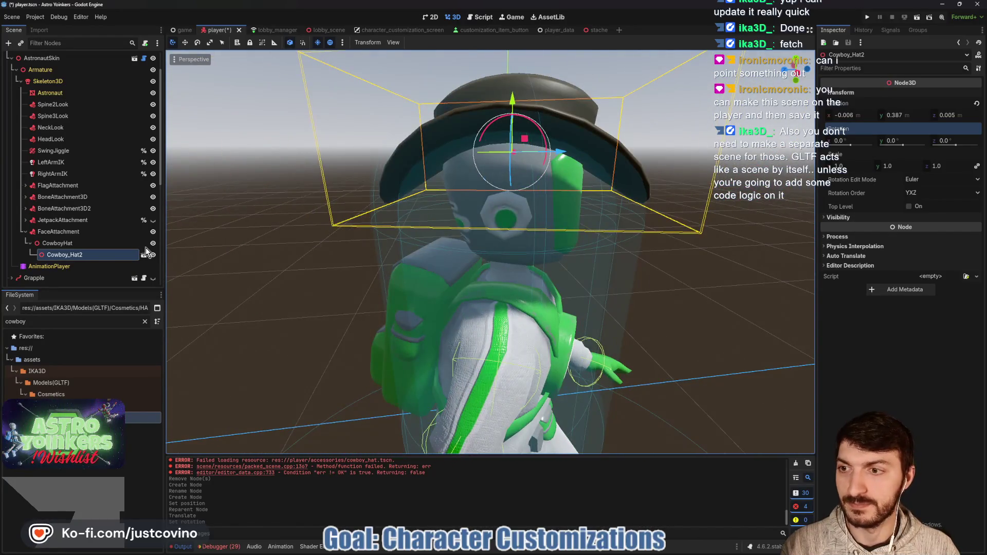
right_click(69, 245)
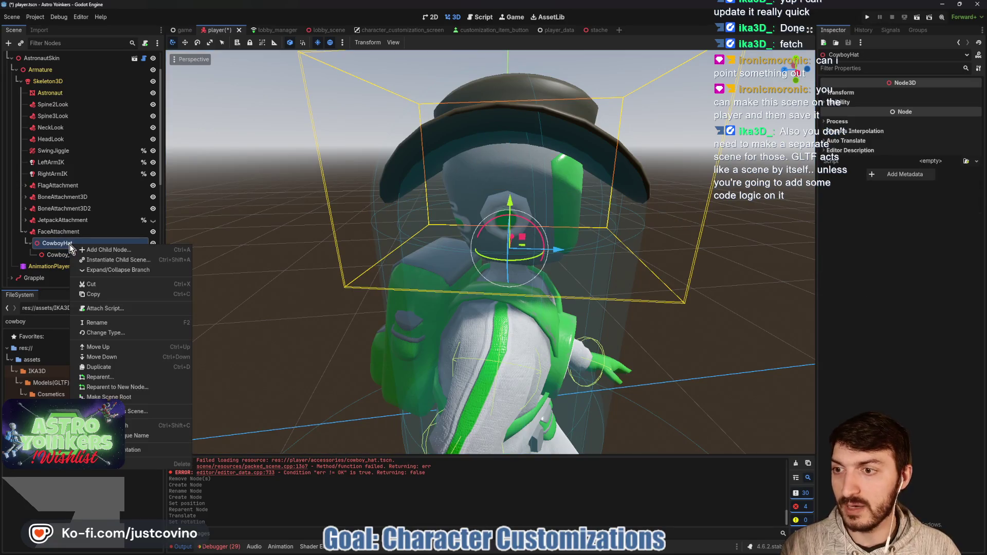
- Save the CowboyHat branch as cowboy_hat.tscn in the accessories folder
click(126, 413)
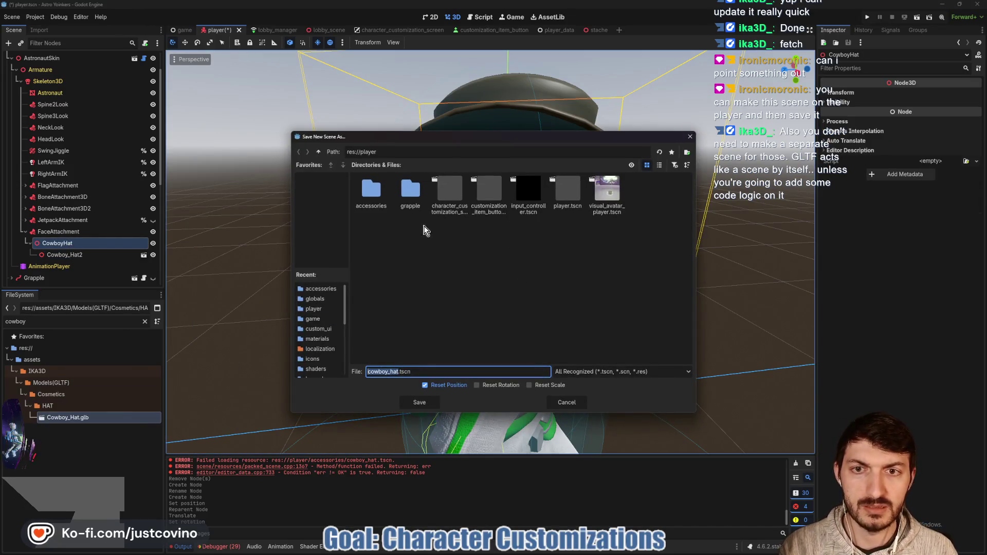
double_click(371, 192)
click(417, 404)
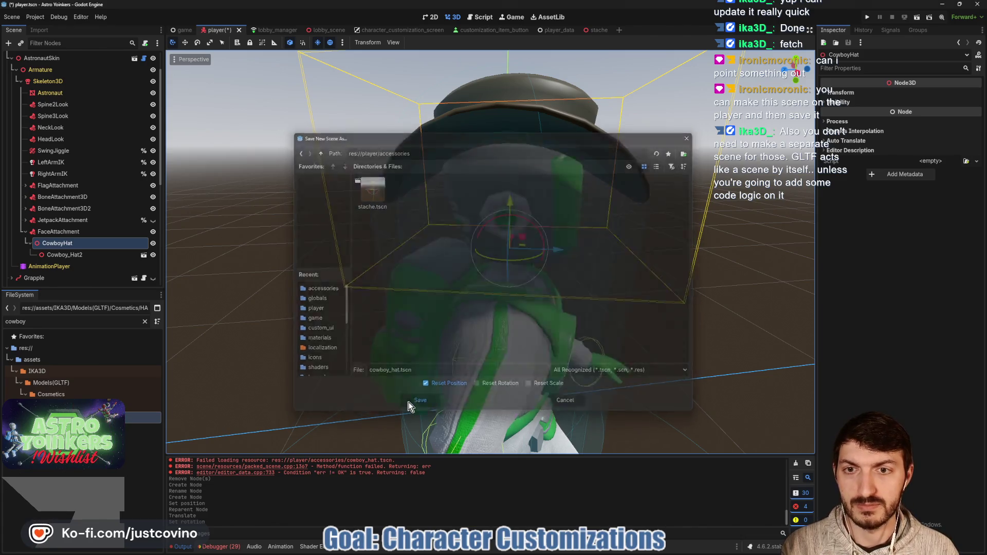
key(ctrl+s)
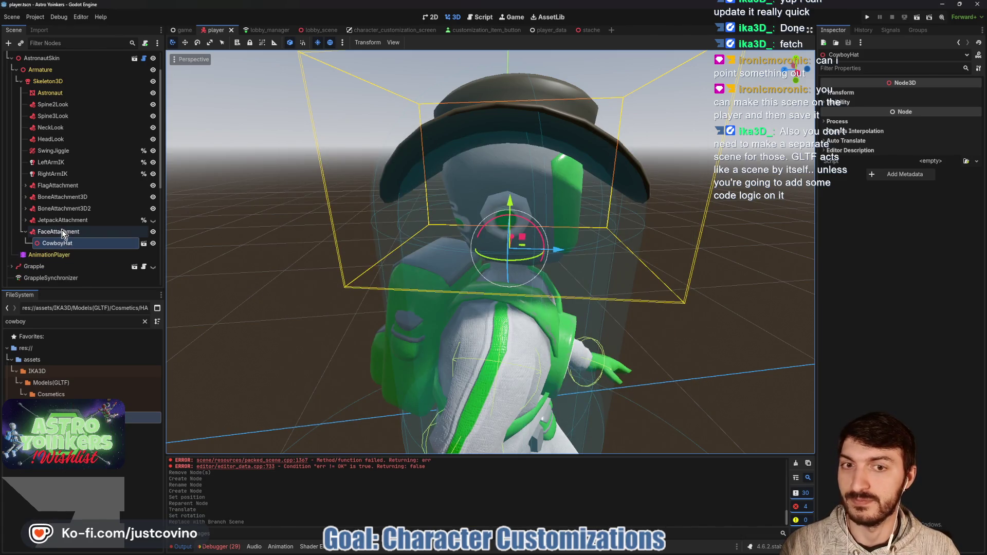
- Delete the CowboyHat node from the player scene
key(Delete)
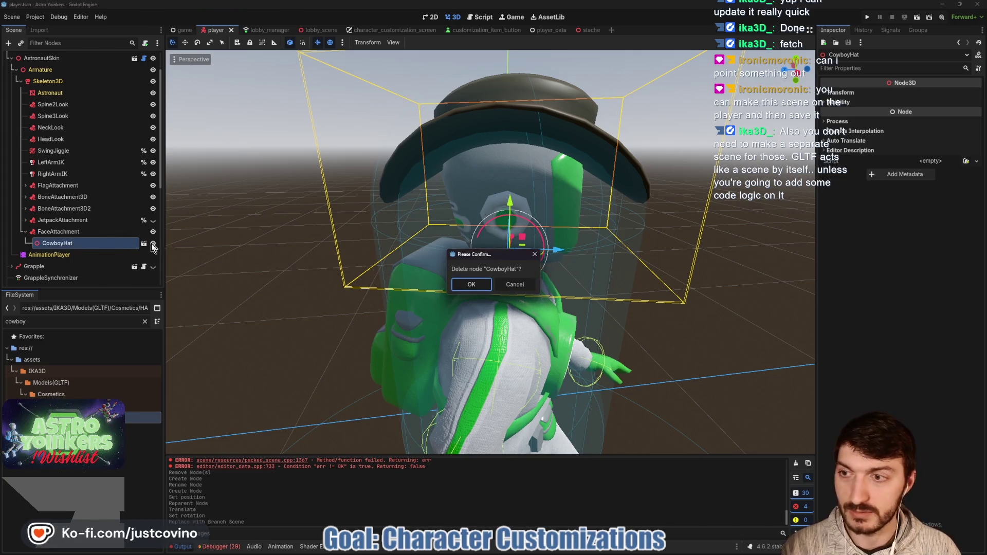
click(455, 284)
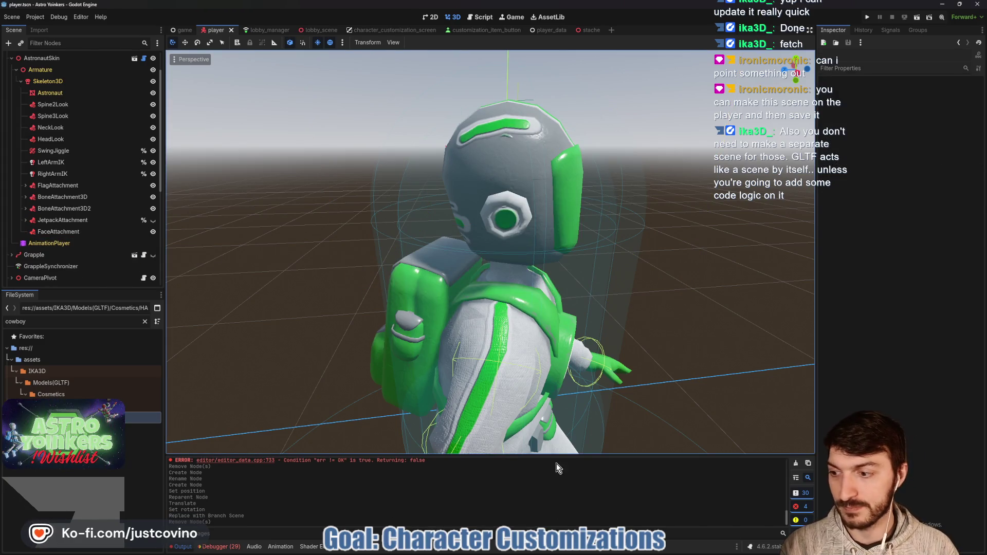
mouse_move(561, 551)
click(571, 501)
- Commit the 7 changed files as 'Cowboy Hat added' and push to origin
click(331, 362)
text(c)
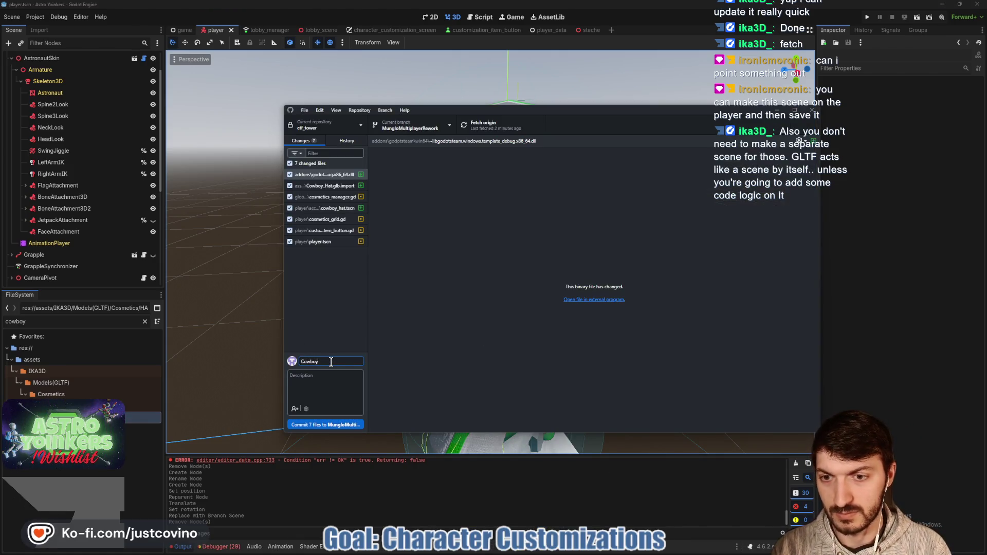
click(343, 424)
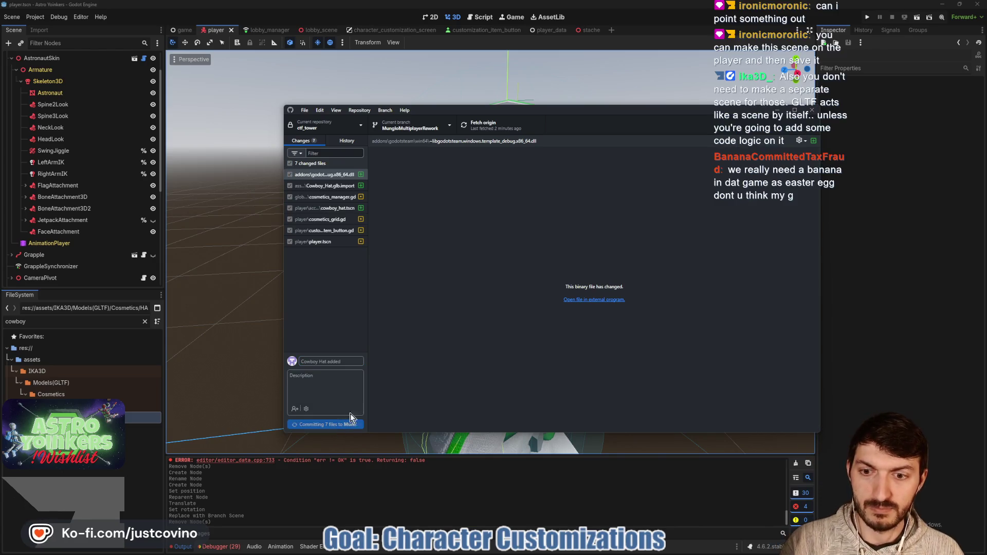
click(681, 215)
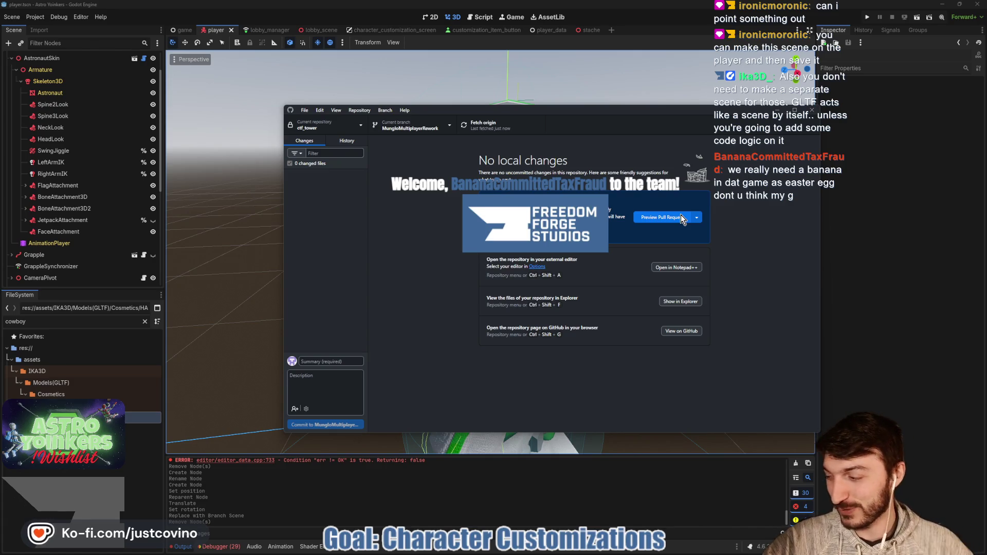
- Back in Godot, save the hatless player scene
click(822, 222)
mouse_move(697, 239)
mouse_down()
mouse_move(749, 252)
mouse_move(734, 249)
mouse_up()
key(ctrl+s)
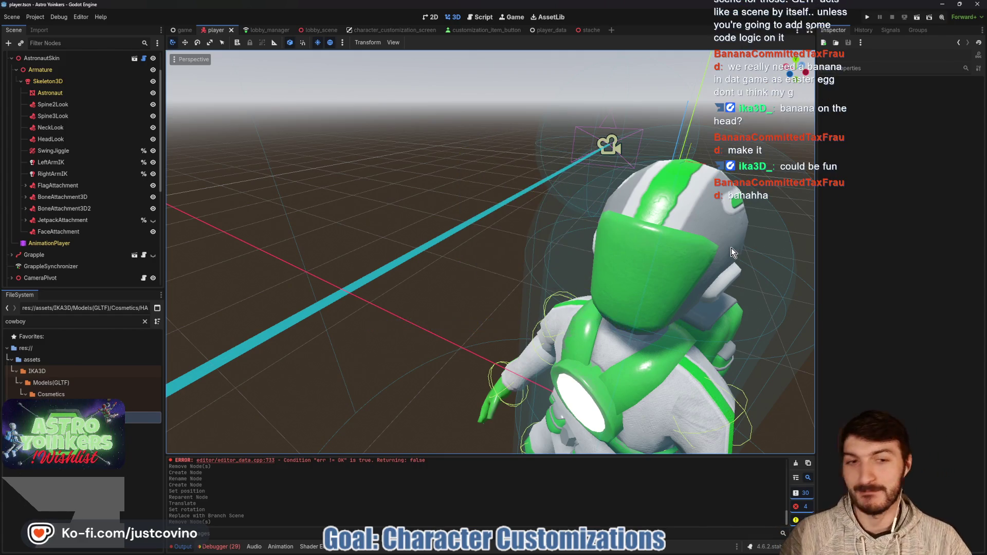
- Sketch where the hat sits on the helmet, then clear the annotation strokes
drag(734, 249, 451, 274)
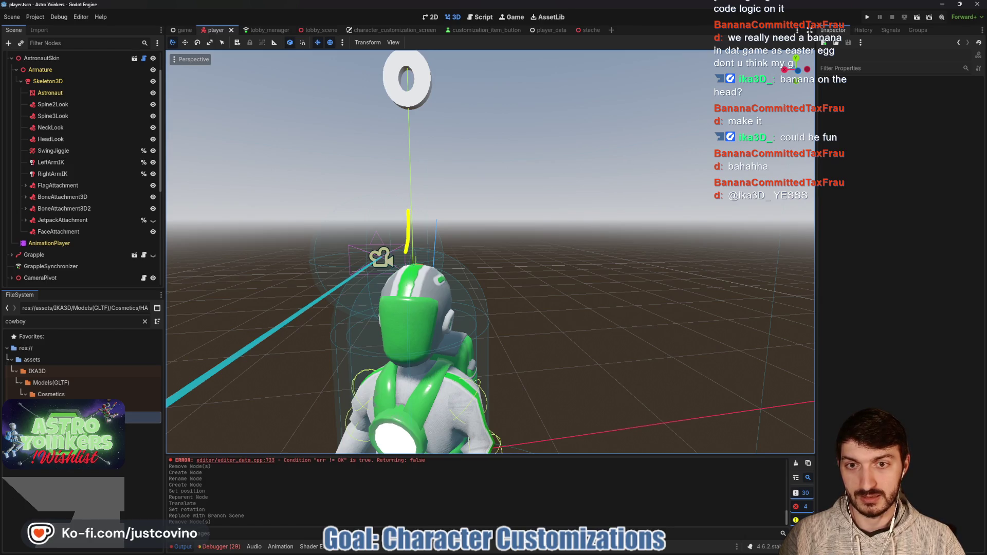
drag(421, 200, 430, 210)
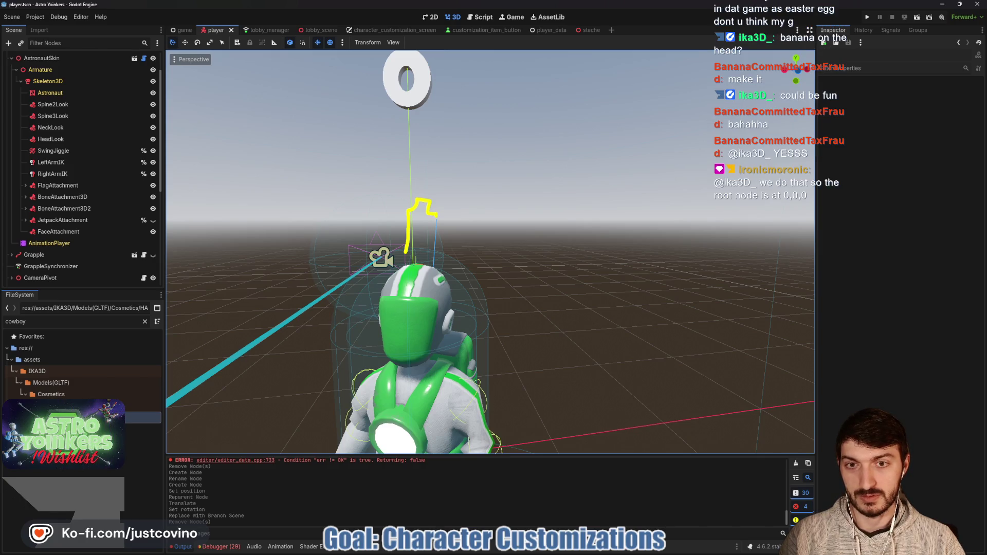
drag(440, 281, 455, 311)
drag(414, 264, 376, 299)
drag(414, 265, 403, 311)
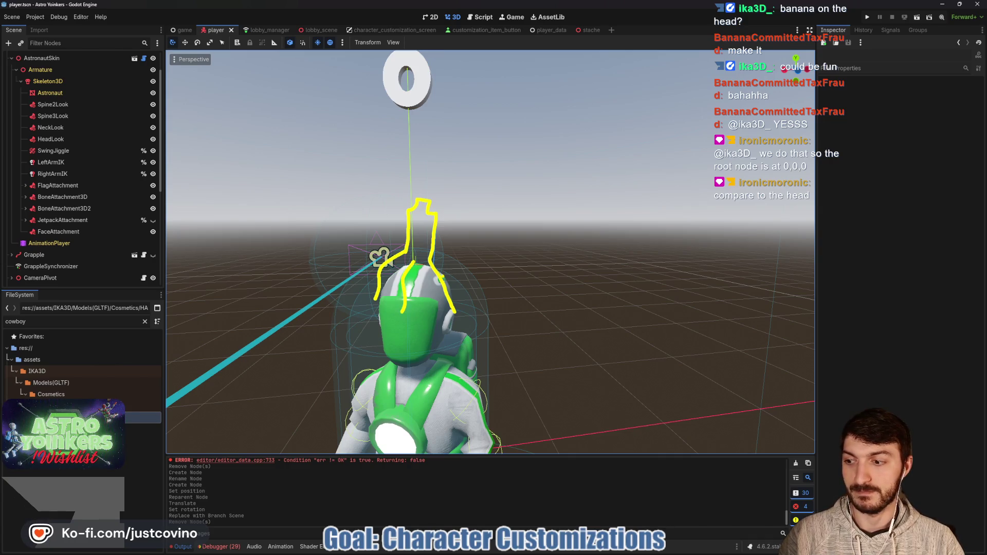
key(Escape)
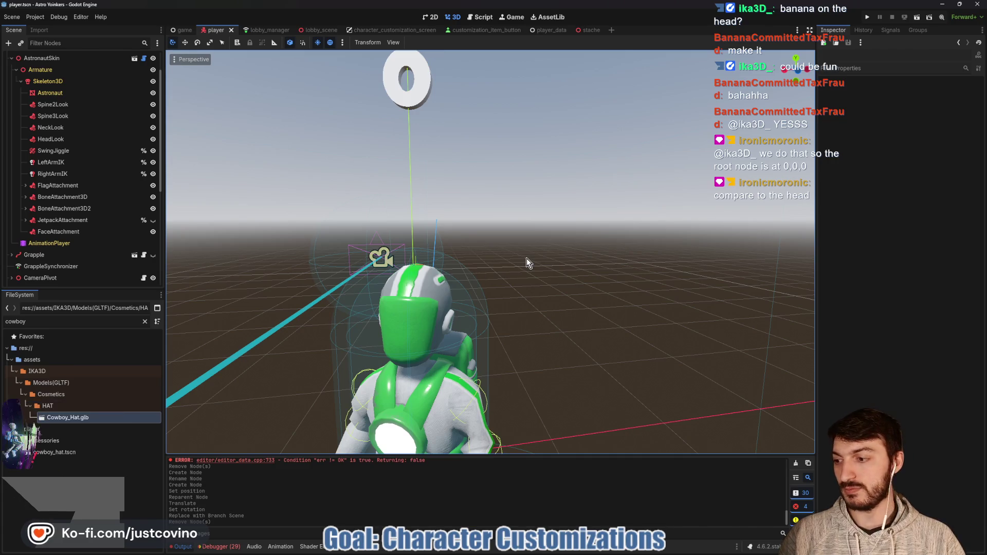
- Zoom and orbit the viewport to a close side view of the astronaut
scroll(526, 262, down, 5)
mouse_move(565, 307)
mouse_down()
mouse_move(463, 303)
mouse_move(451, 314)
mouse_up()
scroll(462, 303, up, 5)
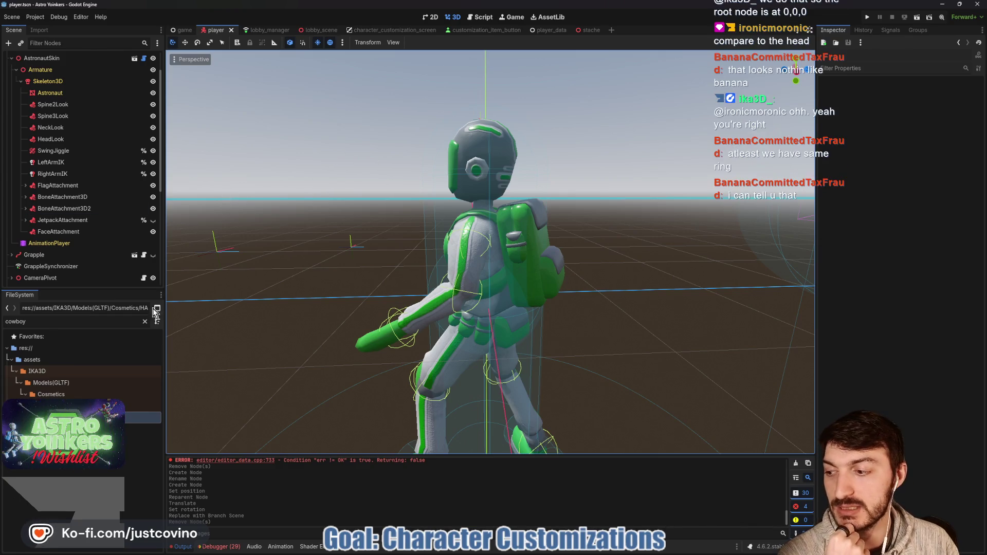
- Copy the cowboy_hat.tscn path and open cosmetics_manager.gd in the script editor
click(93, 452)
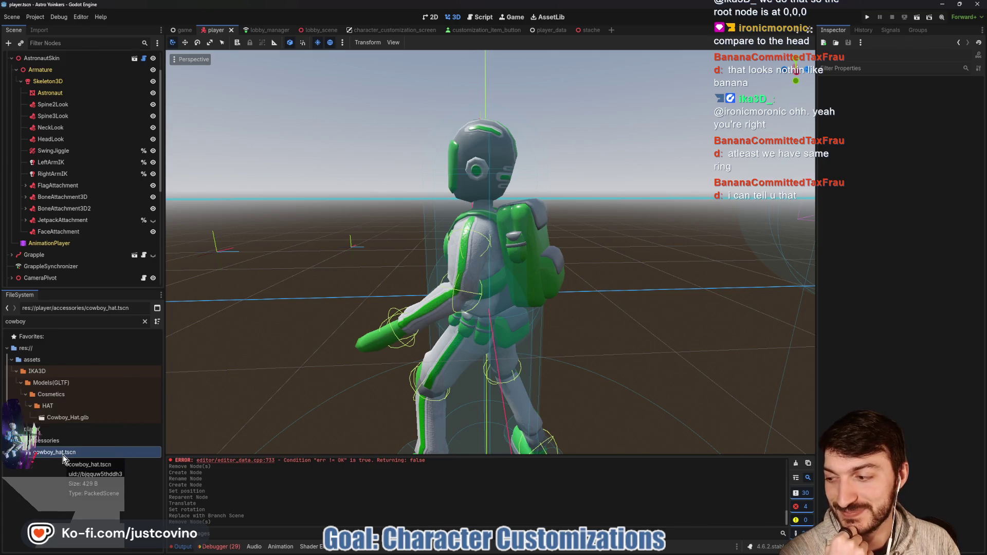
right_click(64, 452)
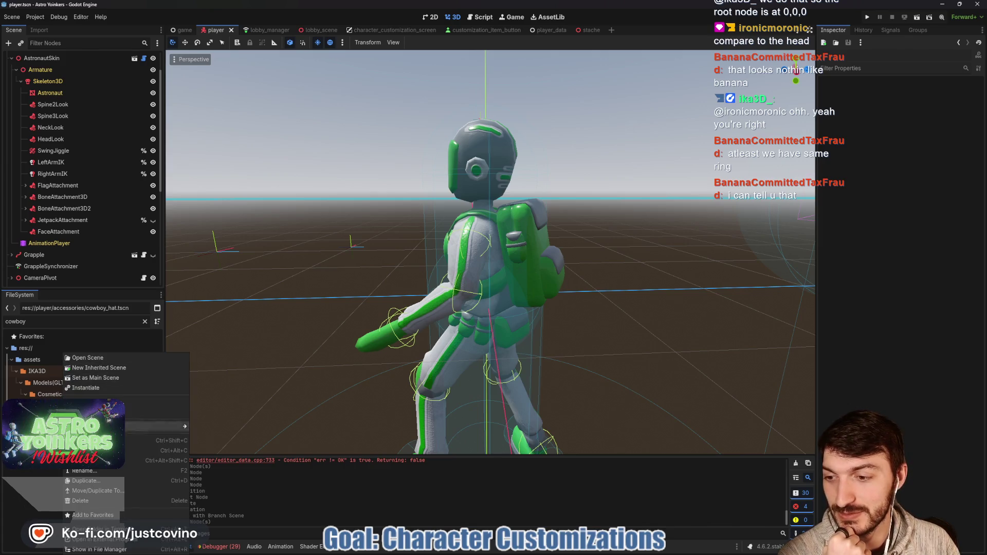
click(103, 441)
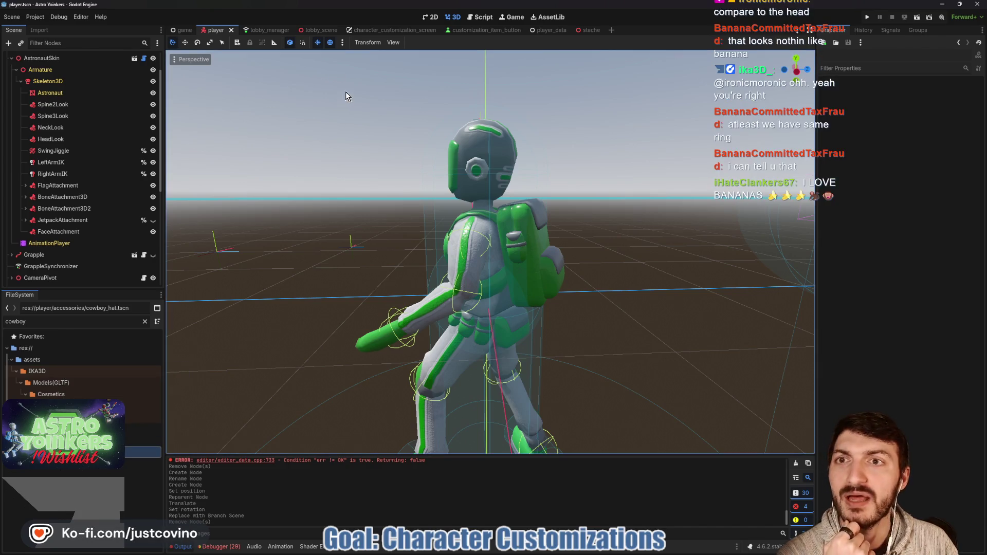
click(482, 16)
click(206, 70)
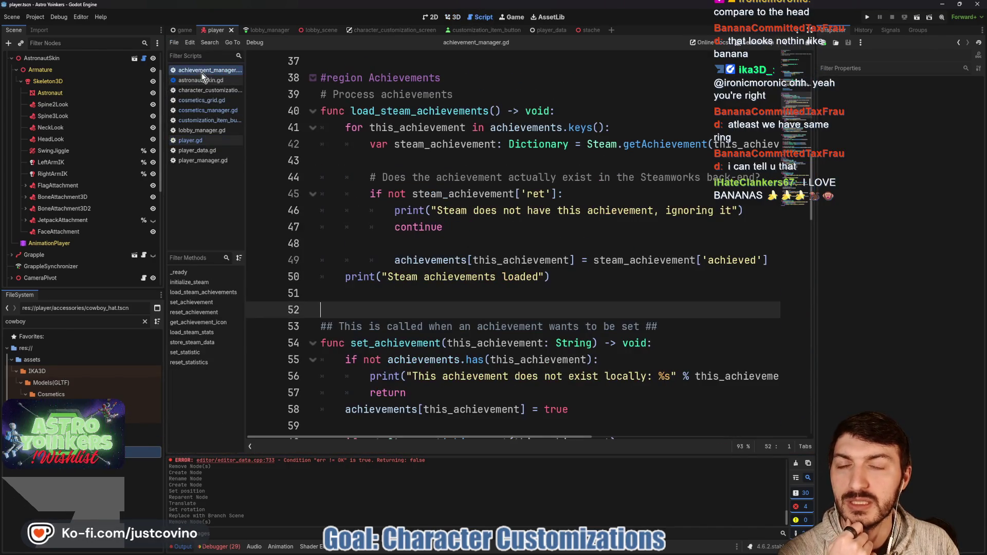
click(205, 109)
- Add HAT.COWBOYHAT to the ACH_TEST item list and save cosmetics_manager.gd
scroll(457, 185, up, 4)
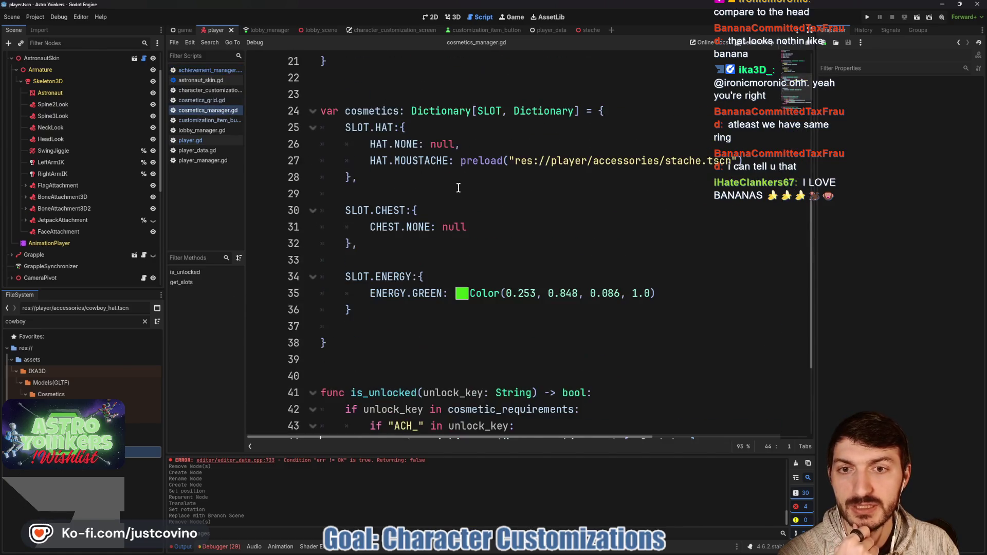
scroll(730, 222, up, 4)
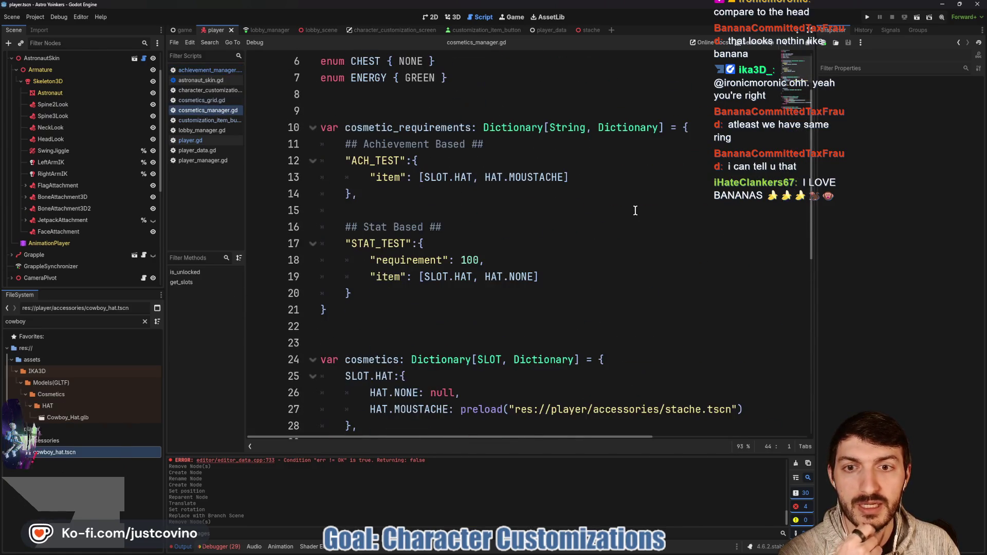
click(700, 174)
text(, HAT)
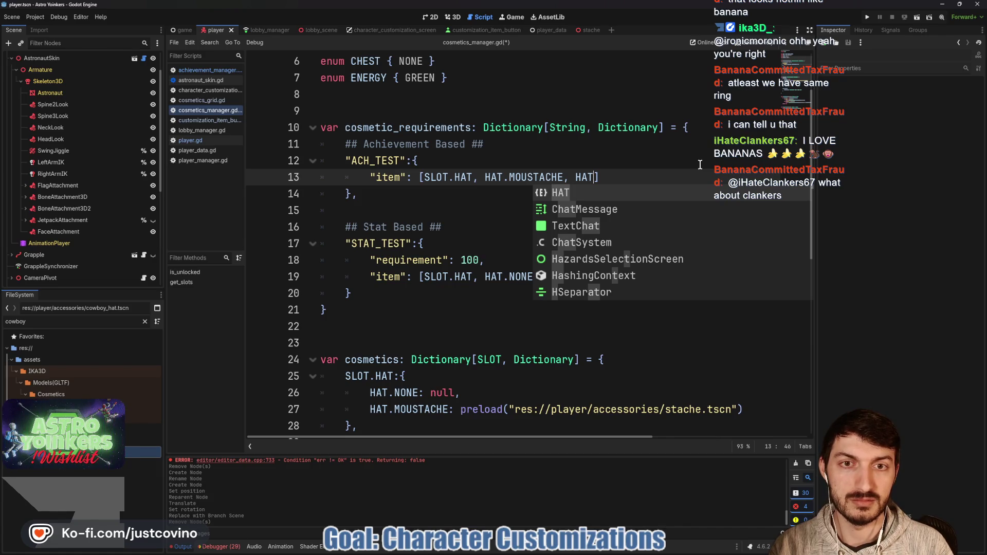
text(.COWBOY)
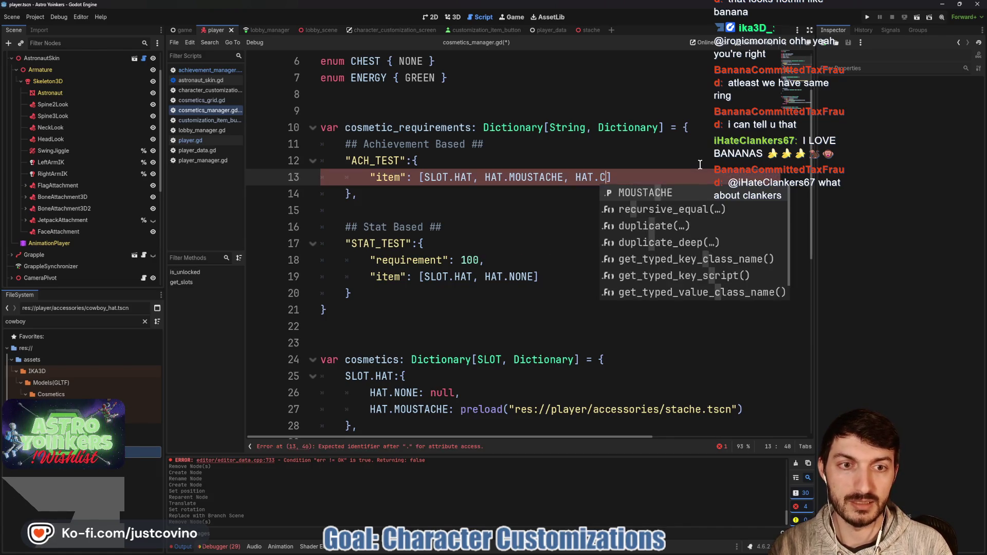
text(HAT)
scroll(677, 176, up, 1)
scroll(676, 175, up, 1)
click(478, 127)
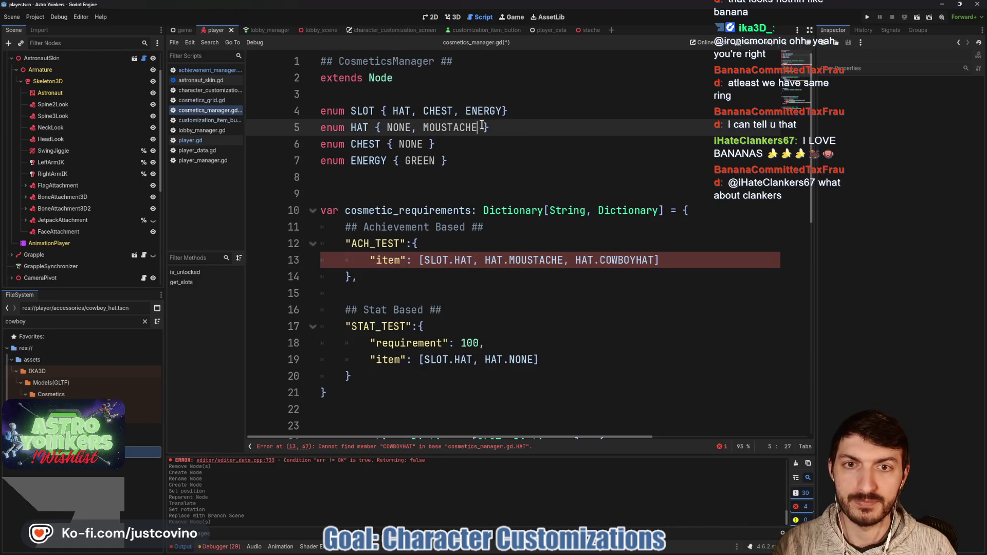
text(COWBOYHAT)
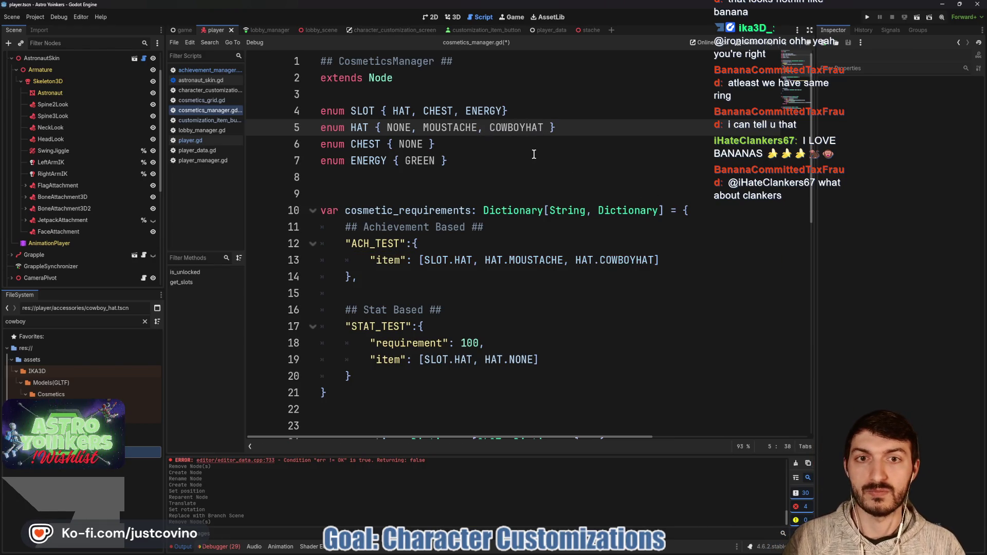
click(565, 182)
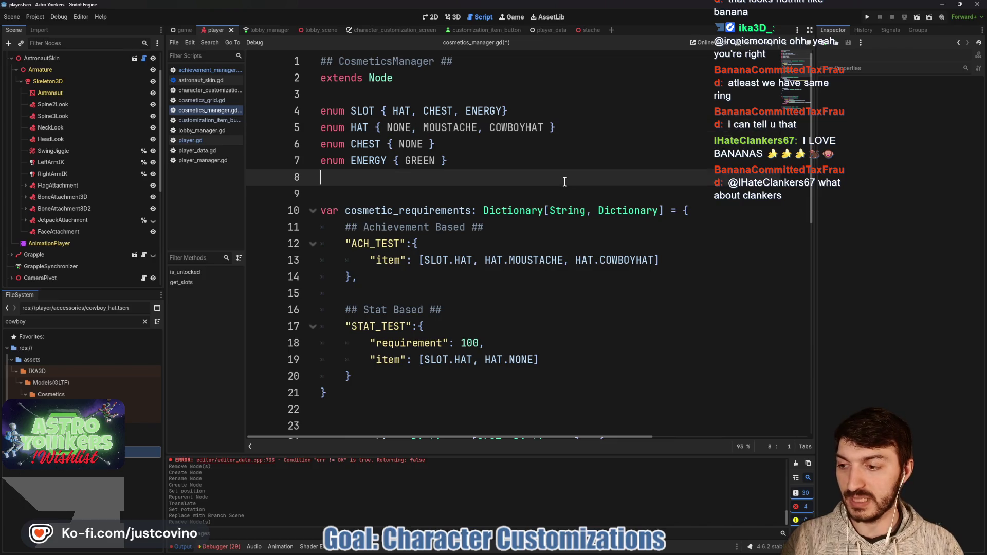
key(ctrl+s)
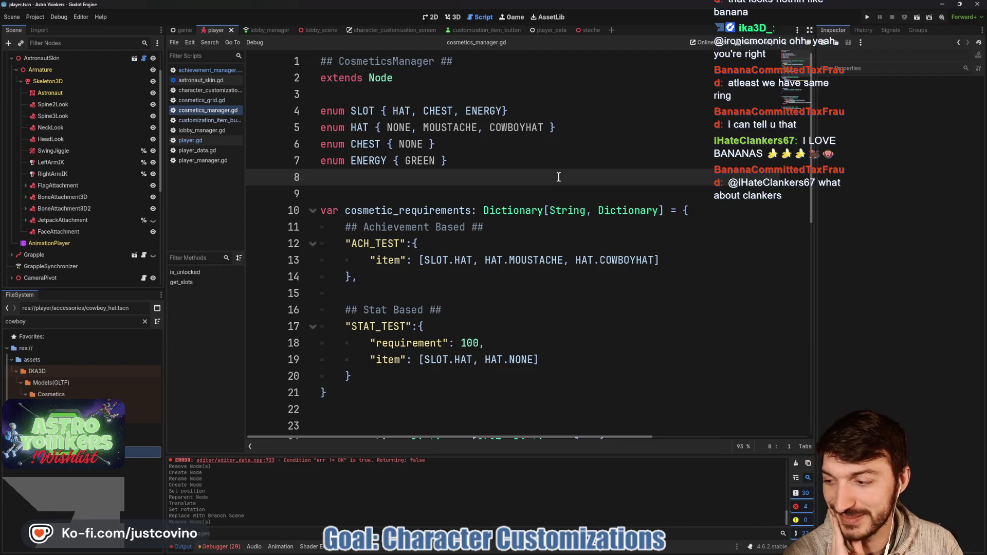
- Add a HAT.COWBOYHAT: preload("…cowboy_hat.tscn") entry below the MOUSTACHE preload and save
scroll(558, 177, down, 2)
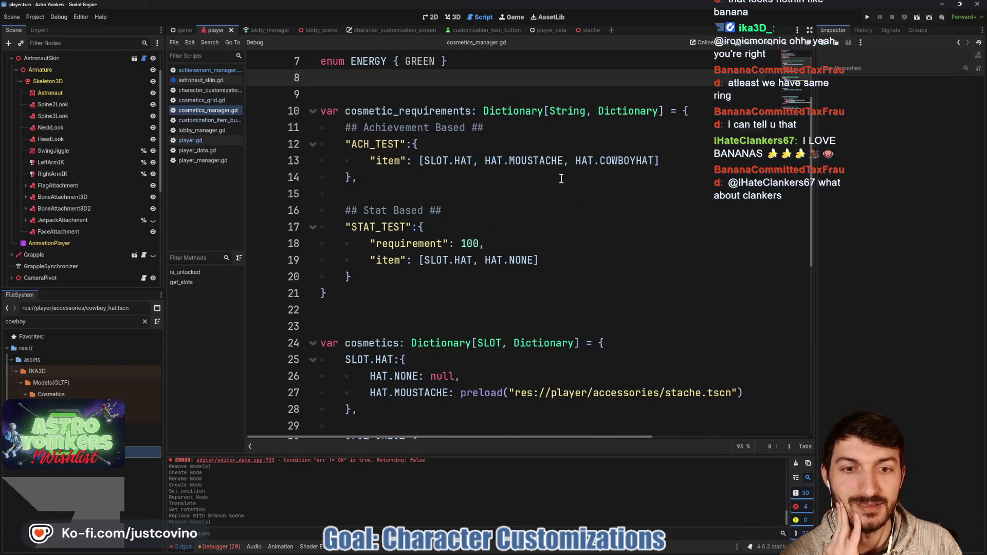
scroll(561, 179, up, 2)
scroll(561, 178, down, 1)
scroll(561, 178, down, 3)
scroll(561, 177, down, 4)
scroll(561, 177, up, 2)
click(758, 191)
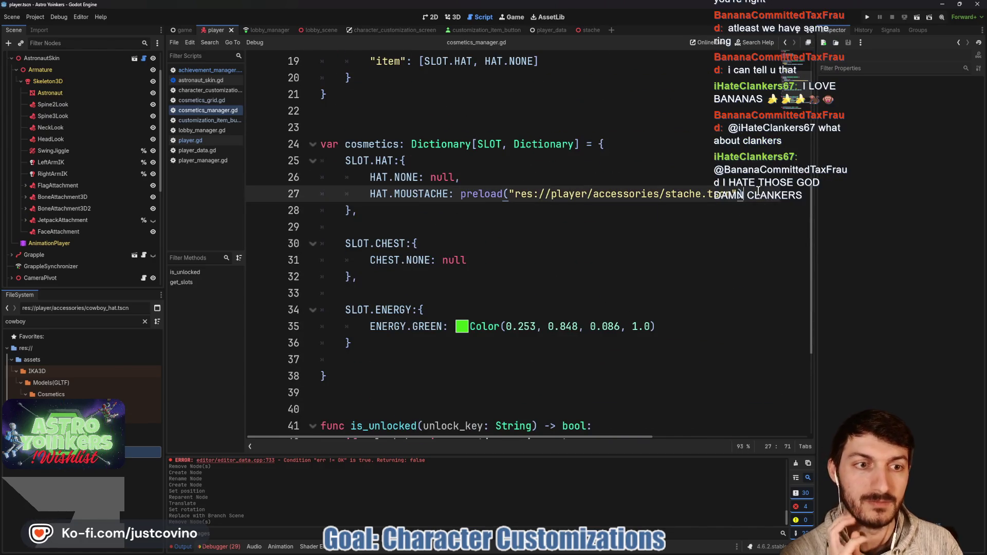
text(,)
key(Return)
text(HAT)
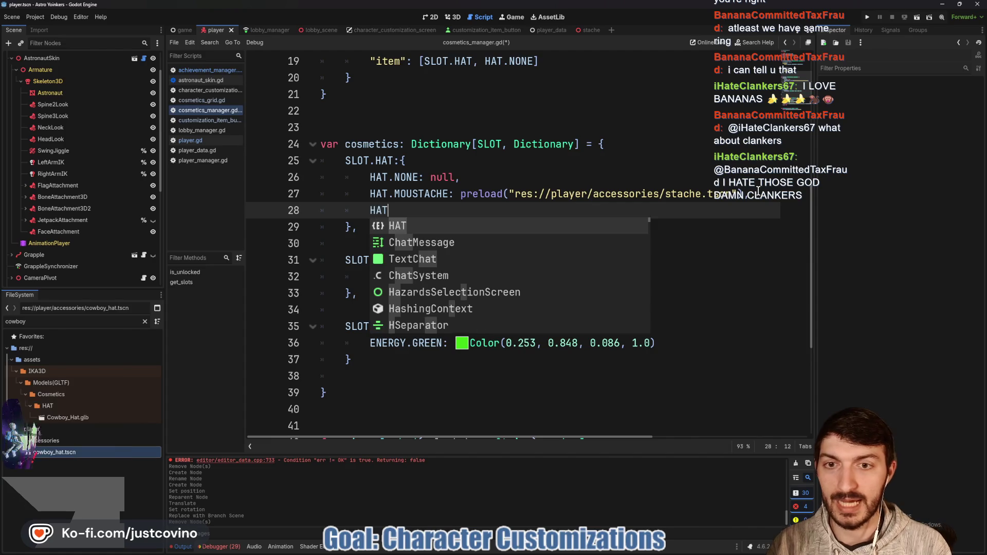
text(.COWBOYHAT)
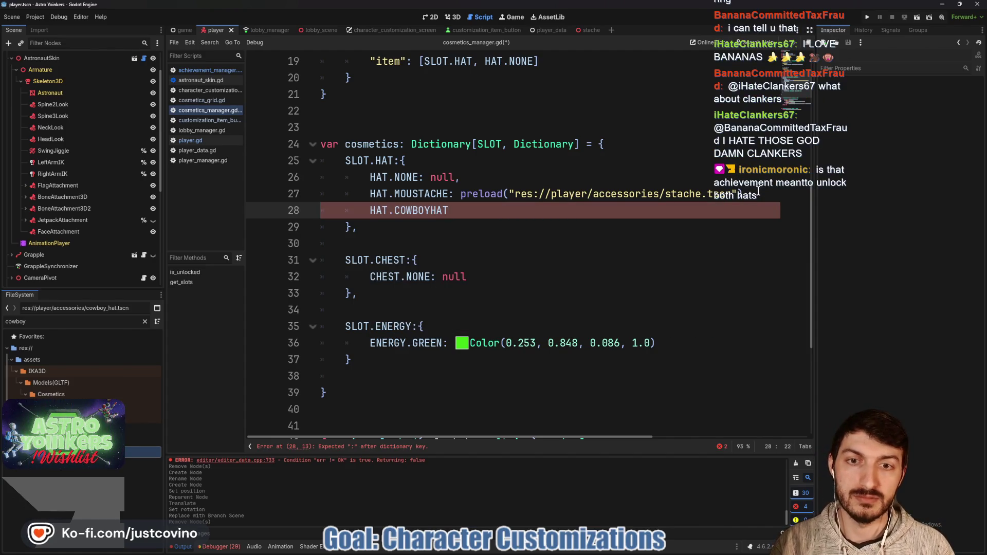
text(: preload(")
text(res://player/accessories/cowboy_hat.tscn)
click(757, 194)
text(,)
key(ctrl+s)
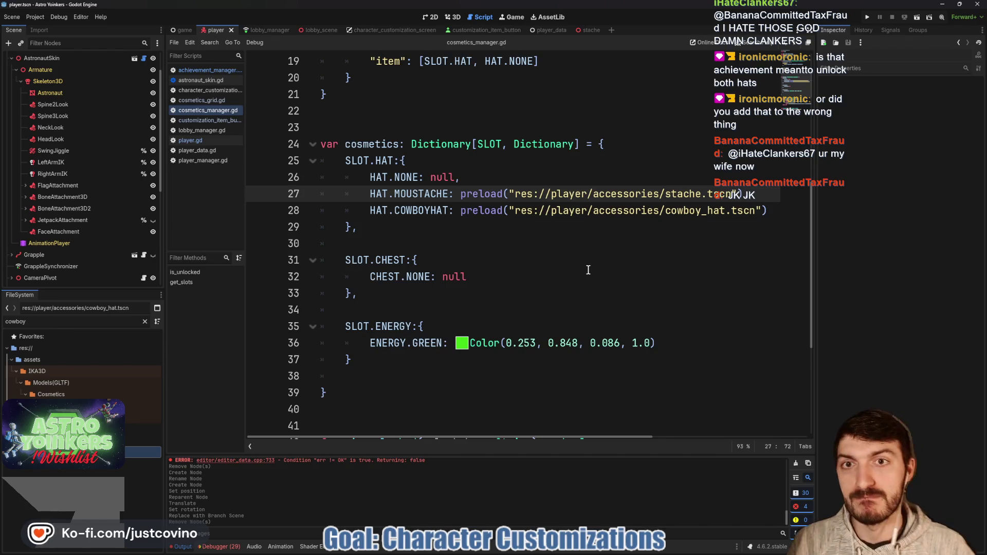
- Remove COWBOYHAT from the ACH_TEST unlock list and save
scroll(588, 270, up, 6)
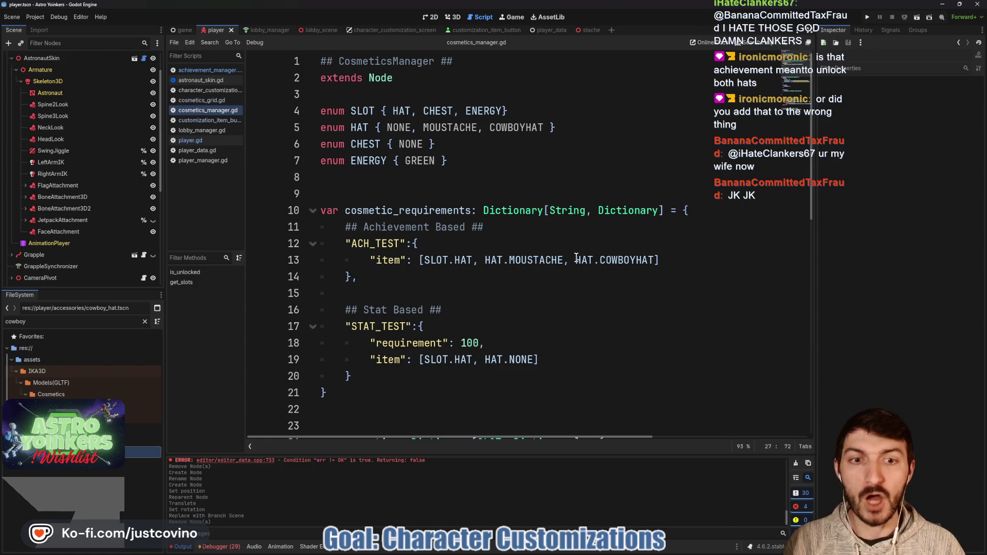
drag(653, 260, 568, 260)
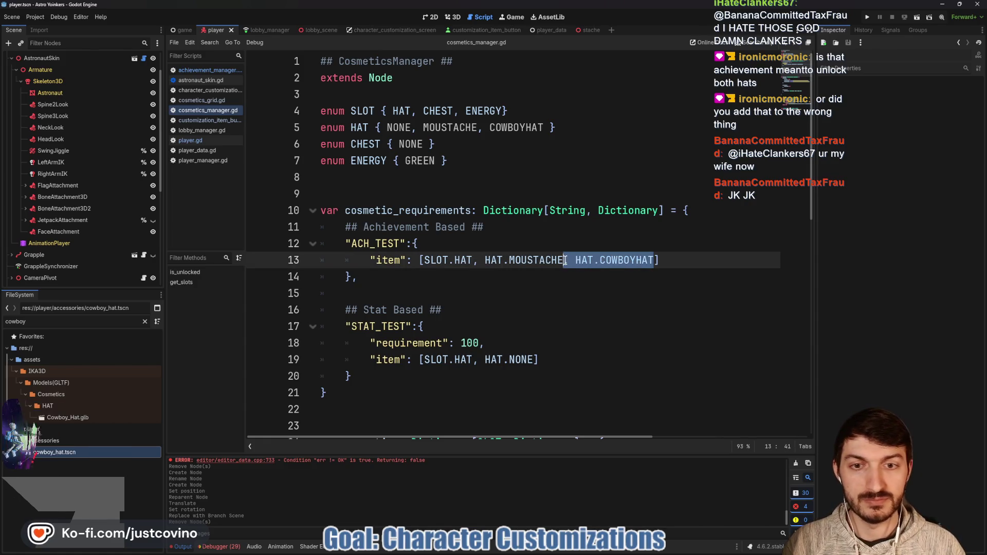
key(BackSpace)
click(595, 255)
key(ctrl+s)
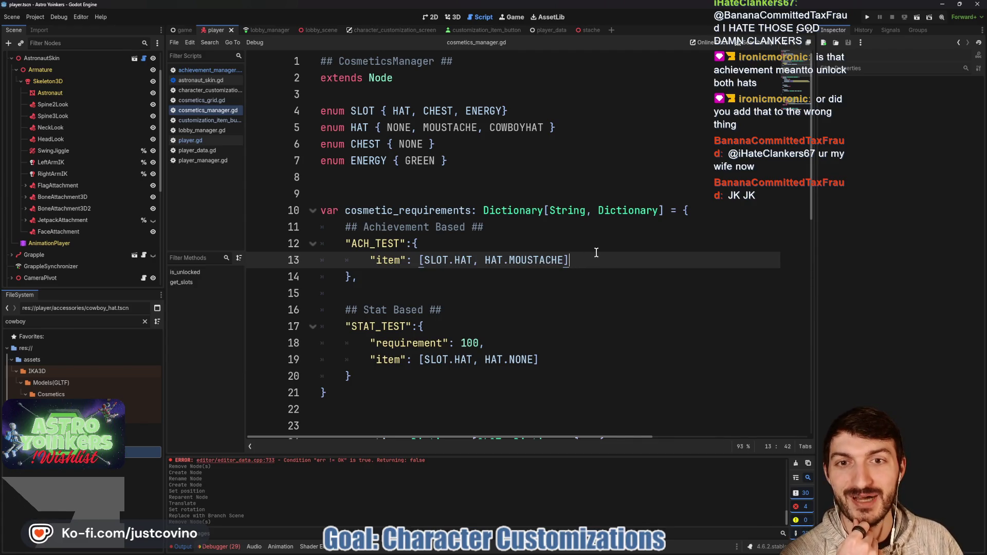
- Change the STAT_TEST item from NONE to HAT.COWBOYHAT and save
scroll(596, 252, down, 5)
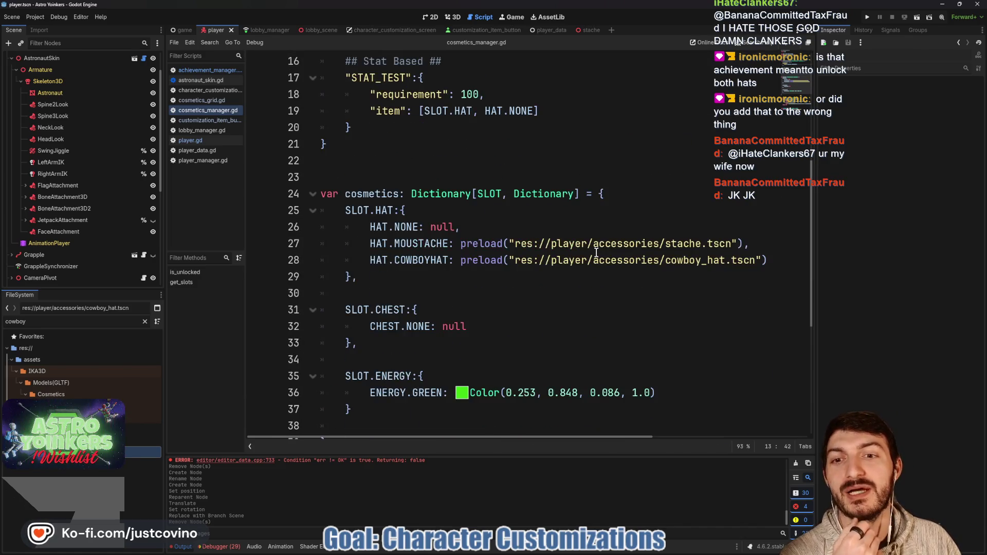
scroll(599, 256, up, 2)
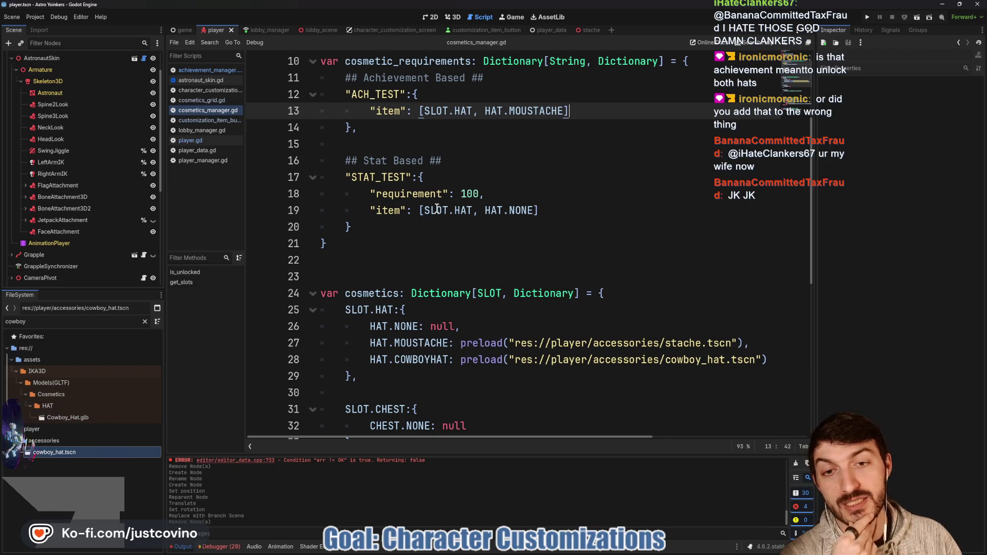
double_click(524, 211)
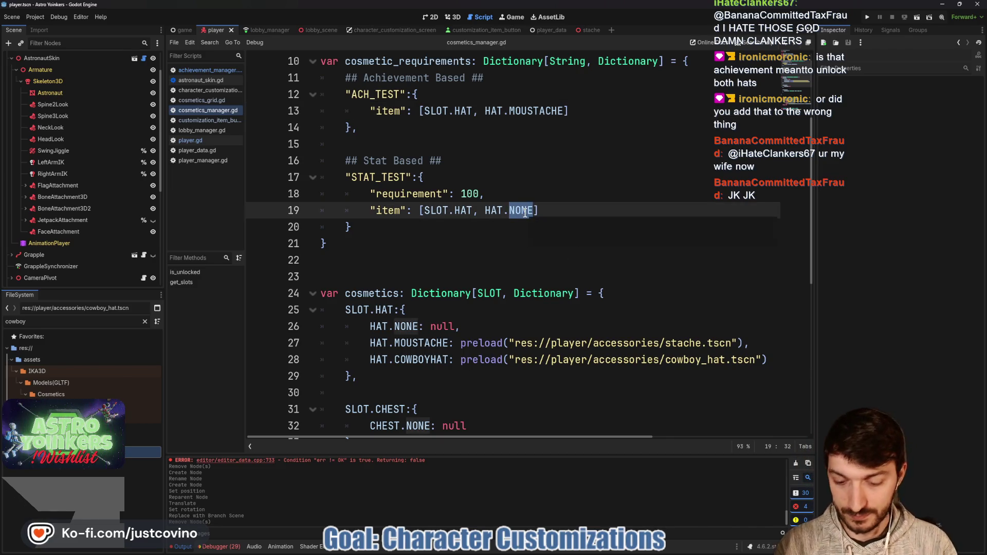
text(COW)
key(Return)
key(ctrl+s)
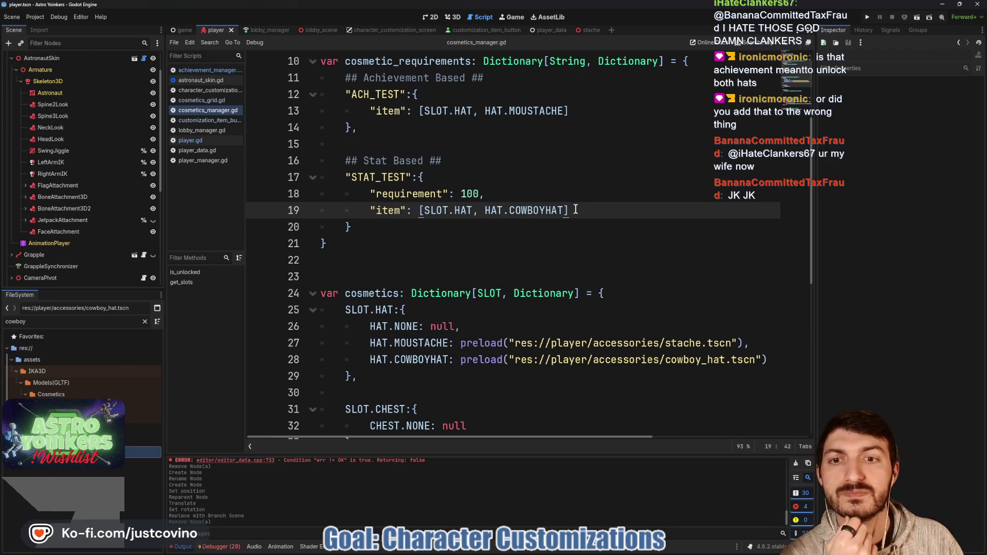
scroll(560, 244, up, 3)
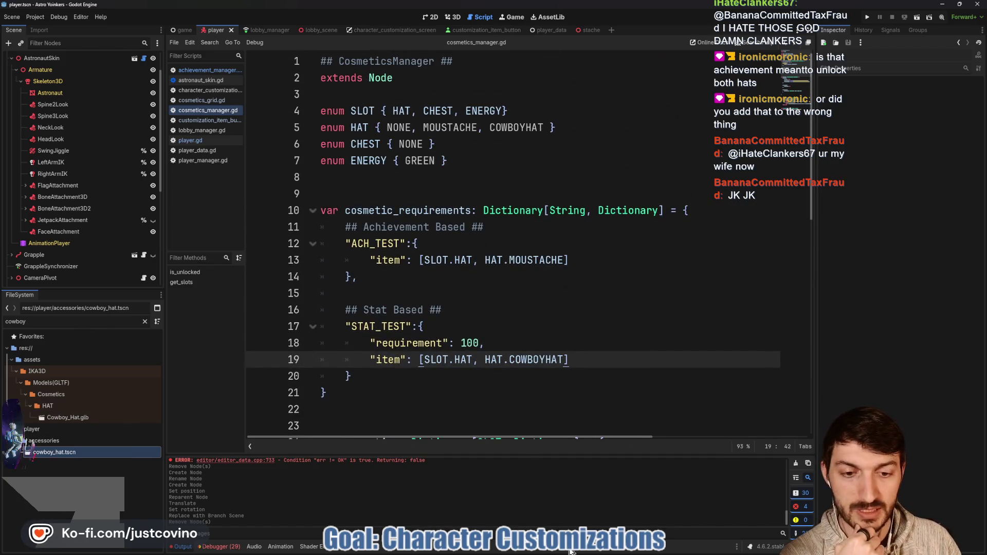
mouse_move(571, 548)
click(560, 485)
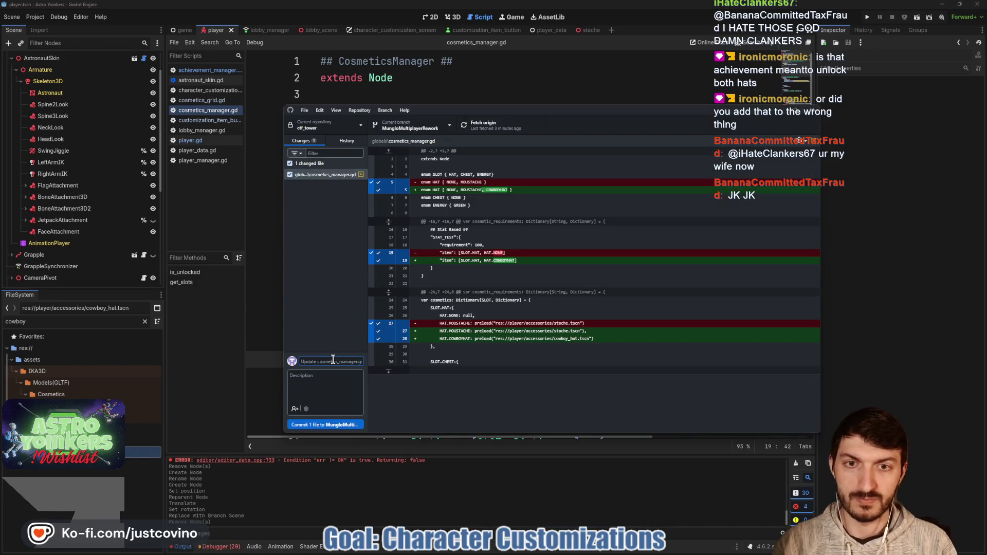
- Commit the cosmetics_manager.gd change as 'CowboyHat added…' and push to origin
text(CowboyHat added to Cosmet)
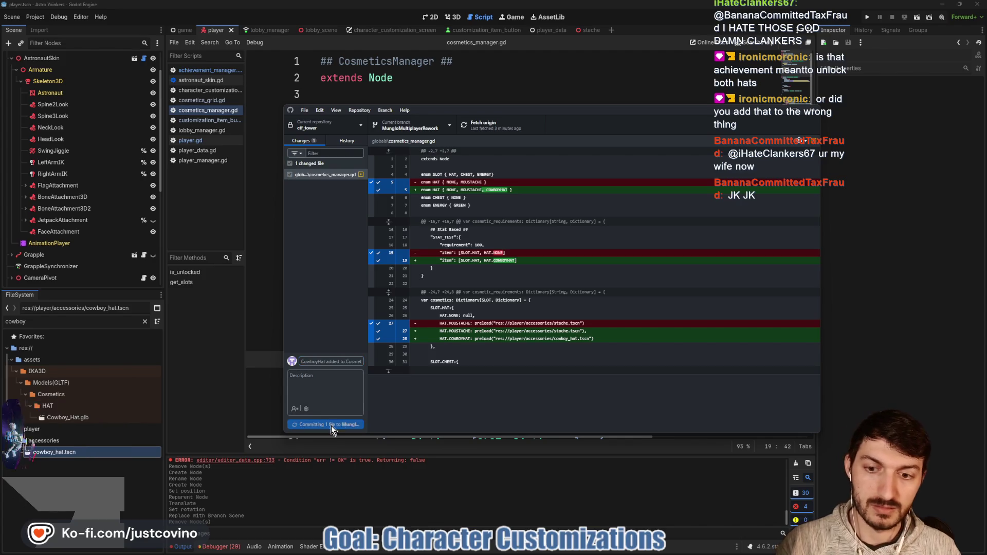
click(331, 425)
click(689, 216)
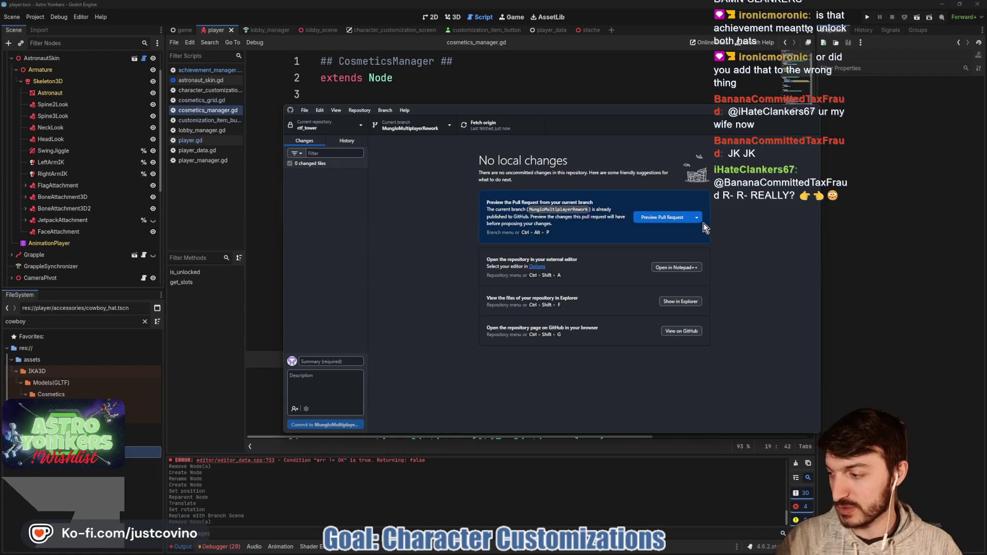
click(888, 203)
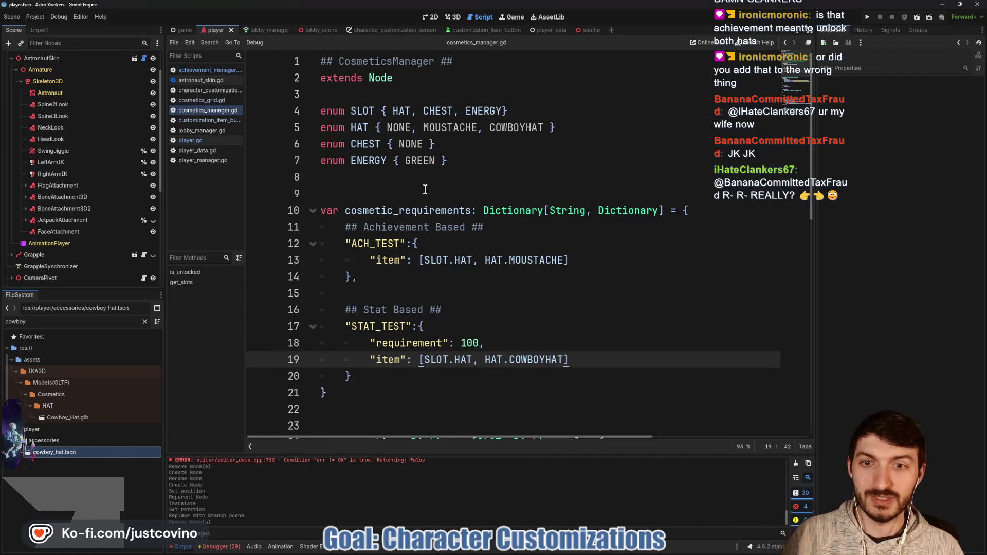
- Open character_customization_screen.gd to view its _ready set_slot_items calls
click(424, 190)
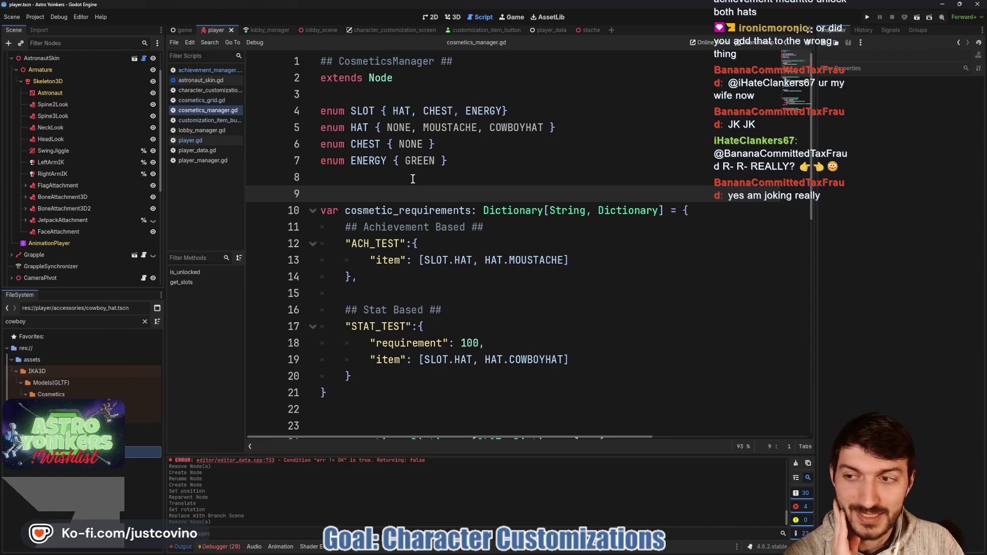
click(394, 28)
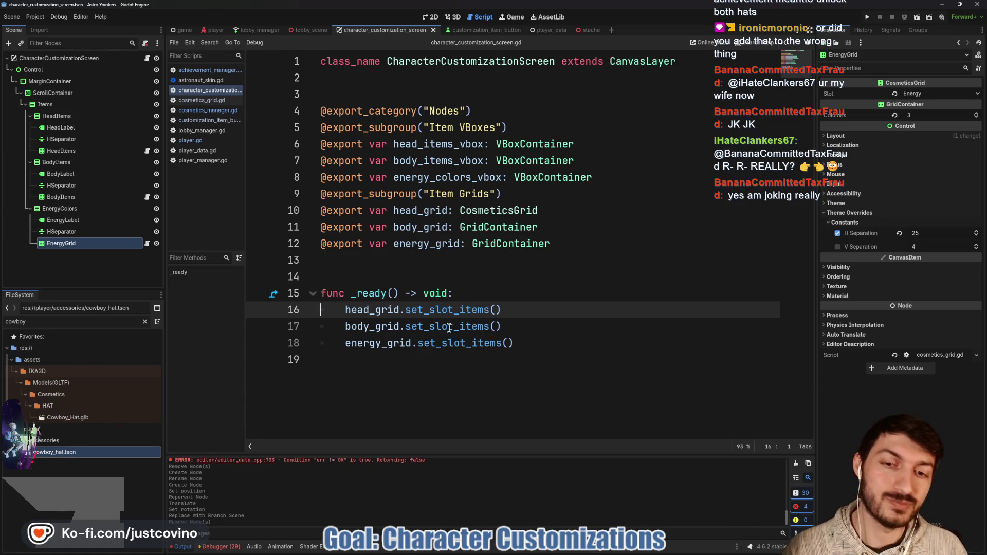
click(404, 274)
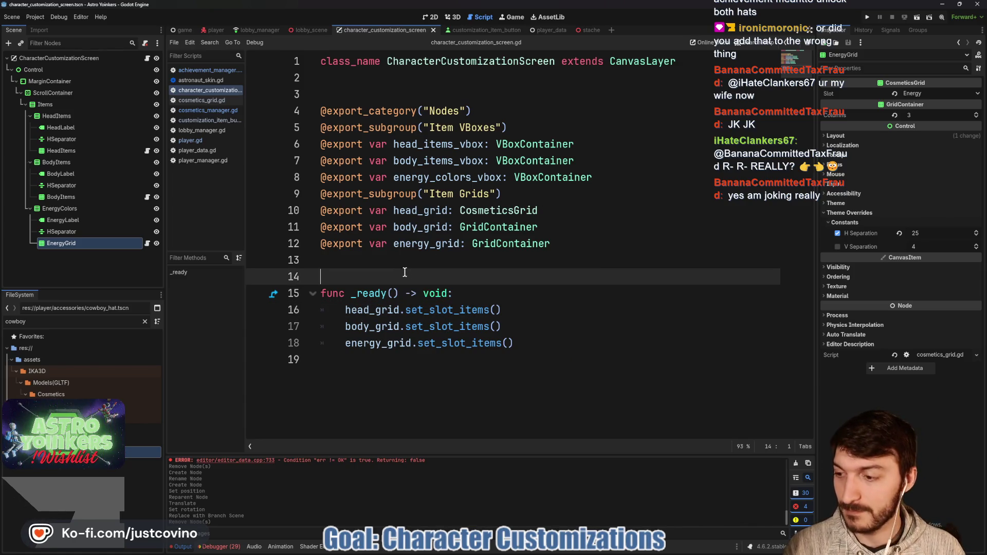
click(867, 16)
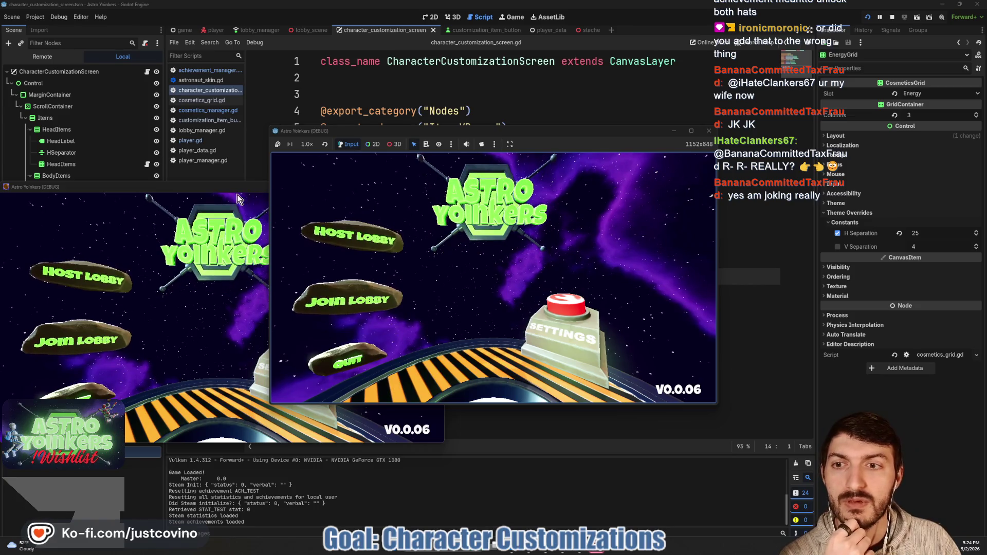
click(252, 189)
click(435, 187)
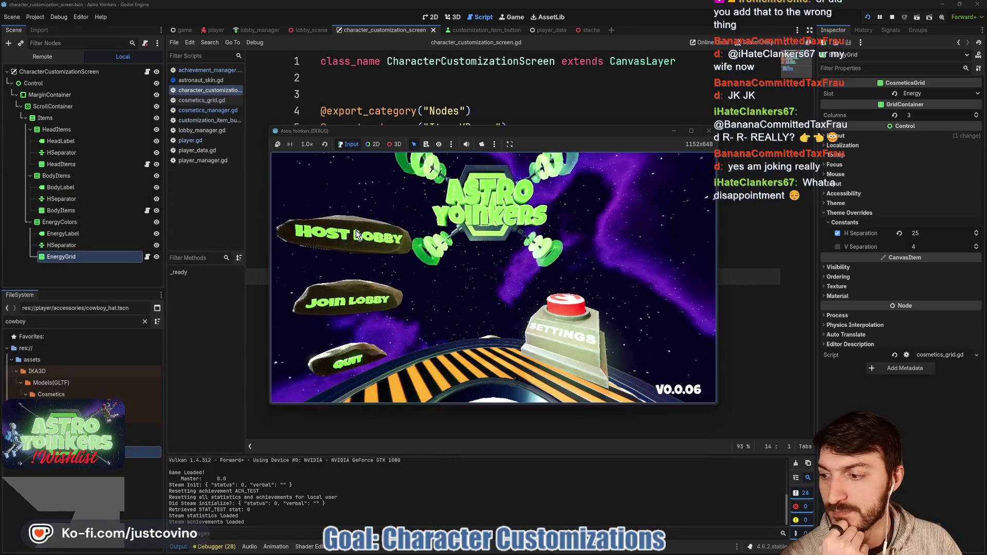
click(485, 221)
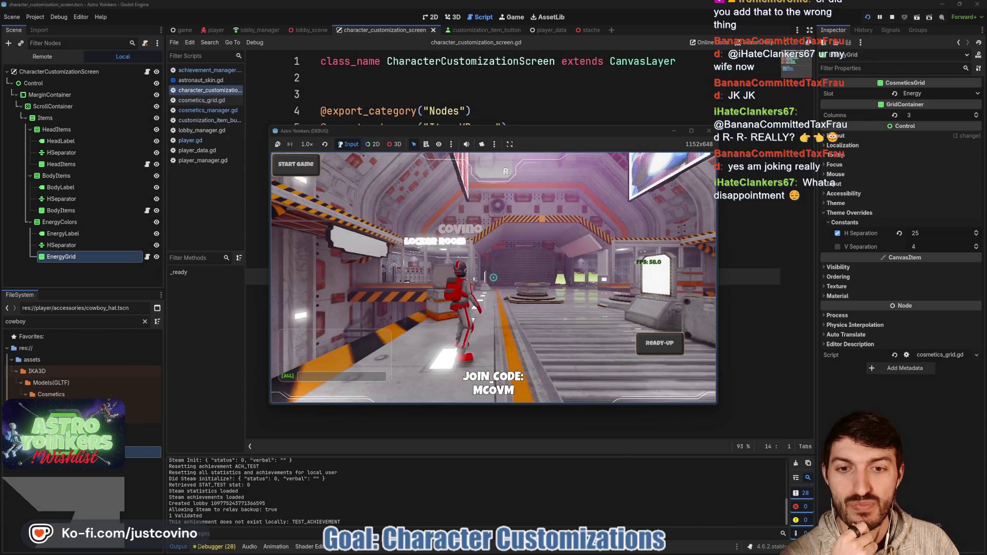
key(w)
key(w)
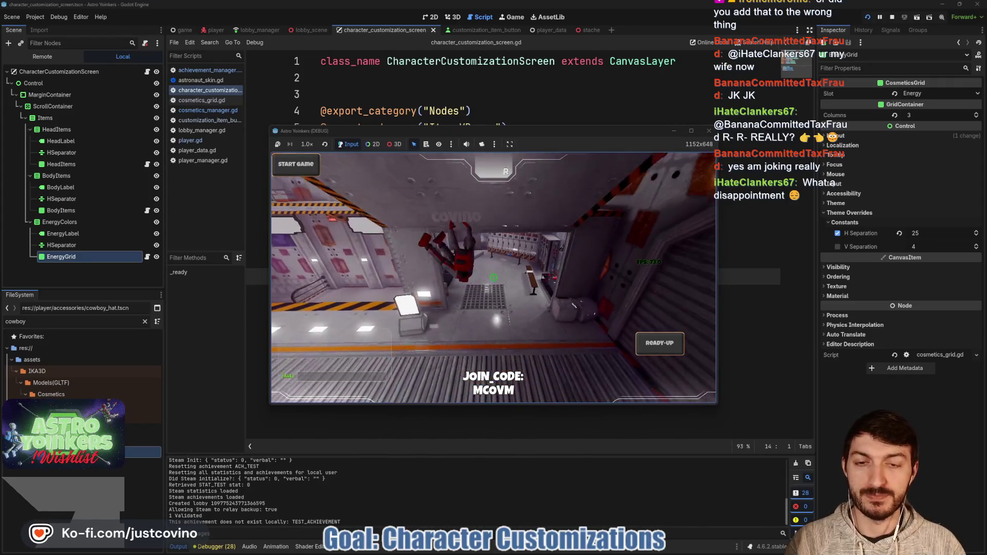
key(w)
key(e)
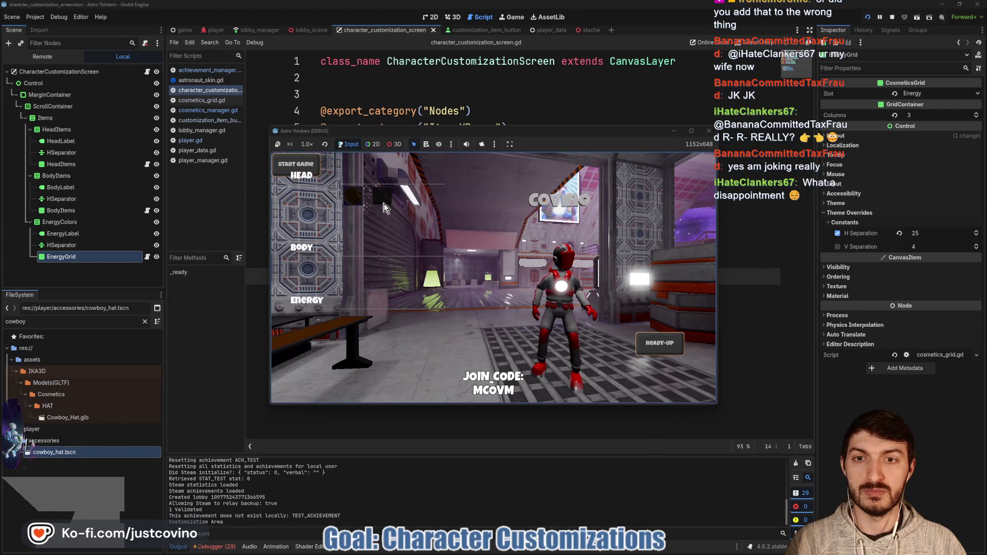
click(357, 199)
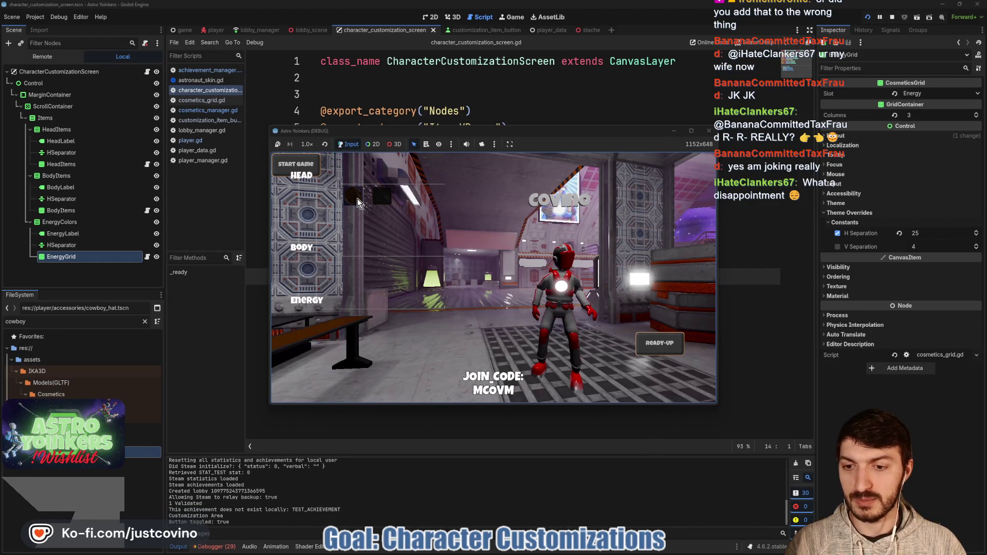
click(357, 199)
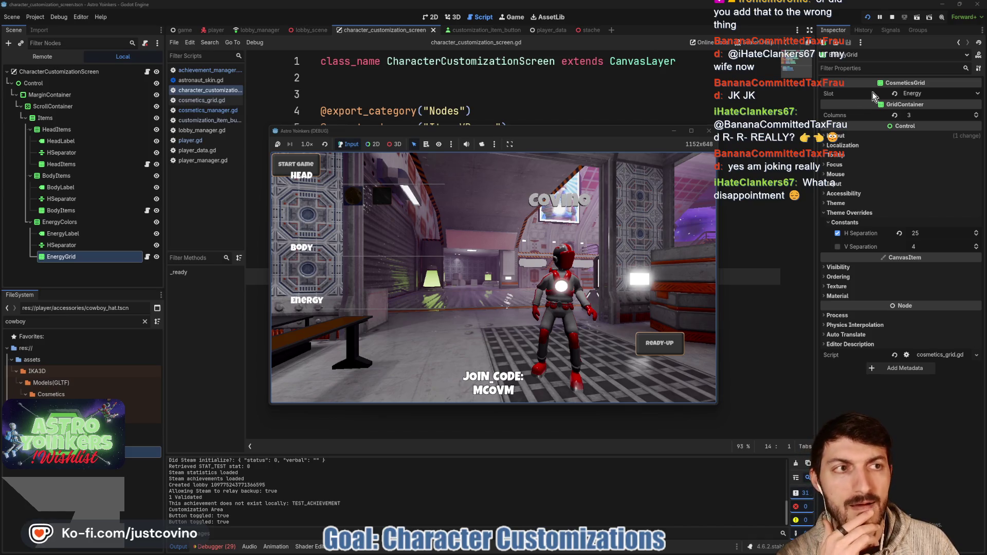
click(710, 132)
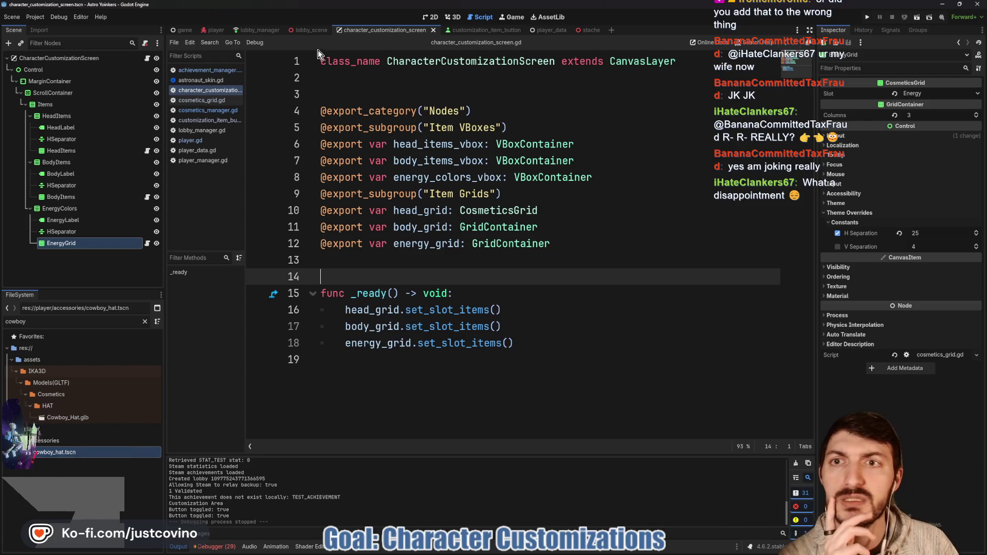
- Look through achievement_manager.gd and astronaut_skin.gd, then switch to the player scene
click(199, 73)
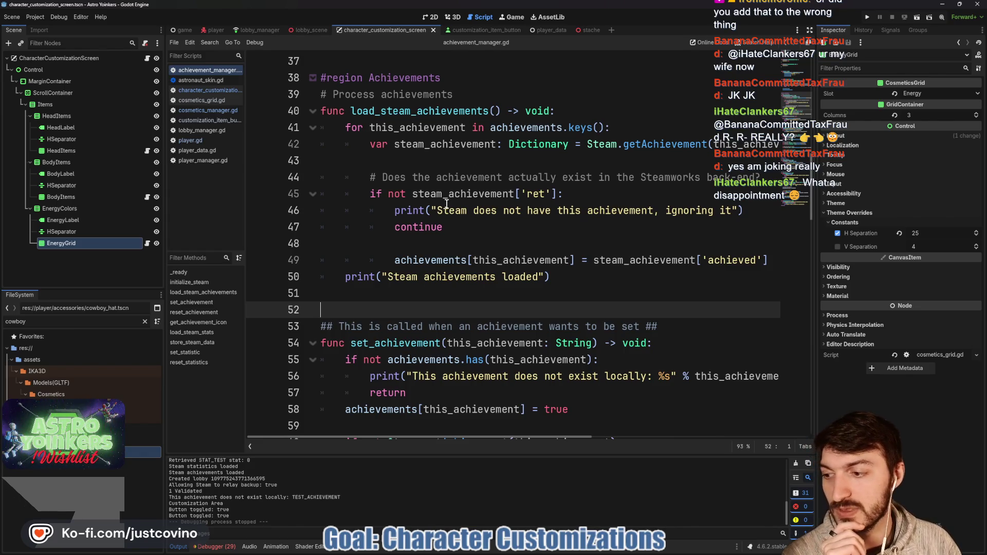
click(479, 251)
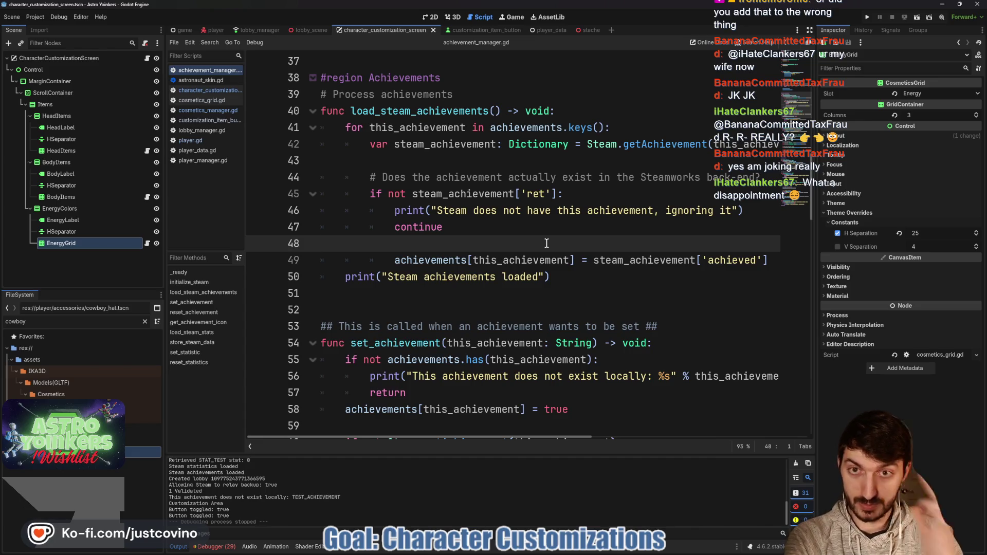
click(199, 81)
scroll(478, 196, down, 2)
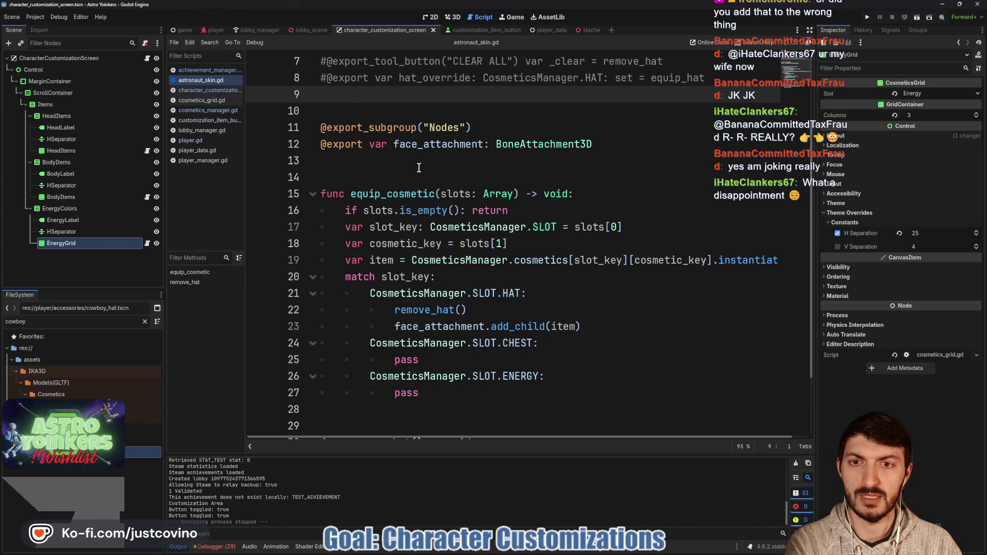
scroll(419, 168, down, 2)
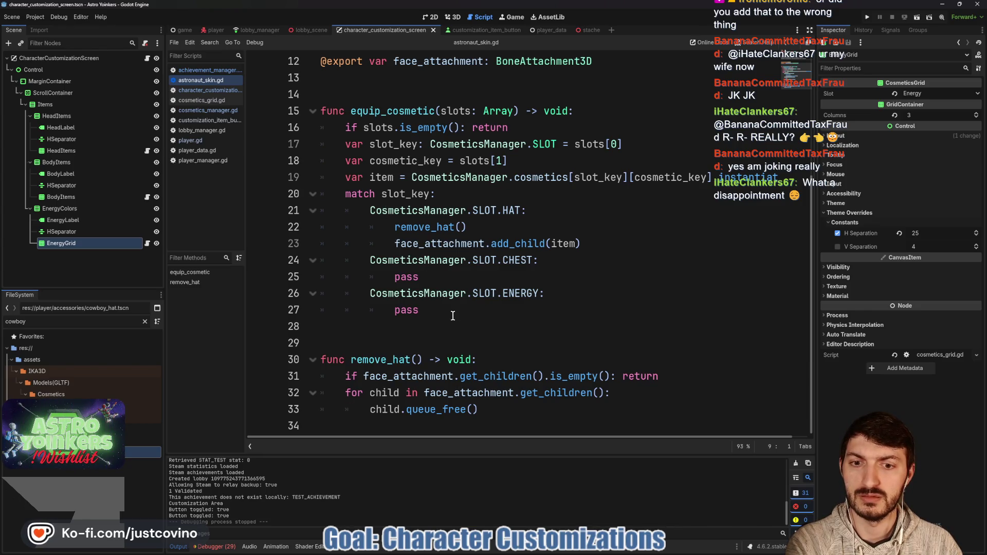
click(216, 30)
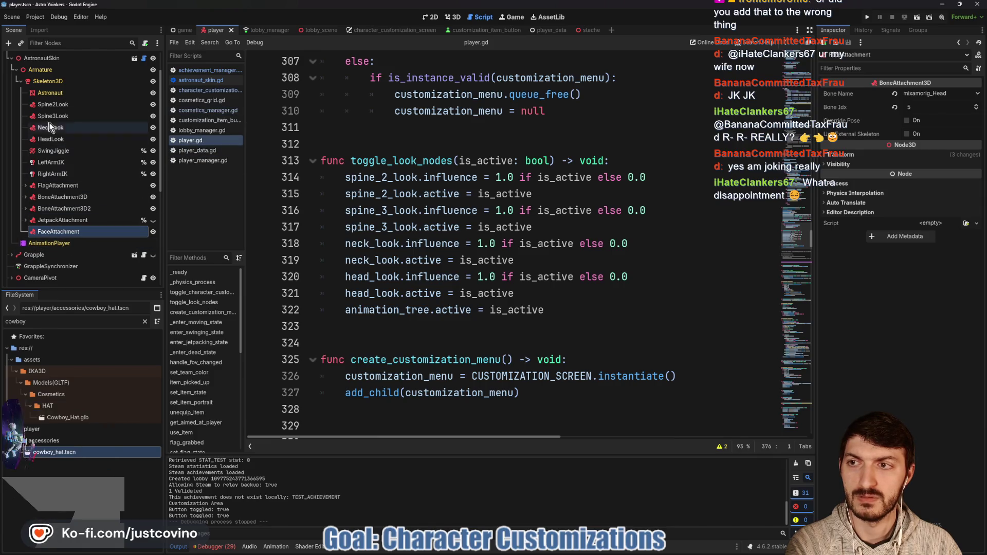
- Add a BoneAttachment3D named ChestAttachment under Skeleton3D
click(49, 81)
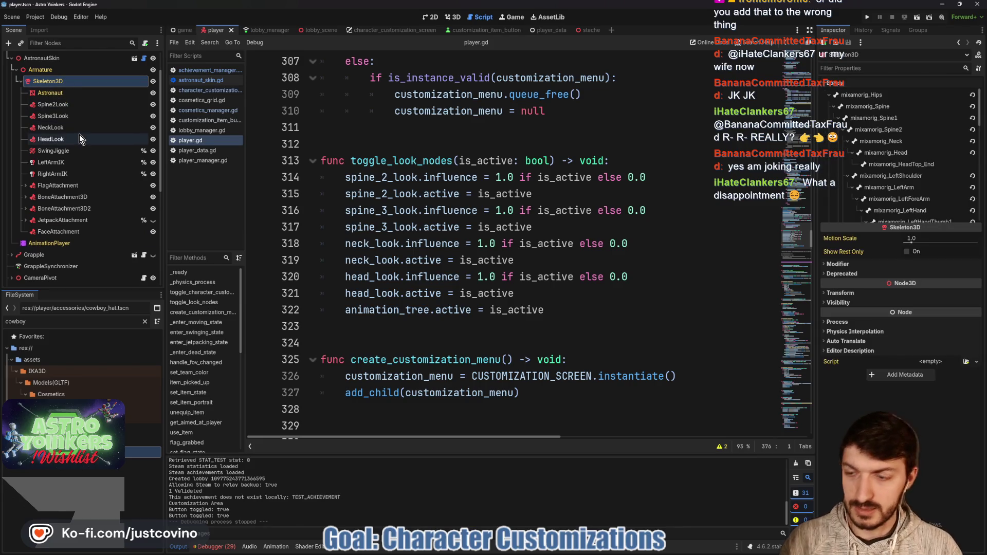
key(ctrl+a)
text(boneattachment)
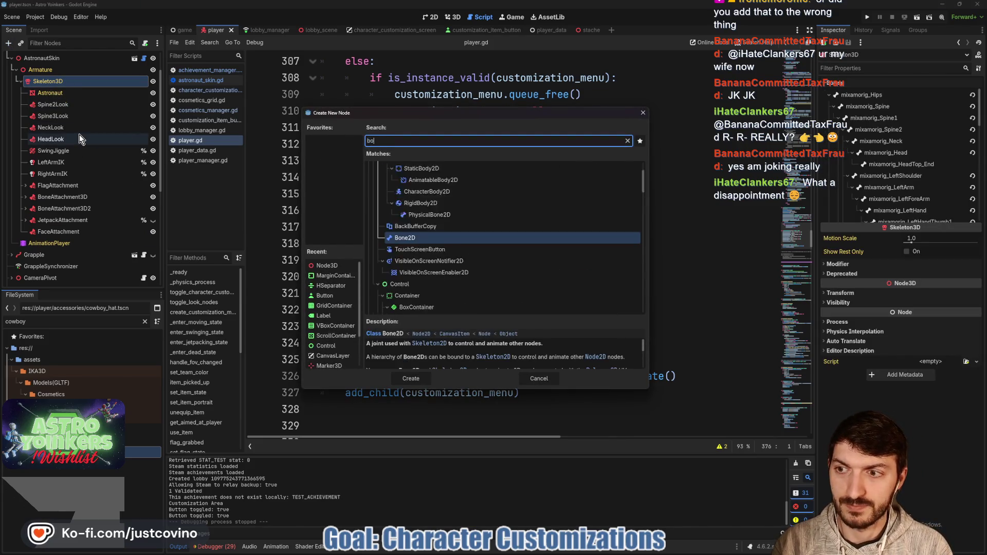
key(Return)
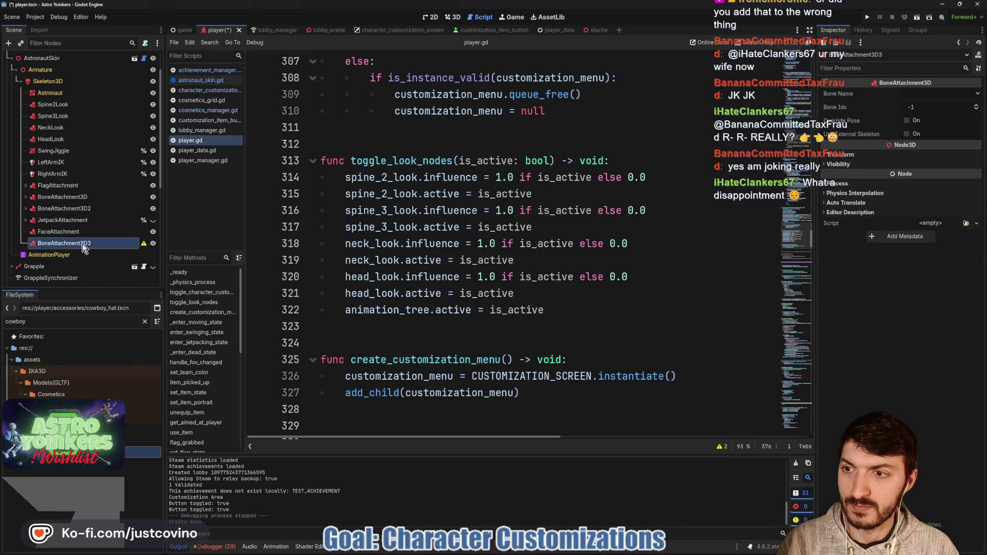
click(82, 244)
text(ChestA)
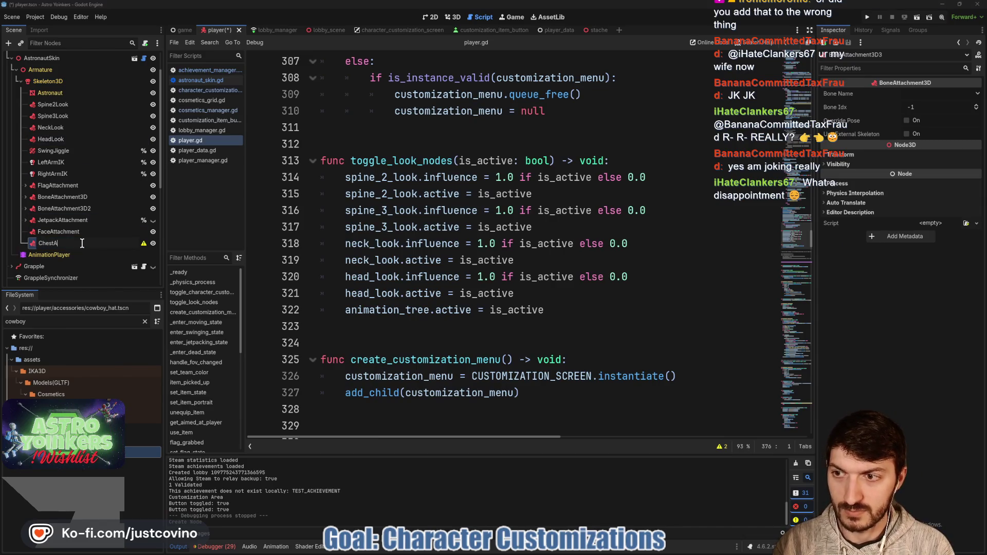
text(ttachment)
key(Return)
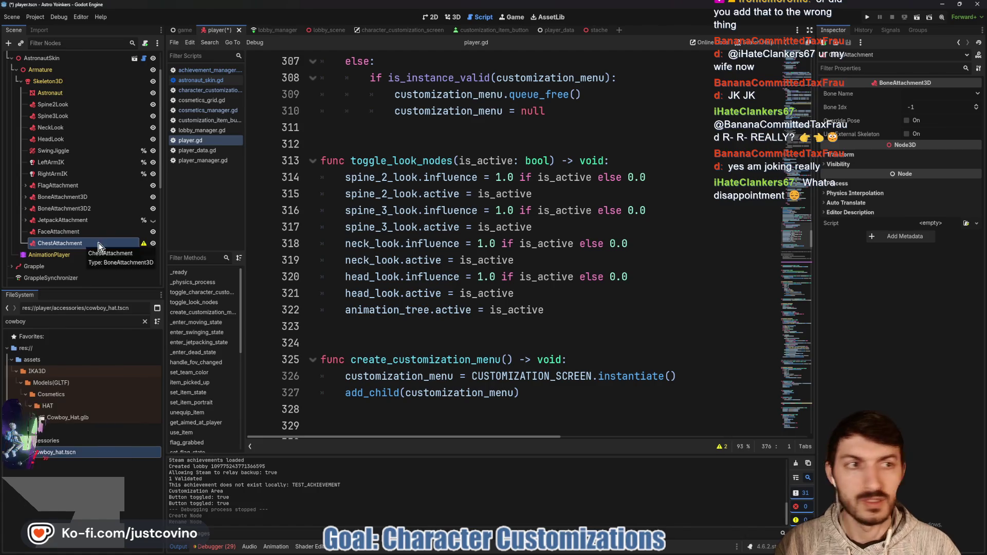
- Bind ChestAttachment to the mixamorig_Spine2 bone and save the player scene
click(925, 94)
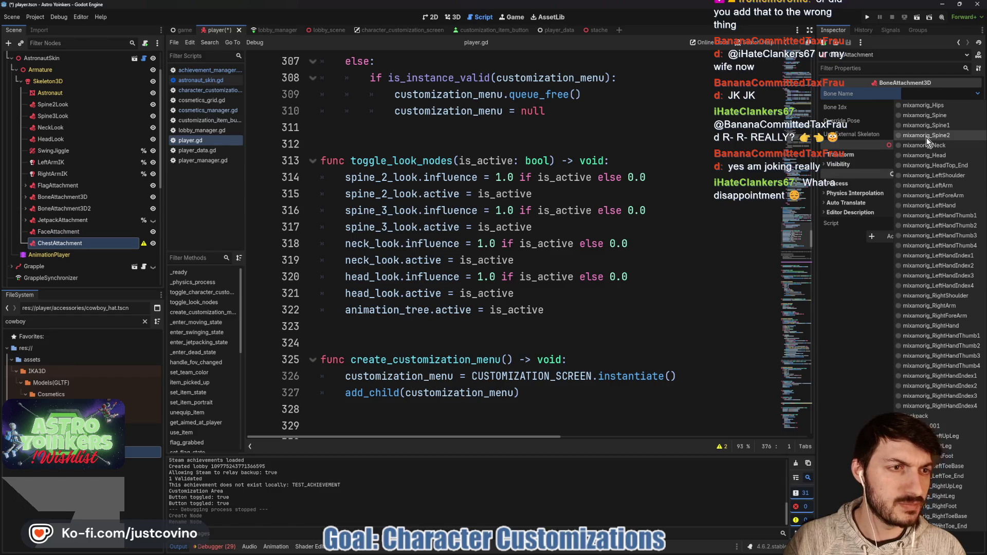
click(926, 135)
click(454, 20)
mouse_move(628, 232)
mouse_down()
mouse_move(731, 239)
mouse_move(599, 233)
mouse_up()
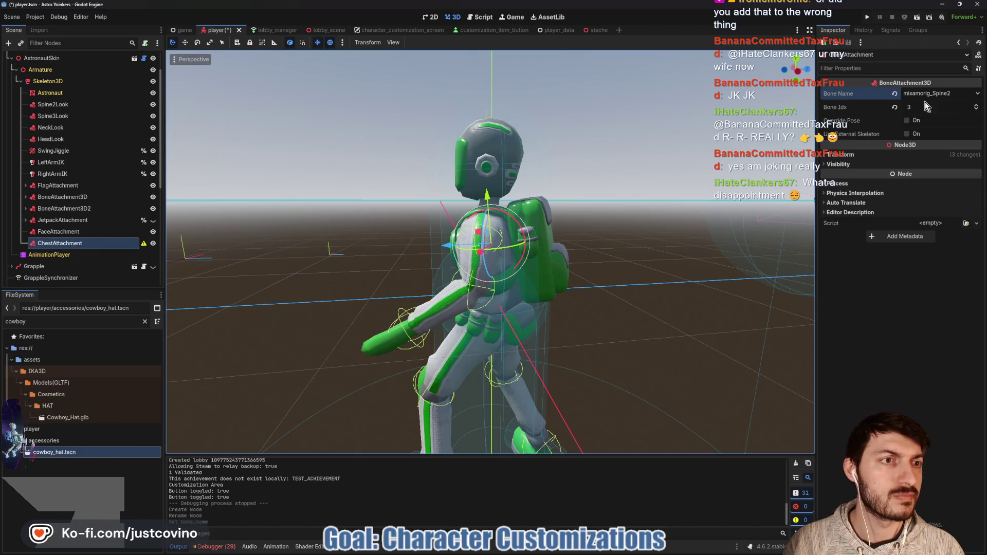
mouse_move(144, 244)
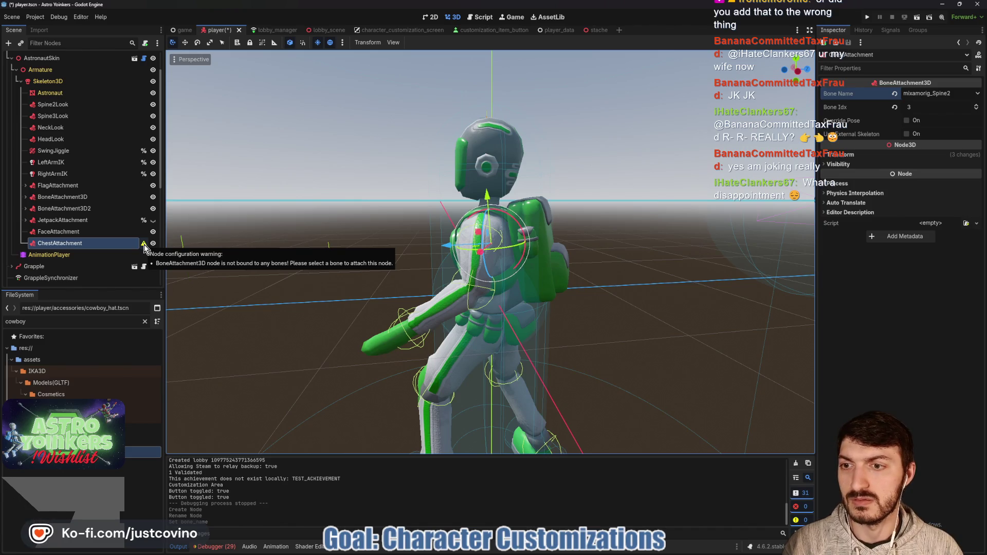
key(ctrl+s)
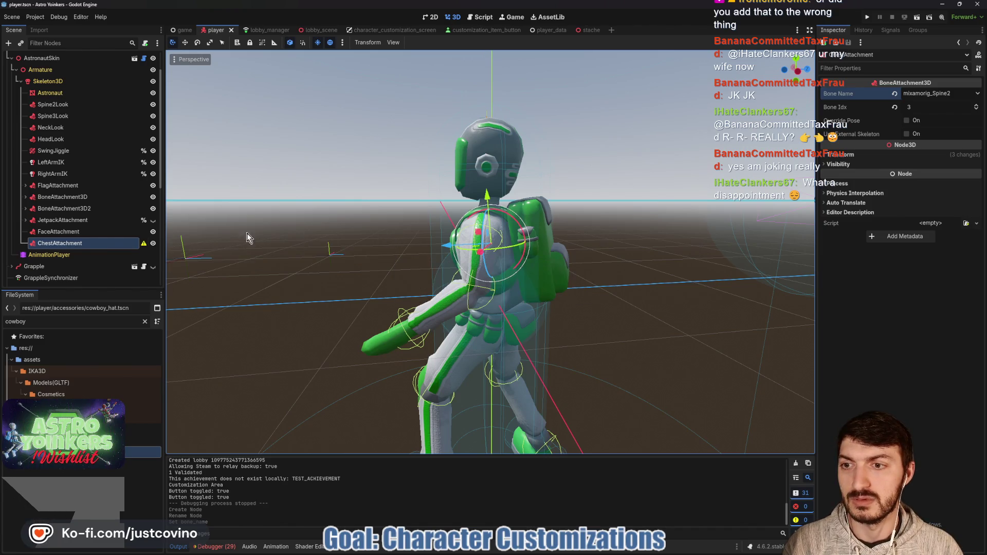